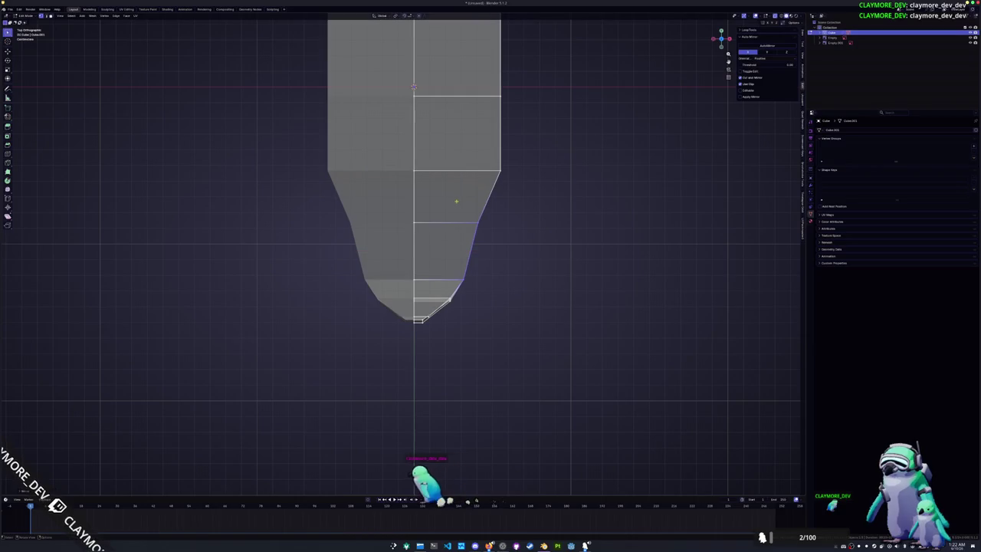
Step: Return to Object Mode to see the whole mirrored body, then check the reference image
{"action": "key", "text": "Tab"}
{"action": "scroll", "coordinate": [536, 302], "scroll_direction": "down", "scroll_amount": 2}
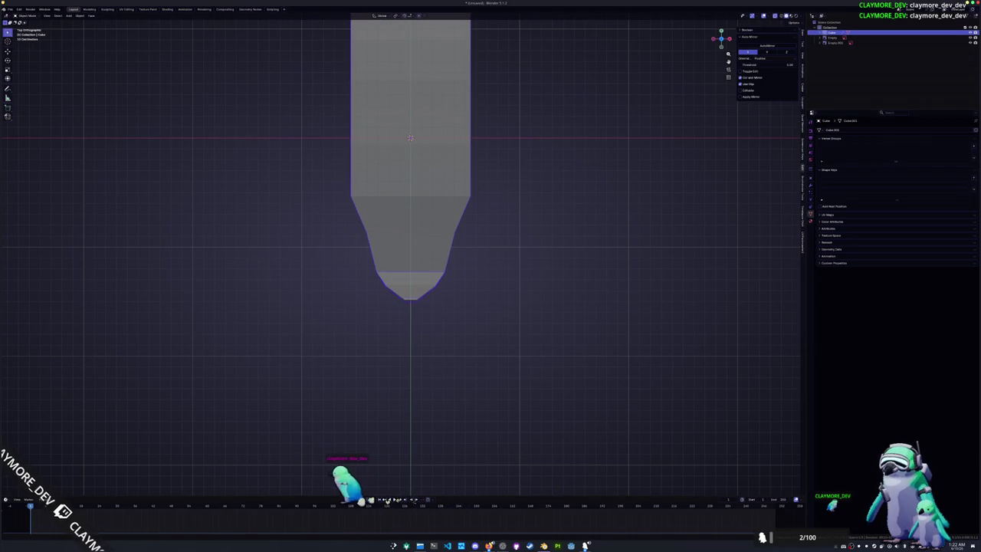
{"action": "key", "text": "alt+Tab"}
{"action": "key", "text": "alt+Tab"}
{"action": "key", "text": "alt+Tab"}
{"action": "key", "text": "alt+Tab"}
{"action": "key", "text": "alt+Tab"}
{"action": "key", "text": "alt+Tab"}
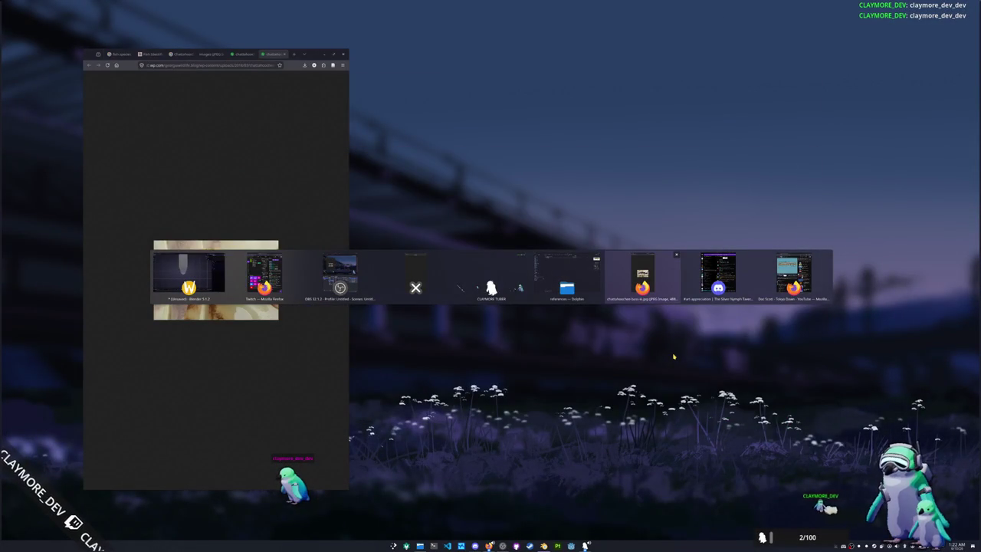
{"action": "key", "text": "alt+Tab"}
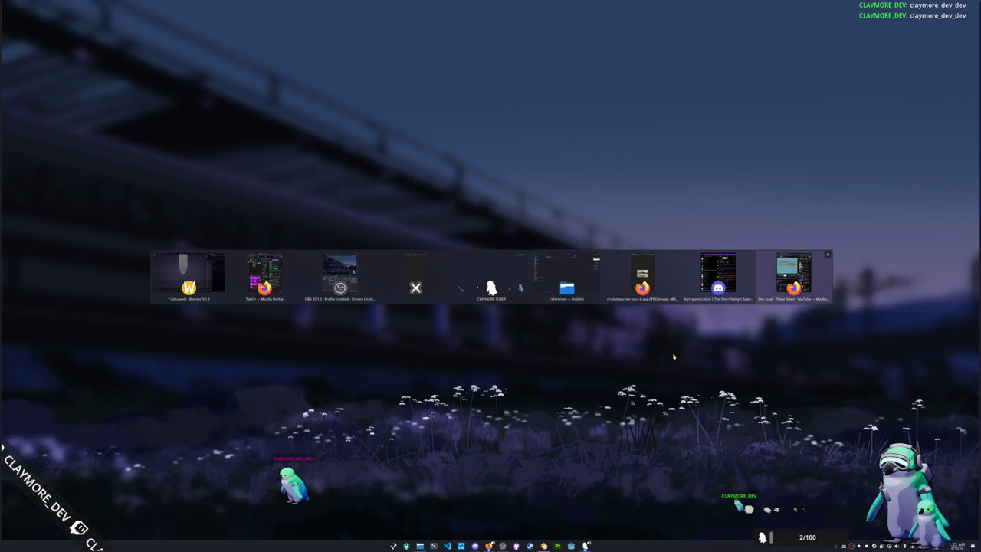
{"action": "key", "text": "alt+Tab"}
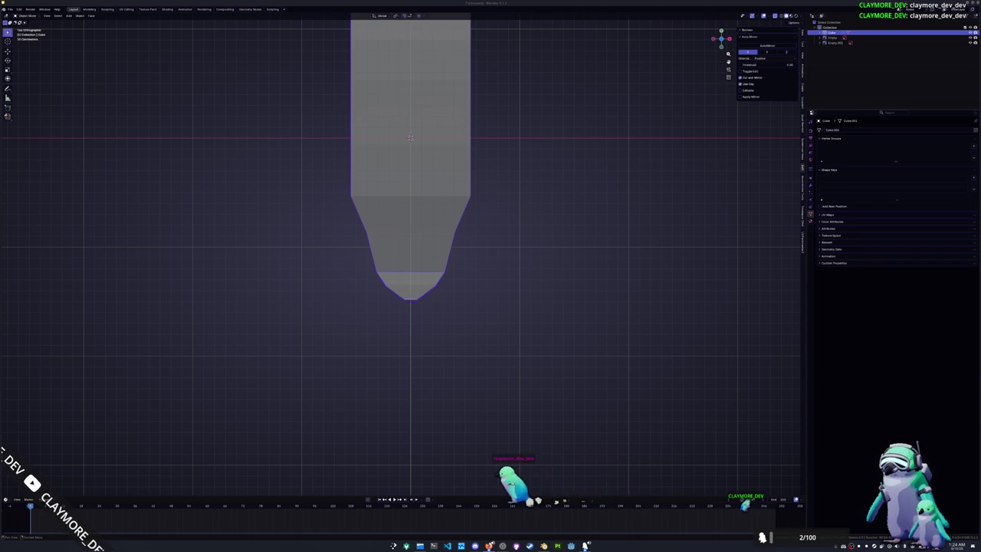
Step: In Edit Mode, narrow the two lowest right-side edge loops along X
{"action": "key", "text": "Tab"}
{"action": "left_click", "coordinate": [472, 208]}
{"action": "key", "text": "s"}
{"action": "key", "text": "x"}
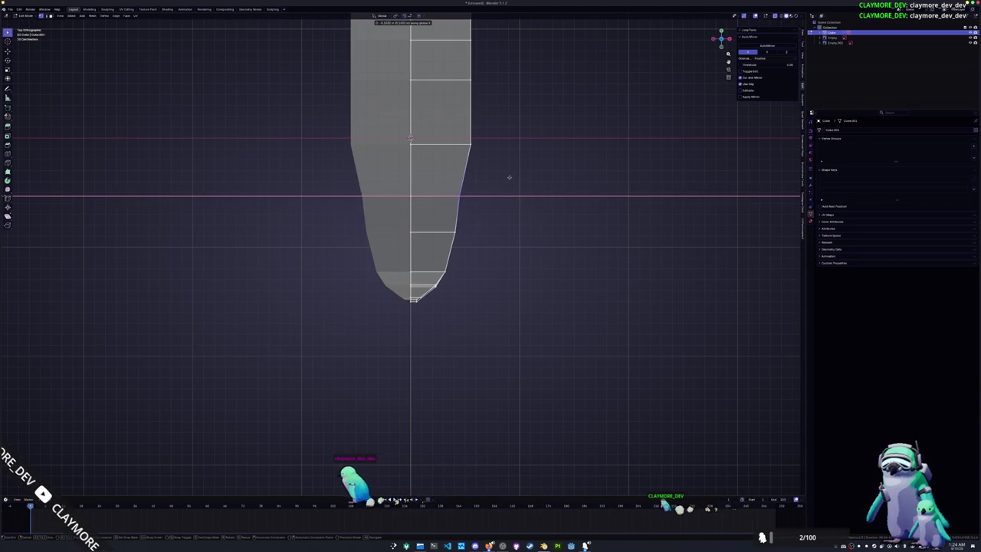
{"action": "left_click", "coordinate": [506, 198]}
{"action": "scroll", "coordinate": [506, 199], "scroll_direction": "up", "scroll_amount": 3, "text": "shift"}
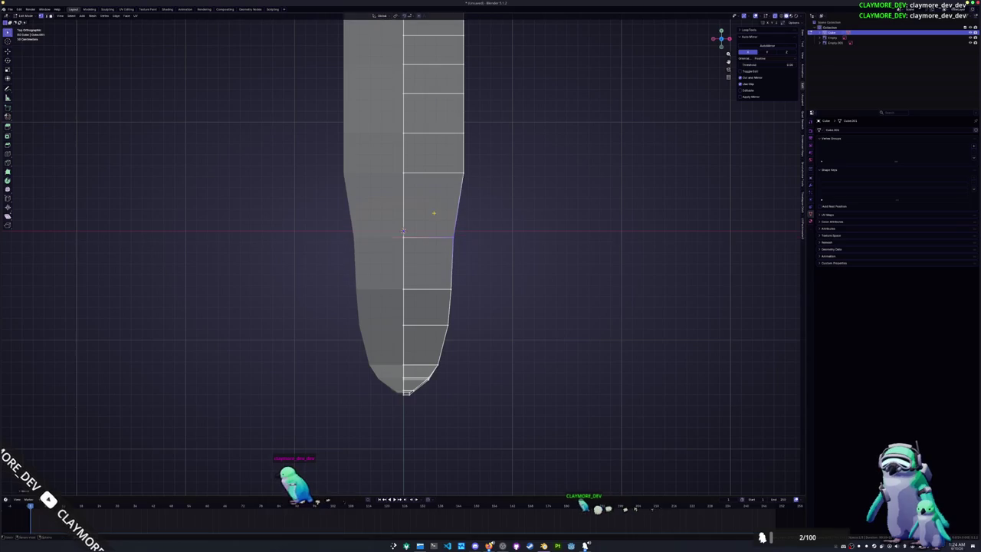
{"action": "scroll", "coordinate": [470, 270], "scroll_direction": "up", "scroll_amount": 2, "text": "shift"}
{"action": "left_click", "coordinate": [471, 227]}
{"action": "key", "text": "s"}
{"action": "key", "text": "x"}
{"action": "left_click", "coordinate": [469, 230]}
Step: Narrow three more edge loops up the taper along the X axis
{"action": "scroll", "coordinate": [469, 230], "scroll_direction": "up", "scroll_amount": 2, "text": "shift"}
{"action": "left_click", "coordinate": [479, 252]}
{"action": "key", "text": "s"}
{"action": "key", "text": "x"}
{"action": "left_click", "coordinate": [498, 234]}
{"action": "left_click", "coordinate": [491, 212]}
{"action": "key", "text": "s"}
{"action": "key", "text": "x"}
{"action": "left_click", "coordinate": [485, 179]}
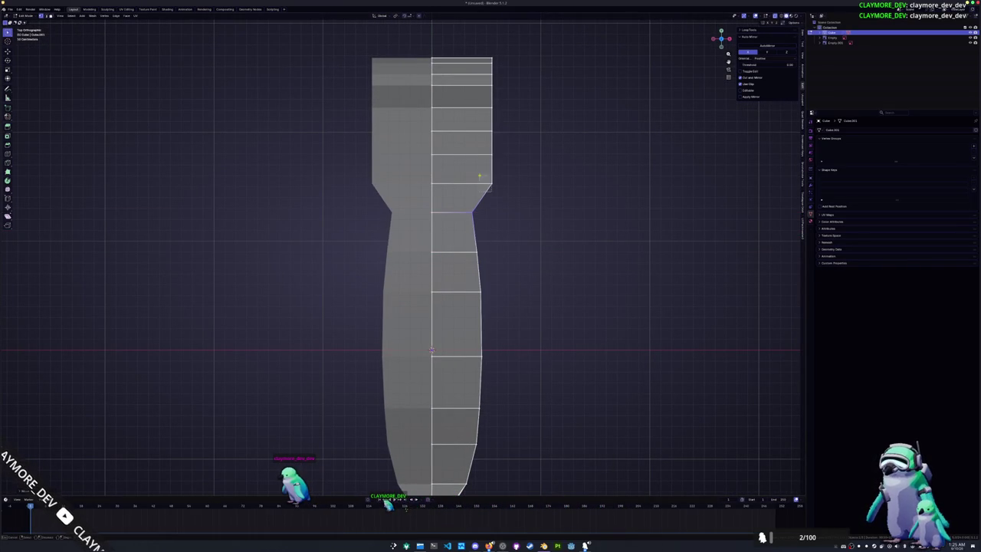
{"action": "left_click", "coordinate": [489, 184]}
{"action": "key", "text": "s"}
{"action": "key", "text": "x"}
{"action": "left_click", "coordinate": [500, 156]}
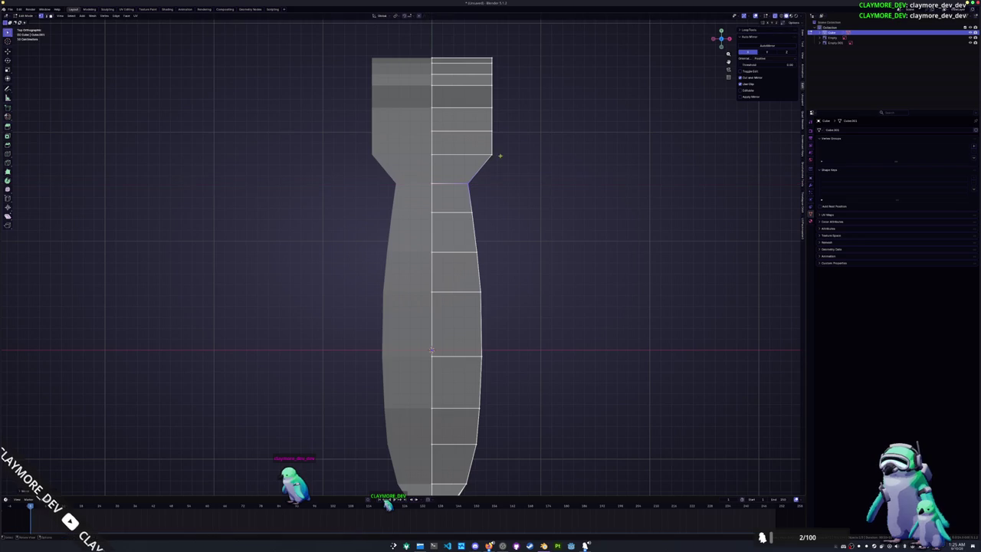
Step: Slightly narrow the middle loops, then narrow the top section's vertices along X
{"action": "left_click", "coordinate": [481, 292], "text": "alt+shift"}
{"action": "key", "text": "s"}
{"action": "key", "text": "x"}
{"action": "left_click", "coordinate": [460, 173]}
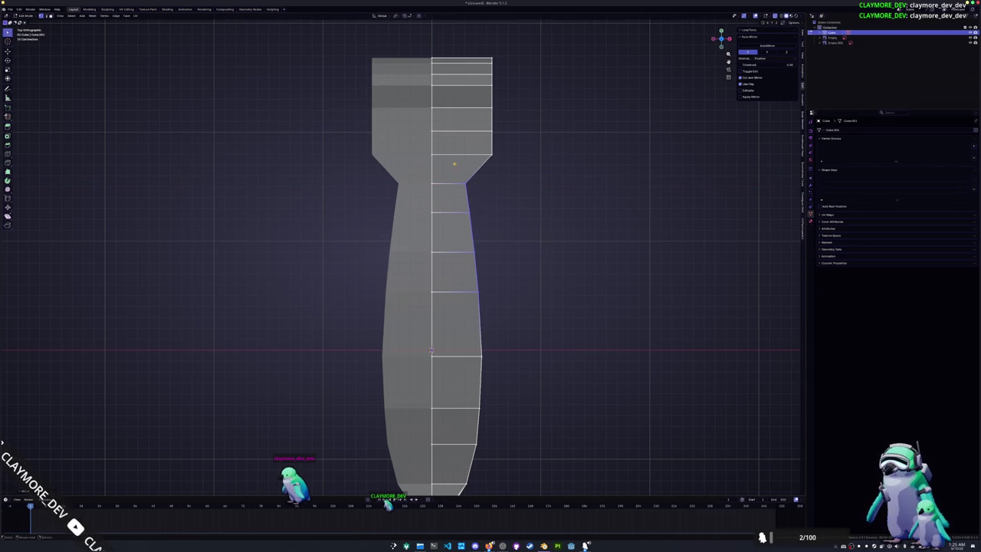
{"action": "middle_click_drag", "start_coordinate": [480, 175], "coordinate": [514, 249], "text": "shift"}
{"action": "left_click_drag", "start_coordinate": [536, 246], "coordinate": [486, 132]}
{"action": "key", "text": "s"}
{"action": "key", "text": "x"}
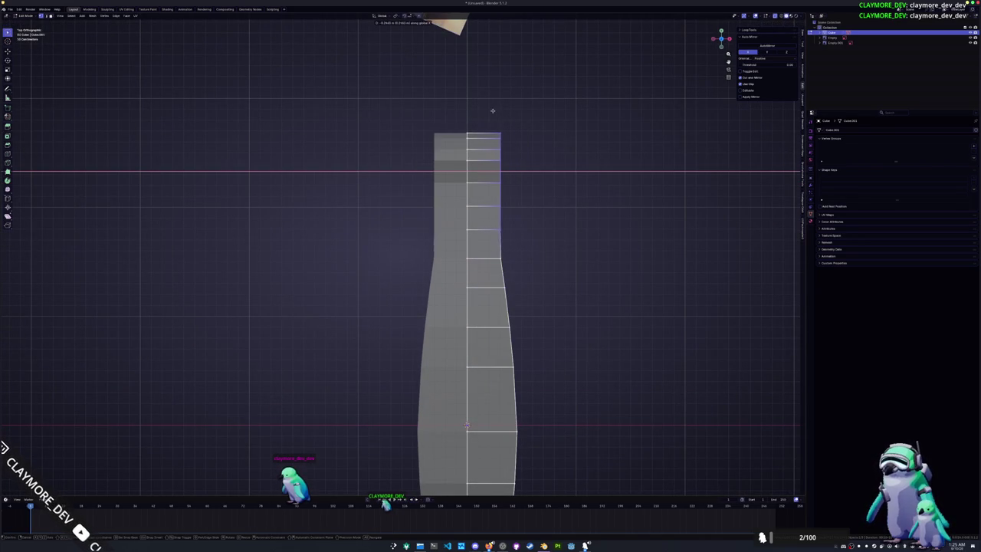
{"action": "left_click", "coordinate": [486, 109]}
Step: Narrow the neck vertices along X in several passes to form a slim tip
{"action": "left_click_drag", "start_coordinate": [521, 216], "coordinate": [486, 108]}
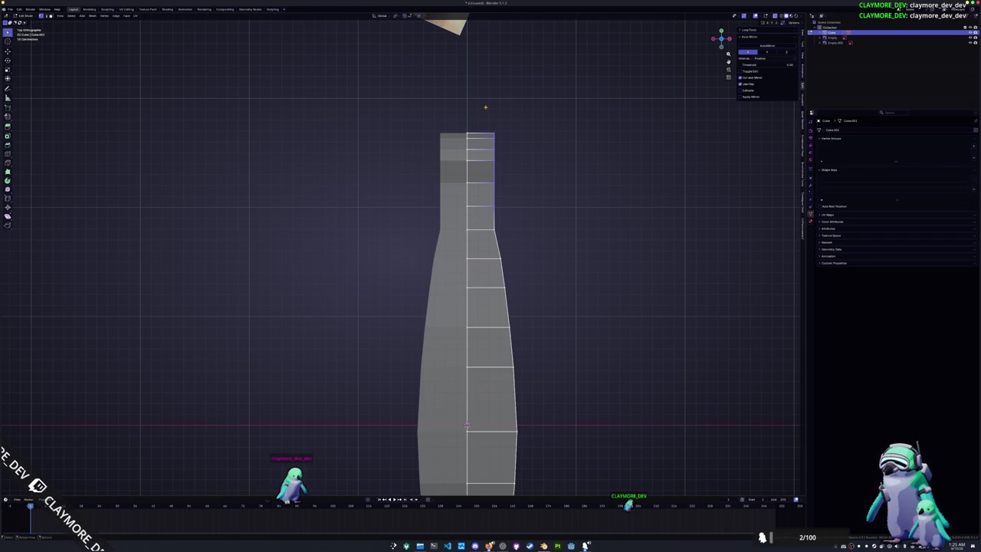
{"action": "key", "text": "s"}
{"action": "key", "text": "x"}
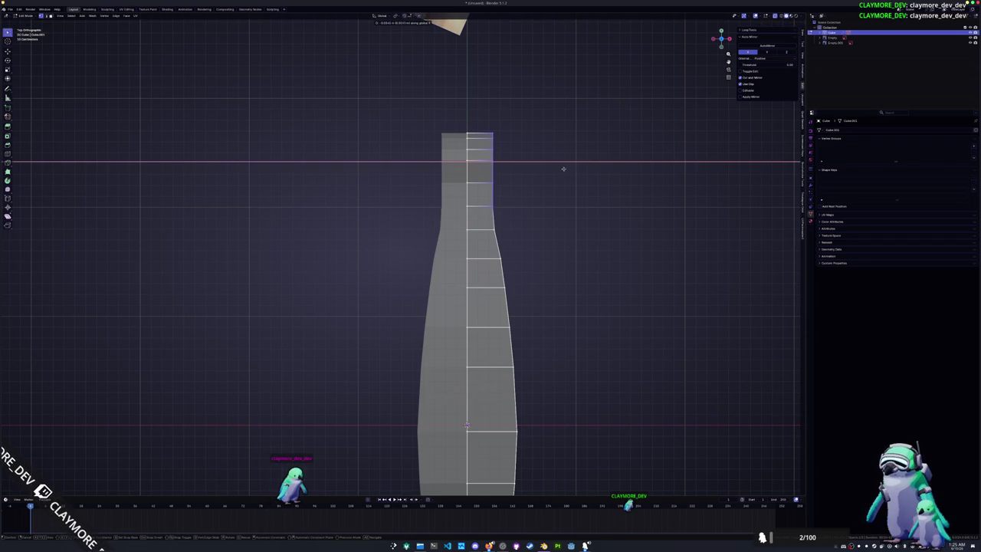
{"action": "left_click", "coordinate": [560, 163]}
{"action": "key", "text": "s"}
{"action": "key", "text": "x"}
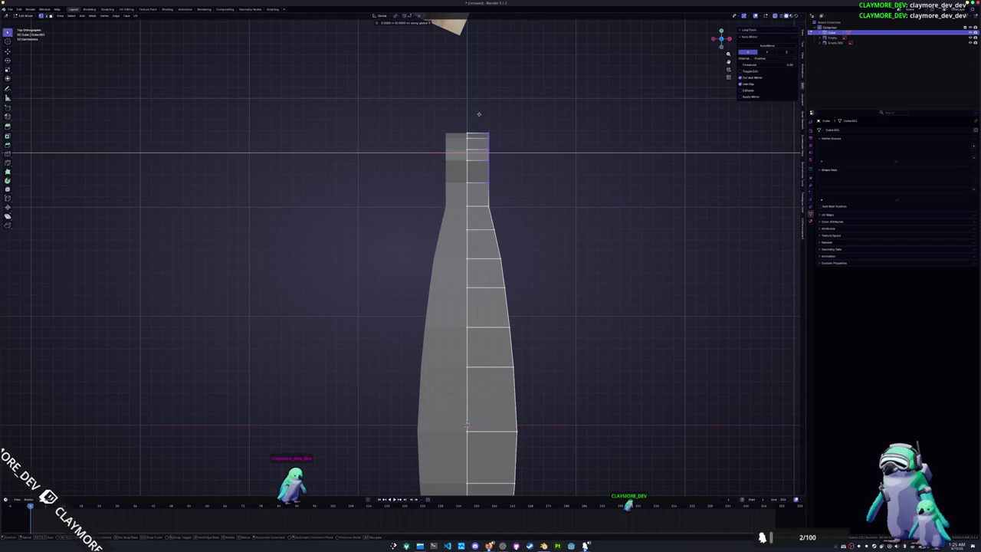
{"action": "left_click", "coordinate": [502, 188]}
{"action": "middle_click_drag", "start_coordinate": [485, 135], "coordinate": [493, 184], "text": "shift"}
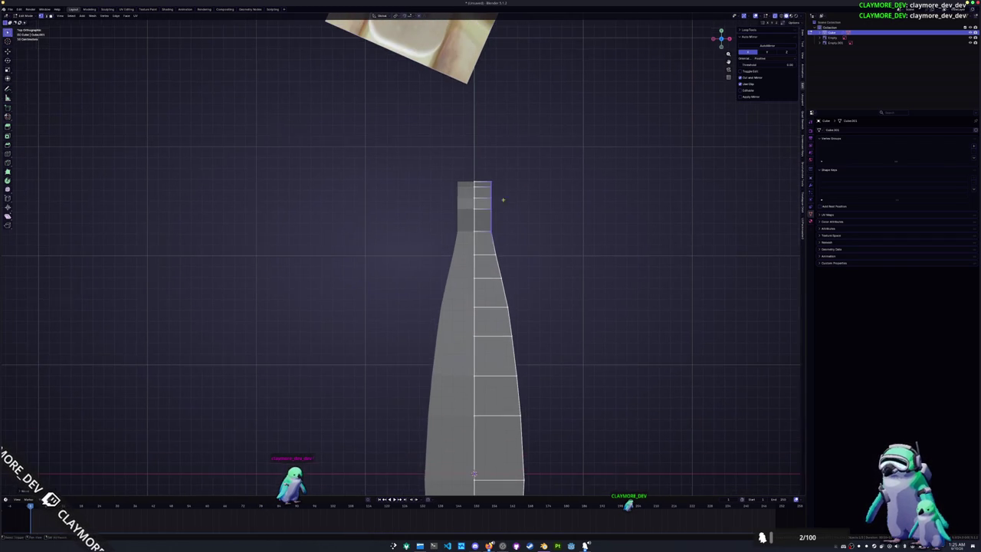
{"action": "key", "text": "s"}
{"action": "key", "text": "x"}
{"action": "left_click", "coordinate": [486, 159]}
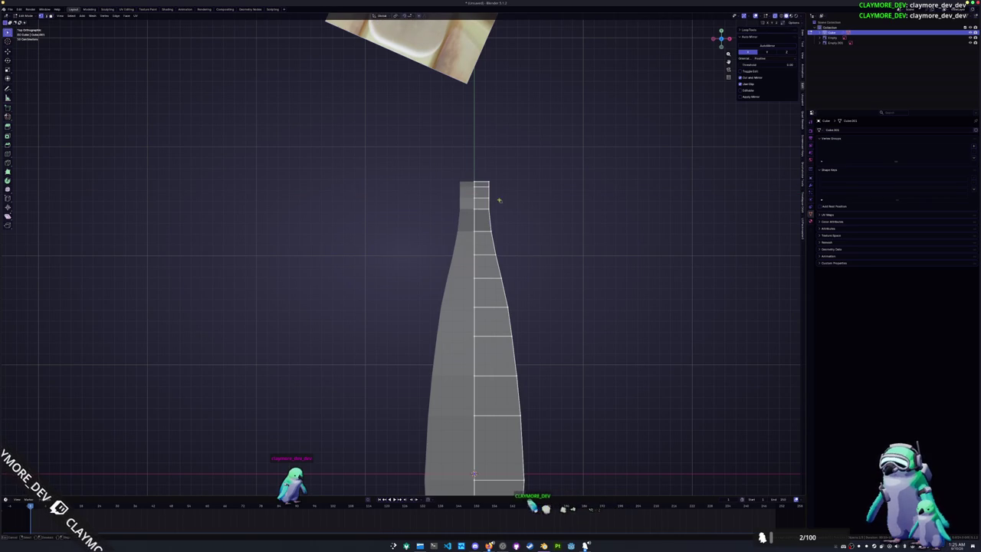
{"action": "key", "text": "s"}
{"action": "key", "text": "x"}
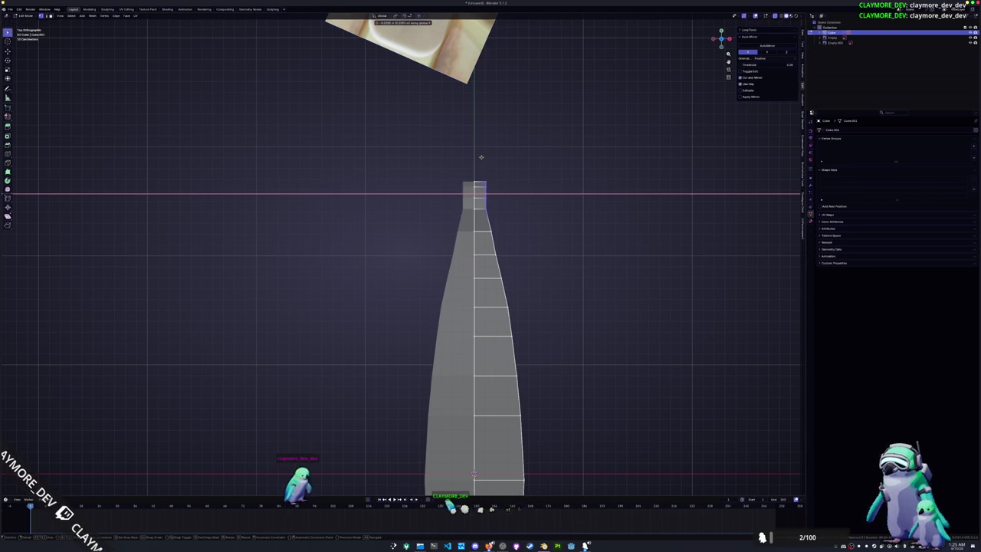
{"action": "left_click", "coordinate": [482, 159]}
Step: Shift the right-side neck vertices sideways along the X axis
{"action": "middle_click_drag", "start_coordinate": [519, 299], "coordinate": [522, 233], "text": "shift"}
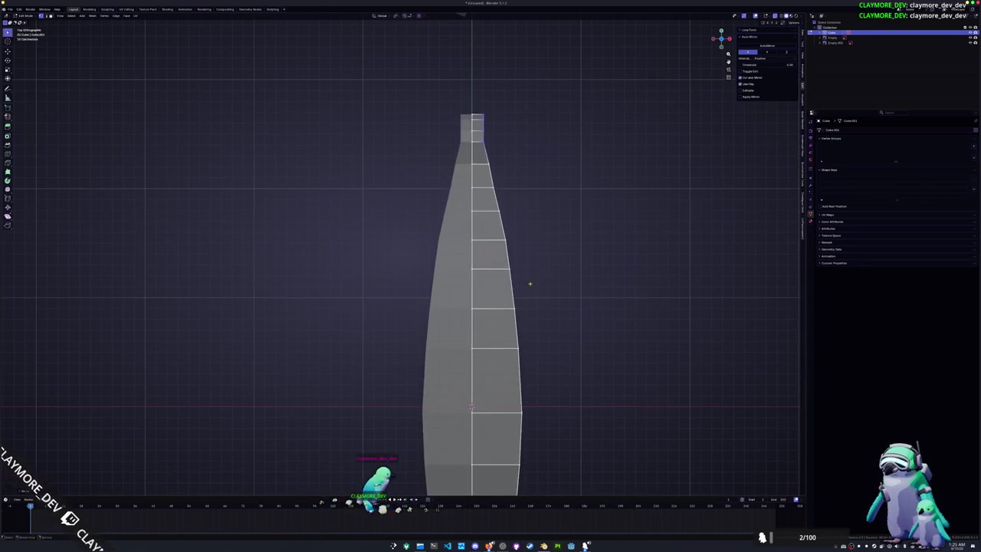
{"action": "left_click_drag", "start_coordinate": [529, 320], "coordinate": [496, 197]}
{"action": "key", "text": "g"}
{"action": "key", "text": "x"}
{"action": "key", "text": "x"}
{"action": "key", "text": "x"}
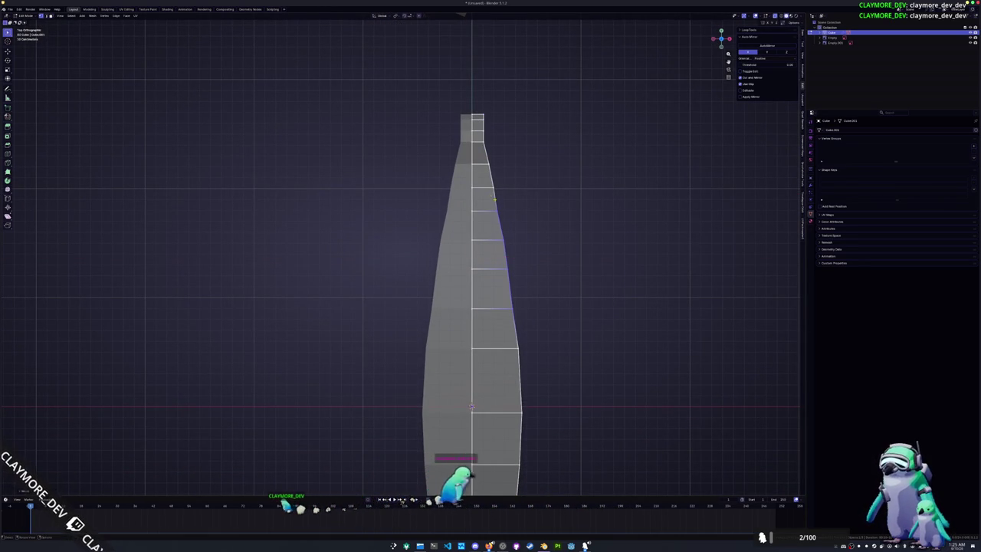
{"action": "key", "text": "x"}
{"action": "key", "text": "x"}
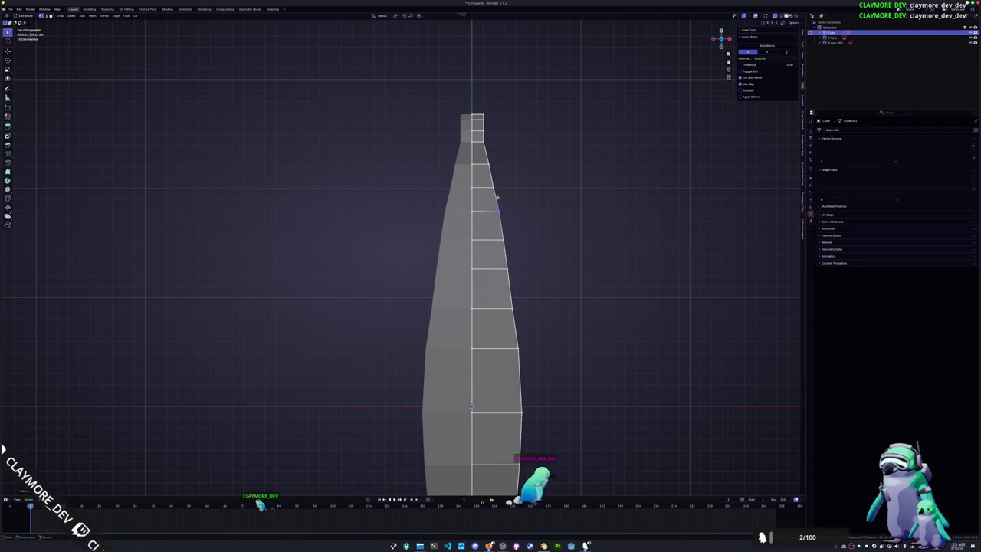
{"action": "key", "text": "x"}
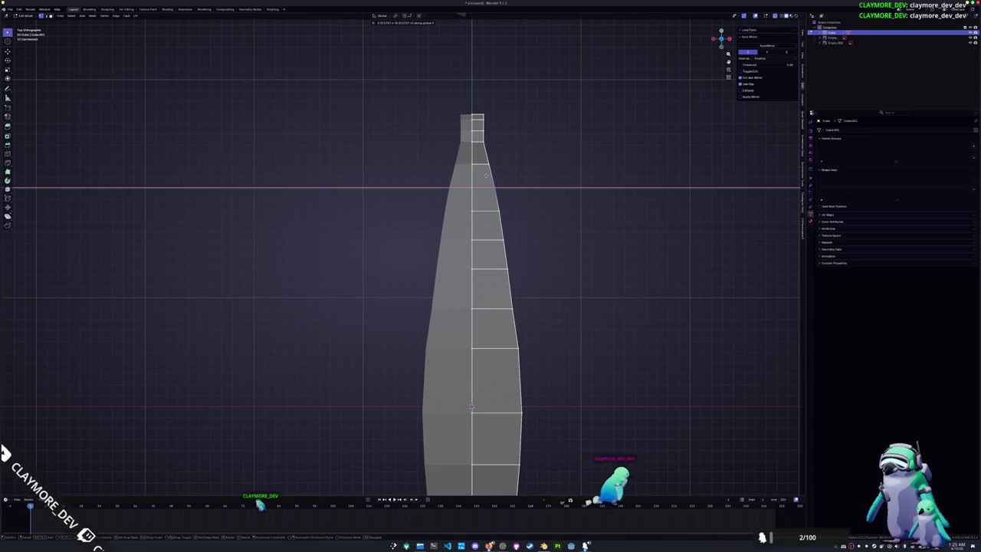
{"action": "left_click", "coordinate": [488, 176]}
Step: Move the body's right-edge vertices sideways along X to smooth the outline
{"action": "middle_click_drag", "start_coordinate": [517, 319], "coordinate": [503, 210], "text": "shift"}
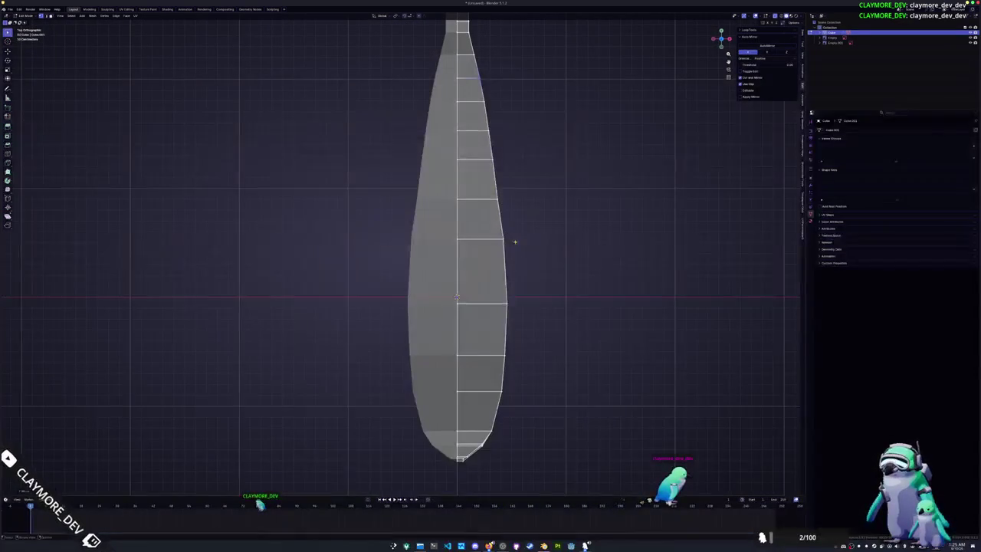
{"action": "left_click_drag", "start_coordinate": [535, 421], "coordinate": [472, 217]}
{"action": "key", "text": "g"}
{"action": "key", "text": "x"}
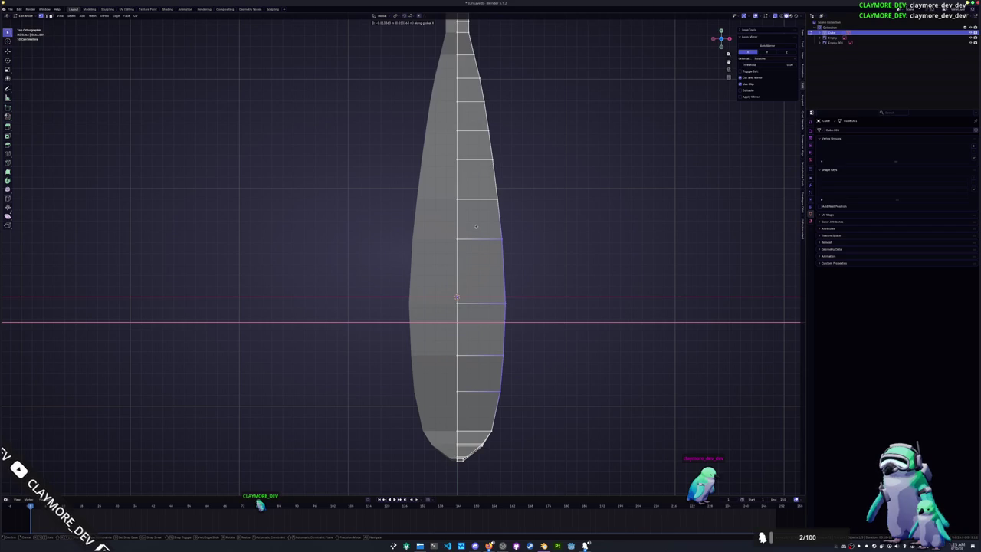
{"action": "left_click", "coordinate": [475, 226]}
{"action": "middle_click_drag", "start_coordinate": [475, 230], "coordinate": [487, 179], "text": "shift"}
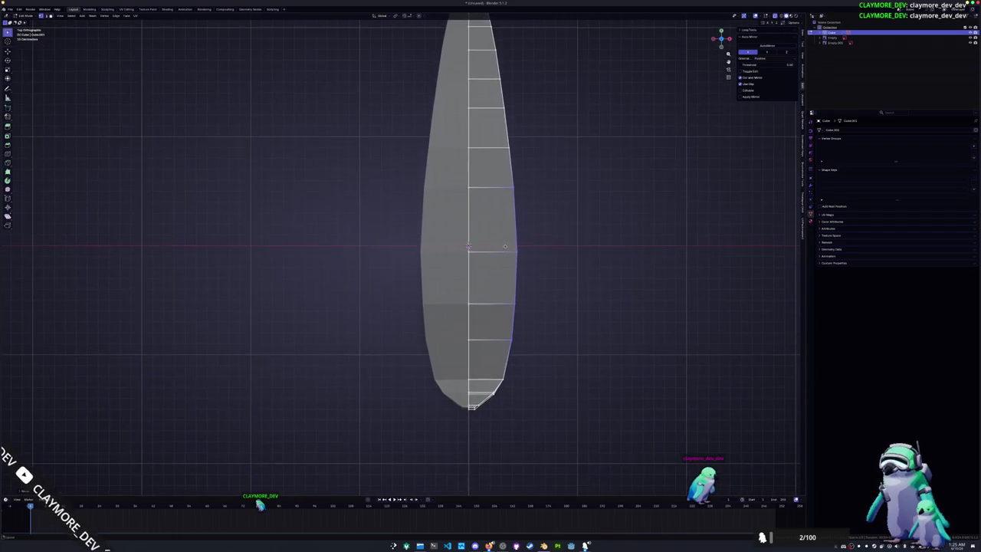
{"action": "left_click_drag", "start_coordinate": [549, 378], "coordinate": [499, 139]}
{"action": "key", "text": "g"}
{"action": "key", "text": "x"}
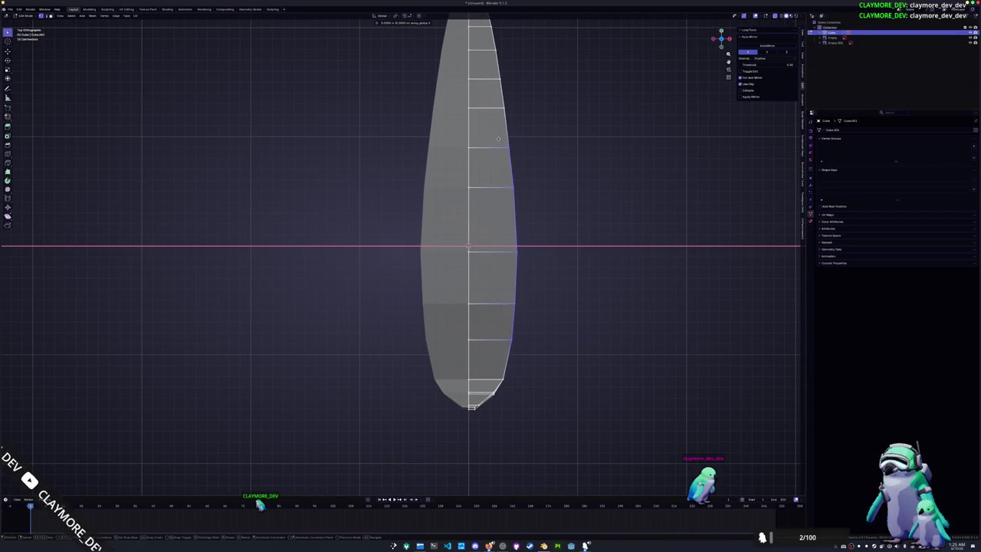
{"action": "left_click", "coordinate": [489, 139]}
Step: Orbit to a perspective view and start scaling the body along X
{"action": "mouse_move", "coordinate": [536, 346]}
{"action": "middle_mouse_down"}
{"action": "mouse_move", "coordinate": [502, 350]}
{"action": "mouse_move", "coordinate": [533, 322]}
{"action": "mouse_move", "coordinate": [556, 344]}
{"action": "middle_mouse_up"}
{"action": "key", "text": "s"}
{"action": "key", "text": "x"}
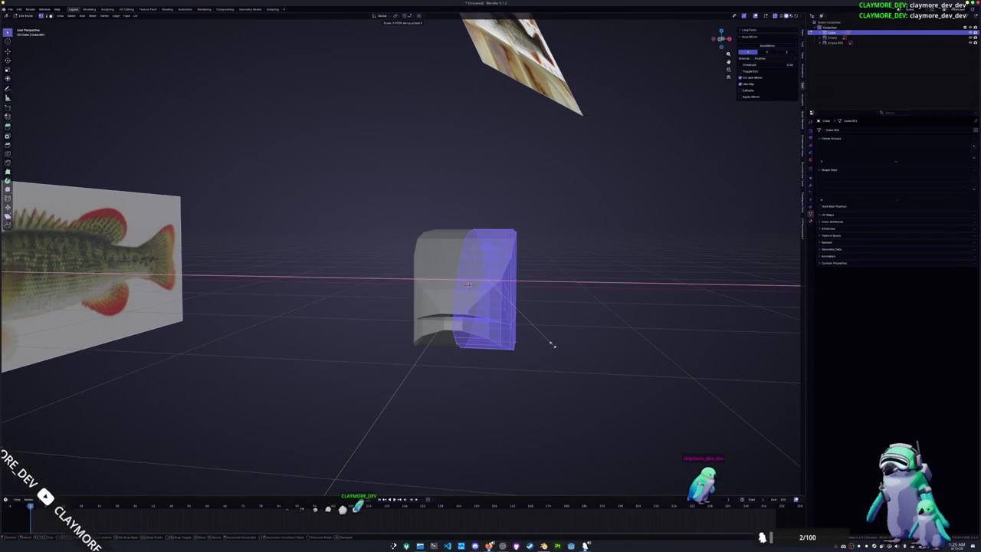
Step: Flatten the body sideways along X and switch to a zoomed top view
{"action": "left_click", "coordinate": [546, 336]}
{"action": "middle_click_drag", "start_coordinate": [547, 335], "coordinate": [541, 364]}
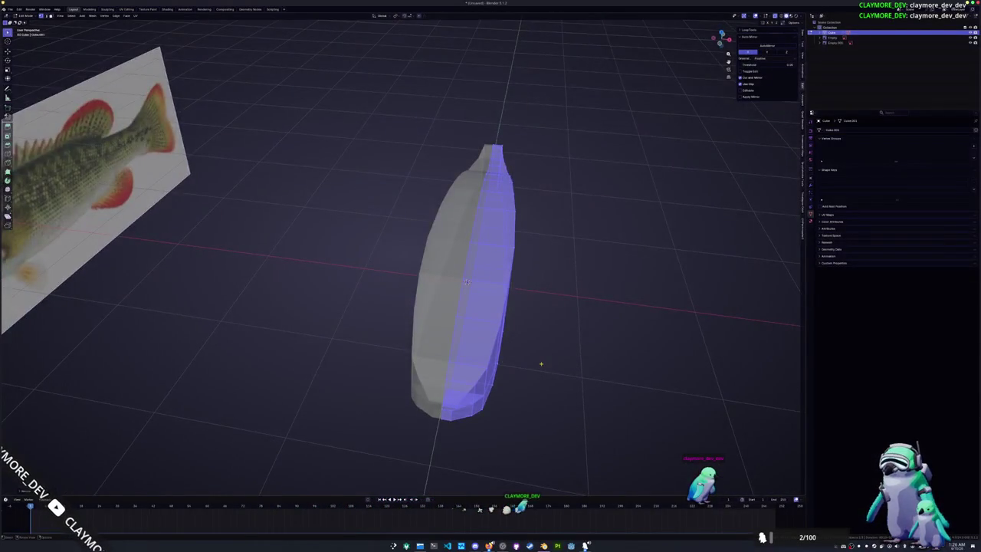
{"action": "key", "text": "KP_7"}
{"action": "scroll", "coordinate": [521, 322], "scroll_direction": "up", "scroll_amount": 3}
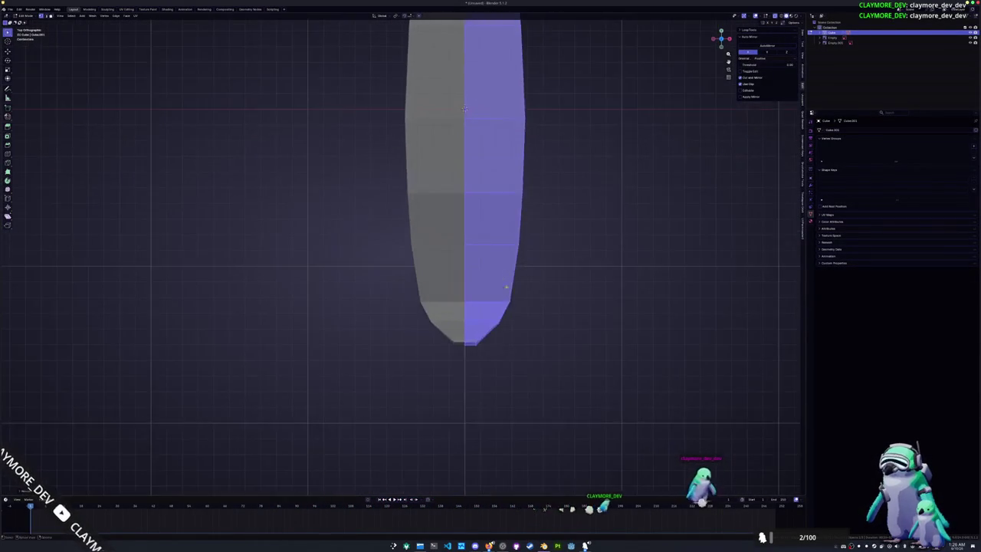
{"action": "scroll", "coordinate": [505, 278], "scroll_direction": "up", "scroll_amount": 2}
Step: Move the bottom-right edge along X, then edge-slide loops along the body
{"action": "left_click", "coordinate": [528, 335]}
{"action": "key", "text": "g"}
{"action": "key", "text": "x"}
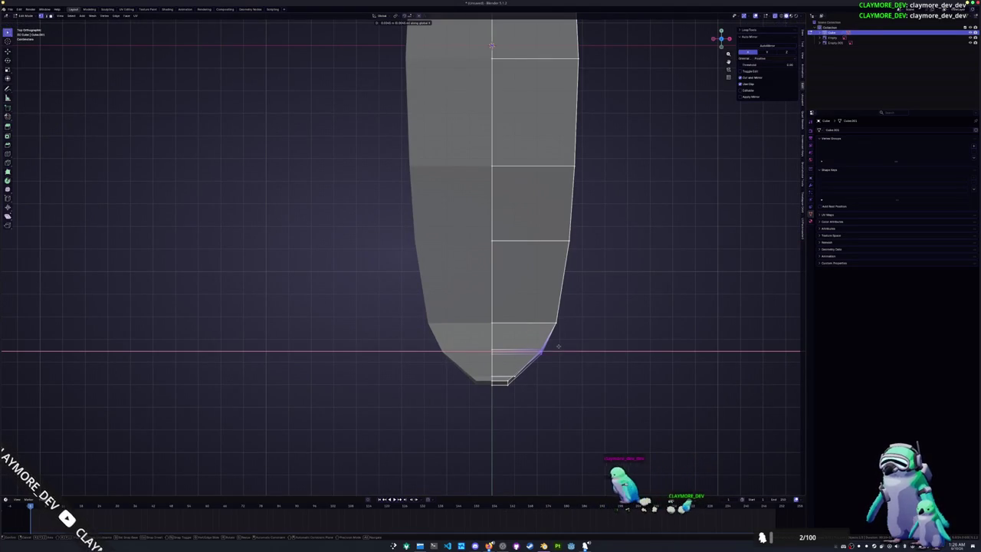
{"action": "left_click", "coordinate": [555, 345]}
{"action": "mouse_move", "coordinate": [555, 345]}
{"action": "middle_mouse_down"}
{"action": "mouse_move", "coordinate": [512, 373]}
{"action": "mouse_move", "coordinate": [503, 356]}
{"action": "mouse_move", "coordinate": [544, 285]}
{"action": "mouse_move", "coordinate": [543, 338]}
{"action": "mouse_move", "coordinate": [590, 328]}
{"action": "mouse_move", "coordinate": [566, 369]}
{"action": "mouse_move", "coordinate": [544, 319]}
{"action": "mouse_move", "coordinate": [501, 290]}
{"action": "middle_mouse_up"}
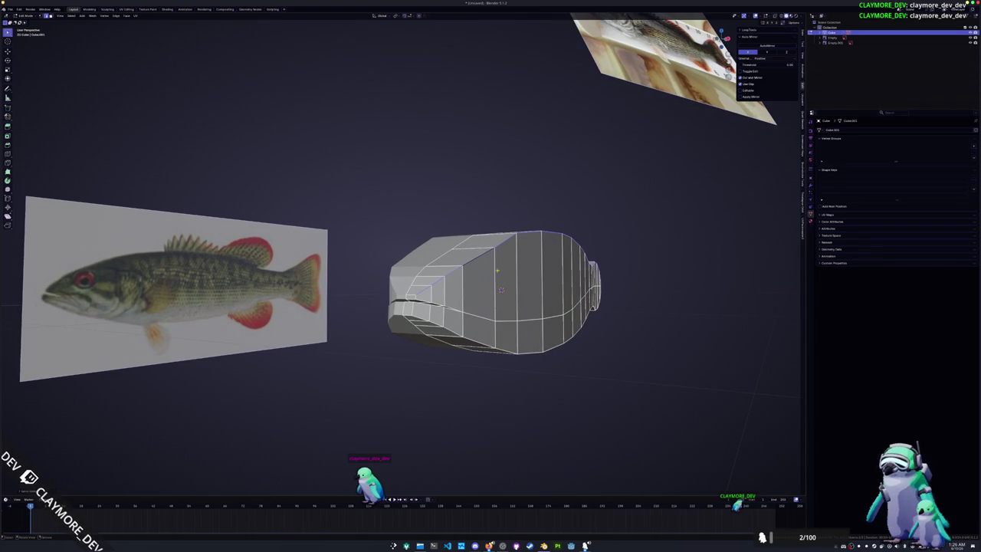
{"action": "key", "text": "g"}
{"action": "key", "text": "g"}
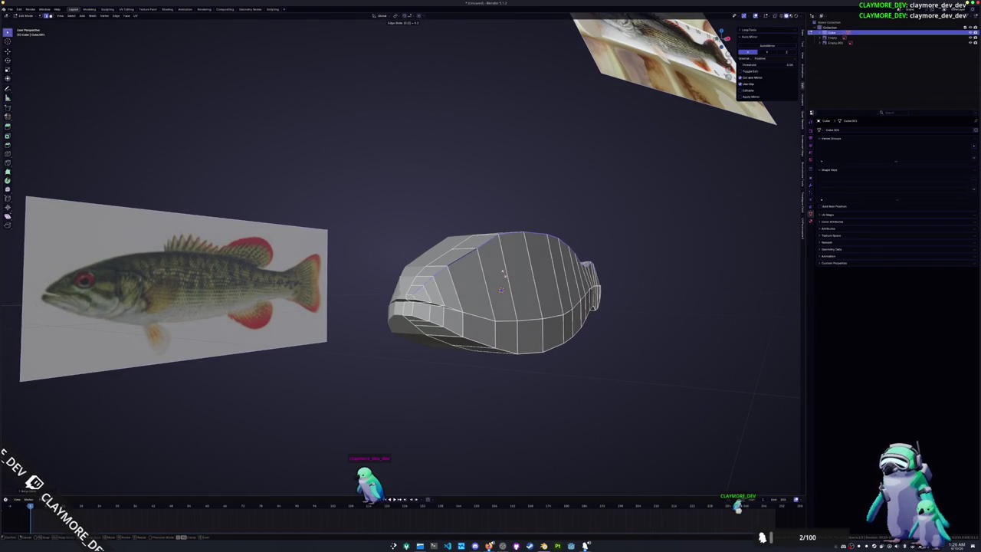
{"action": "middle_click_drag", "start_coordinate": [501, 290], "coordinate": [534, 346]}
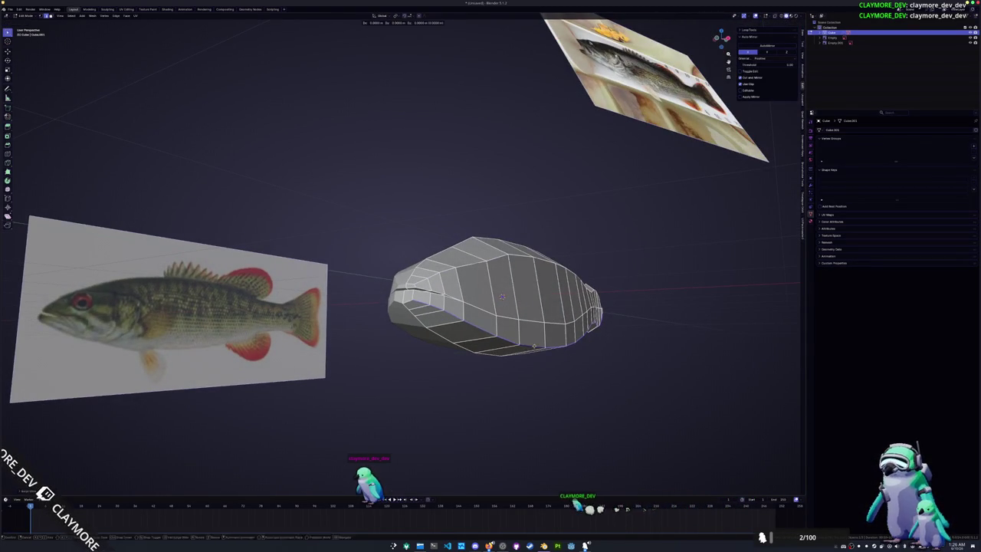
Step: Select the whole mesh and scale it to enlarge the body
{"action": "key", "text": "a"}
{"action": "mouse_move", "coordinate": [534, 346]}
{"action": "middle_mouse_down"}
{"action": "mouse_move", "coordinate": [597, 357]}
{"action": "mouse_move", "coordinate": [611, 335]}
{"action": "middle_mouse_up"}
{"action": "key", "text": "s"}
{"action": "key", "text": "x"}
{"action": "key", "text": "x"}
{"action": "key", "text": "x"}
{"action": "key", "text": "x"}
{"action": "mouse_move", "coordinate": [607, 335]}
{"action": "middle_mouse_down"}
{"action": "mouse_move", "coordinate": [593, 352]}
{"action": "mouse_move", "coordinate": [620, 368]}
{"action": "mouse_move", "coordinate": [618, 343]}
{"action": "middle_mouse_up"}
{"action": "key", "text": "x"}
{"action": "left_click", "coordinate": [556, 346]}
{"action": "scroll", "coordinate": [557, 350], "scroll_direction": "up", "scroll_amount": 3}
{"action": "middle_click_drag", "start_coordinate": [556, 349], "coordinate": [568, 300]}
Step: Confirm the mouth loop's new position and inspect the body from several angles, ending in side view
{"action": "key", "text": "alt+a"}
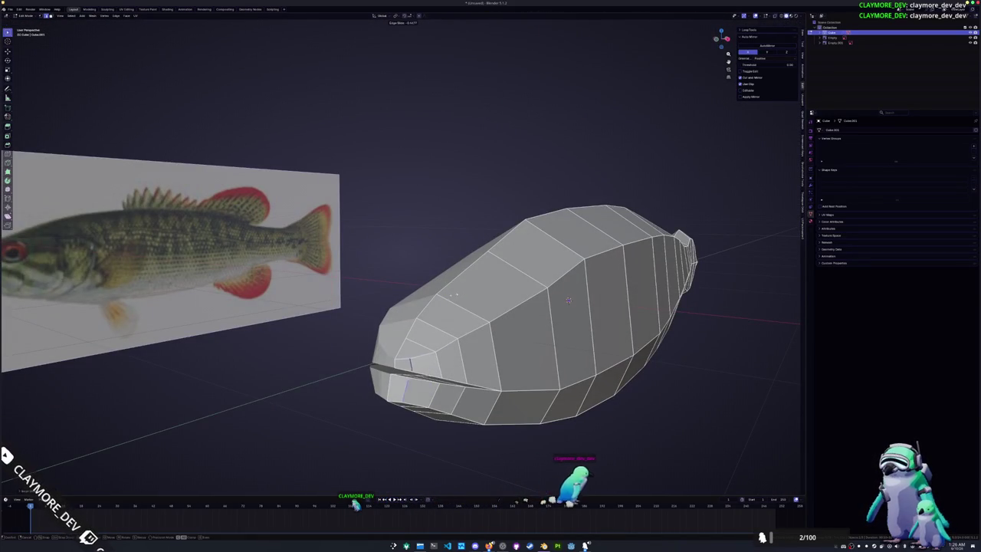
{"action": "left_click", "coordinate": [568, 300]}
{"action": "mouse_move", "coordinate": [568, 300]}
{"action": "middle_mouse_down"}
{"action": "mouse_move", "coordinate": [585, 336]}
{"action": "mouse_move", "coordinate": [551, 306]}
{"action": "mouse_move", "coordinate": [673, 308]}
{"action": "mouse_move", "coordinate": [653, 292]}
{"action": "middle_mouse_up"}
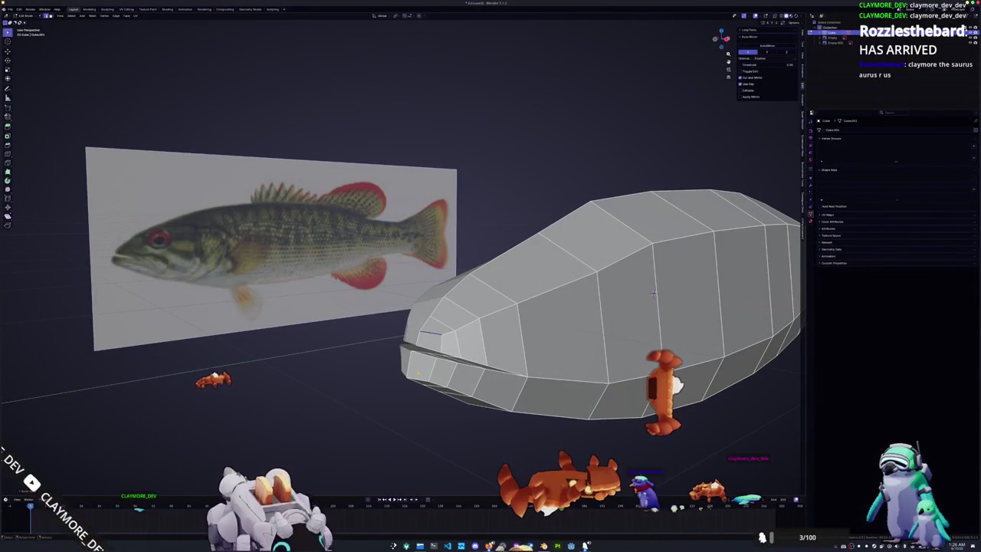
{"action": "middle_click_drag", "start_coordinate": [653, 292], "coordinate": [664, 307]}
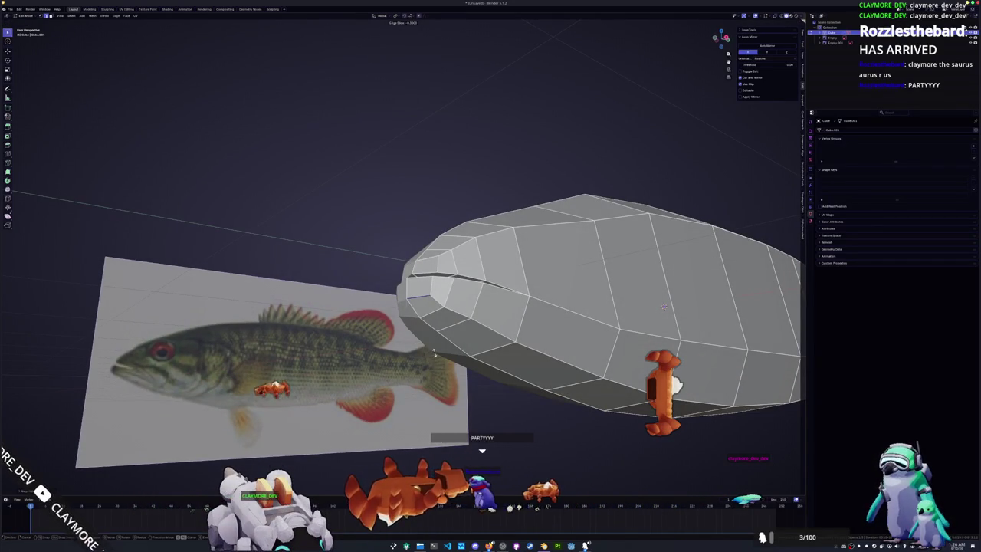
{"action": "middle_click_drag", "start_coordinate": [664, 307], "coordinate": [669, 297]}
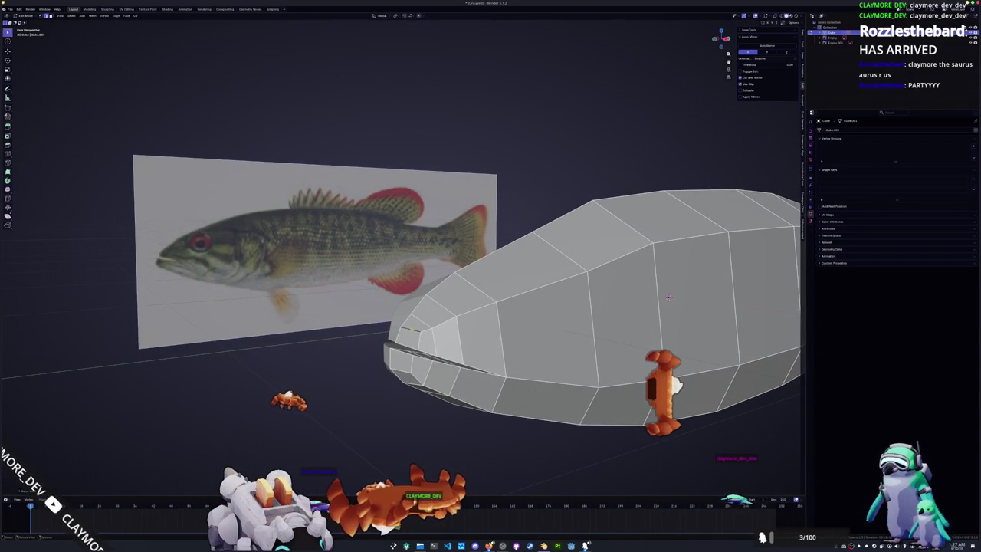
{"action": "mouse_move", "coordinate": [668, 298]}
{"action": "middle_mouse_down"}
{"action": "mouse_move", "coordinate": [629, 290]}
{"action": "mouse_move", "coordinate": [503, 312]}
{"action": "middle_mouse_up"}
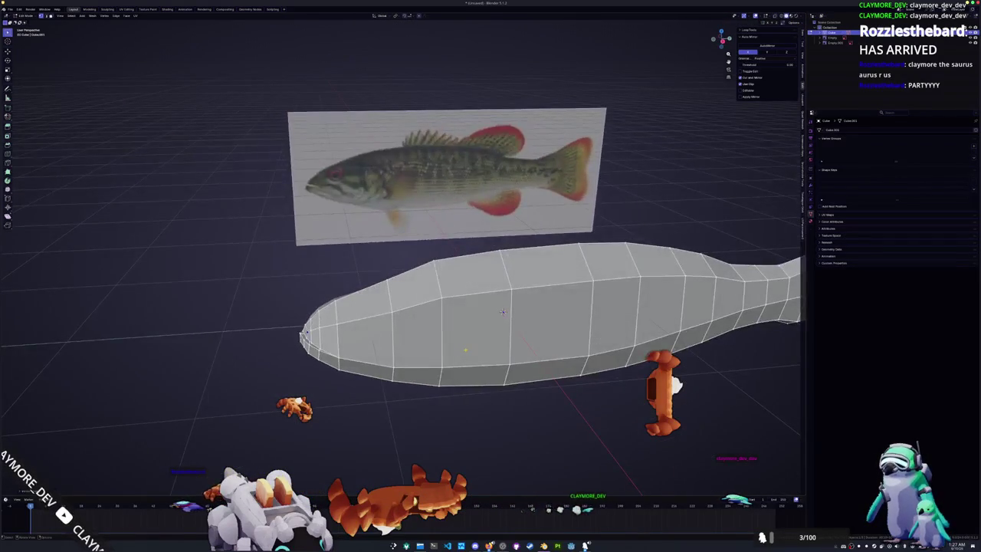
{"action": "key", "text": "KP_3"}
Step: Turn on X-ray and raise the top-front face vertically to match the reference outline
{"action": "key", "text": "alt+z"}
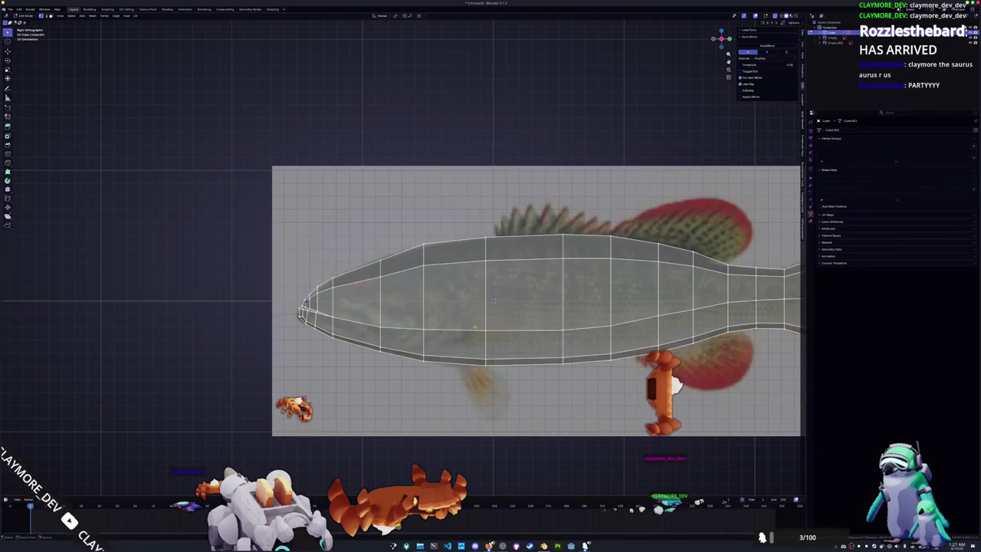
{"action": "left_click_drag", "start_coordinate": [382, 248], "coordinate": [381, 246]}
{"action": "key", "text": "g"}
{"action": "key", "text": "z"}
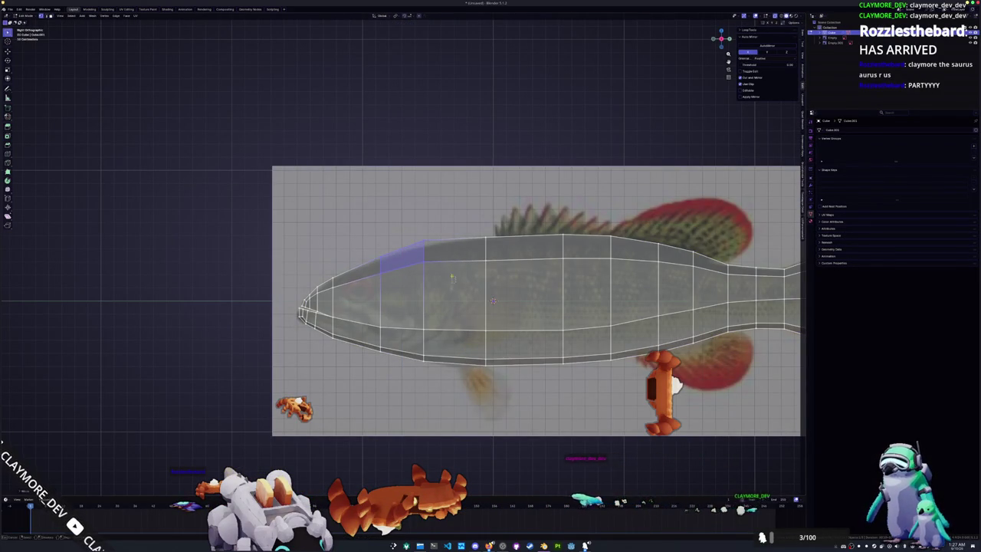
{"action": "left_click", "coordinate": [419, 227]}
Step: Edge-slide a loop near the tail end to give the stub a rounded tip
{"action": "scroll", "coordinate": [422, 238], "scroll_direction": "down", "scroll_amount": 1}
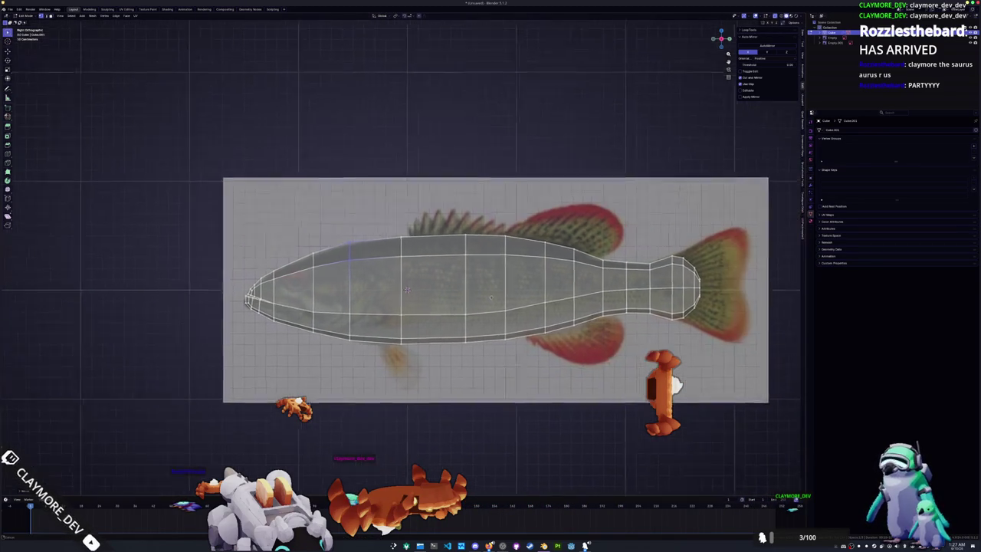
{"action": "middle_click_drag", "start_coordinate": [478, 292], "coordinate": [253, 307], "text": "shift"}
{"action": "scroll", "coordinate": [59, 327], "scroll_direction": "up", "scroll_amount": 3}
{"action": "scroll", "coordinate": [59, 327], "scroll_direction": "down", "scroll_amount": 3}
{"action": "middle_click_drag", "start_coordinate": [59, 327], "coordinate": [8, 280]}
{"action": "scroll", "coordinate": [541, 328], "scroll_direction": "up", "scroll_amount": 1}
{"action": "key", "text": "g"}
{"action": "key", "text": "g"}
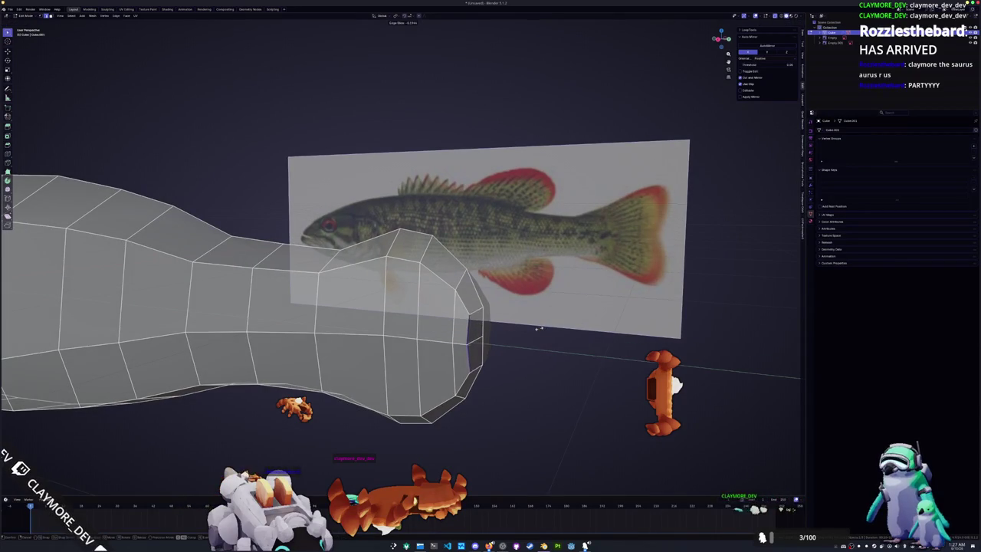
{"action": "left_click", "coordinate": [539, 328]}
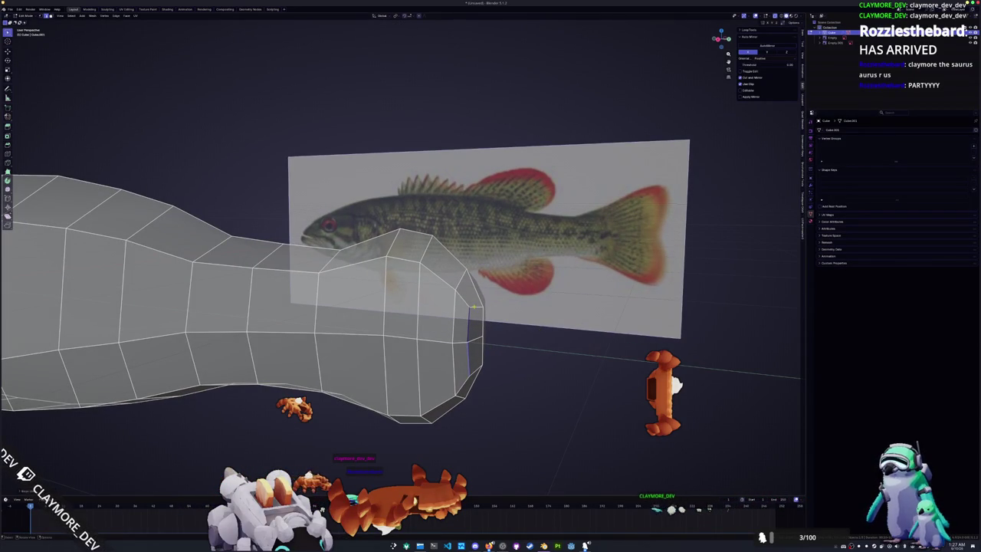
{"action": "middle_click_drag", "start_coordinate": [481, 375], "coordinate": [482, 294]}
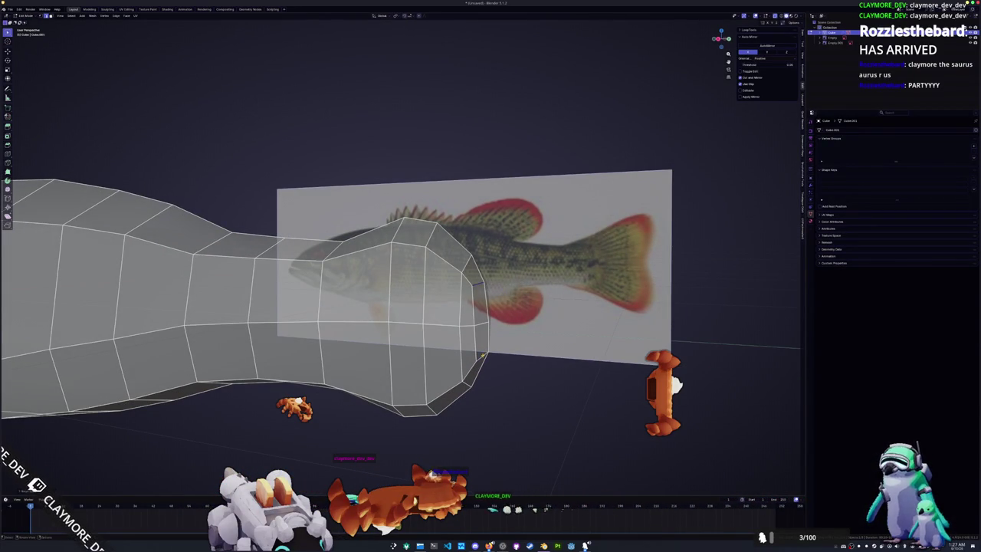
{"action": "middle_click_drag", "start_coordinate": [480, 352], "coordinate": [142, 247]}
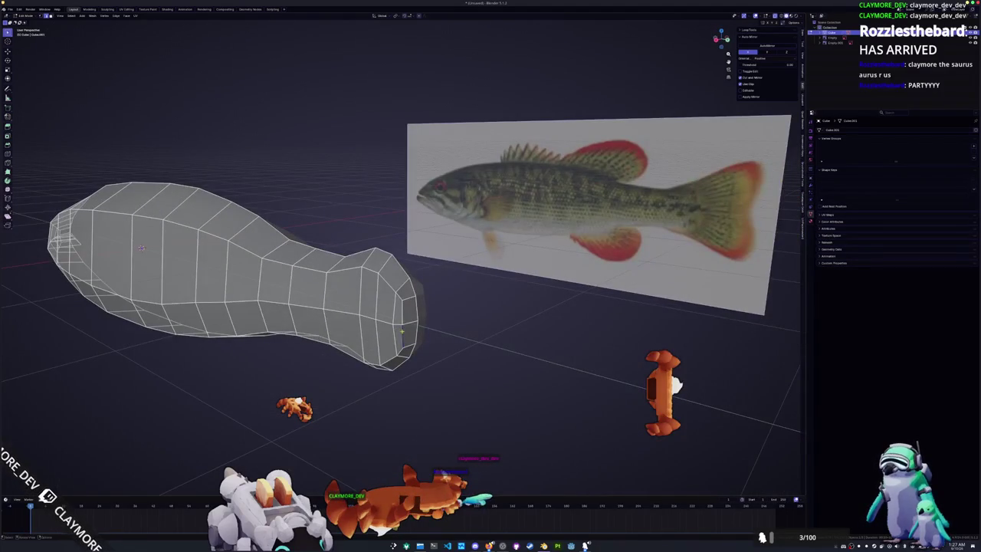
Step: In top view, pull the faces along the body's right side inward along X
{"action": "key", "text": "KP_7"}
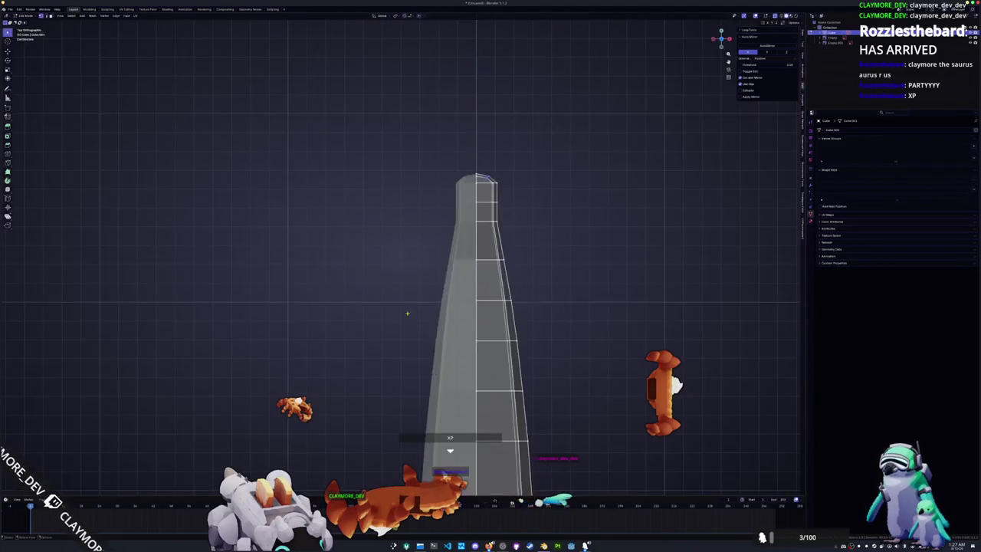
{"action": "left_click_drag", "start_coordinate": [526, 285], "coordinate": [485, 142]}
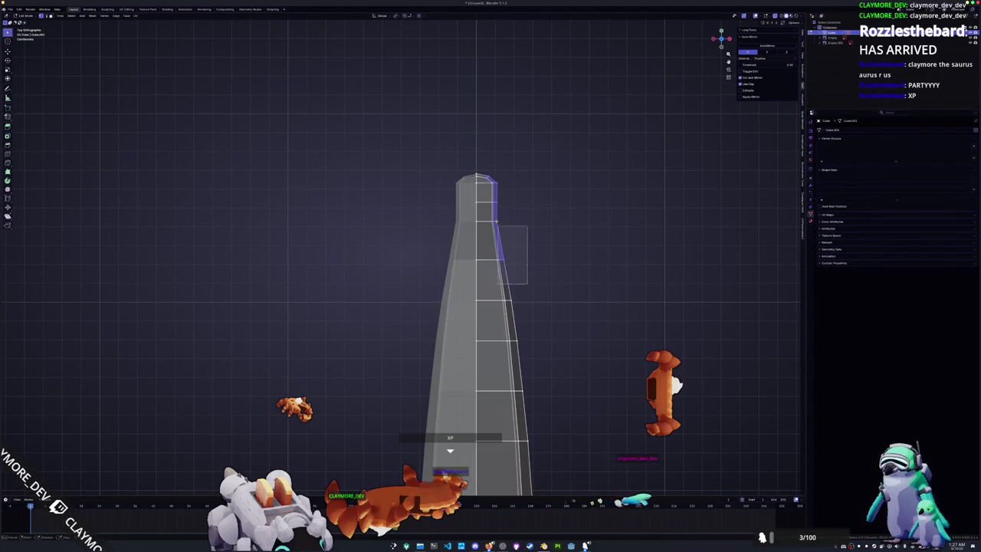
{"action": "key", "text": "x"}
{"action": "key", "text": "Escape"}
{"action": "key", "text": "g"}
{"action": "key", "text": "x"}
{"action": "key", "text": "Escape"}
{"action": "scroll", "coordinate": [537, 253], "scroll_direction": "down", "scroll_amount": 2}
{"action": "left_click_drag", "start_coordinate": [503, 303], "coordinate": [464, 276]}
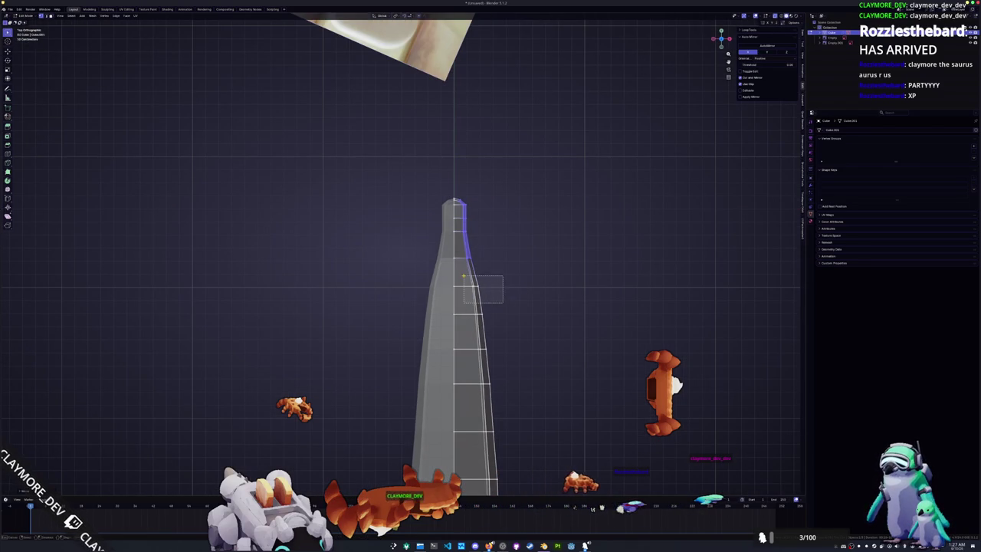
{"action": "key", "text": "g"}
{"action": "key", "text": "x"}
{"action": "left_click", "coordinate": [503, 288]}
Step: Scale the right column of side faces and move the lower side strip inward along X
{"action": "middle_click_drag", "start_coordinate": [503, 284], "coordinate": [518, 212], "text": "shift"}
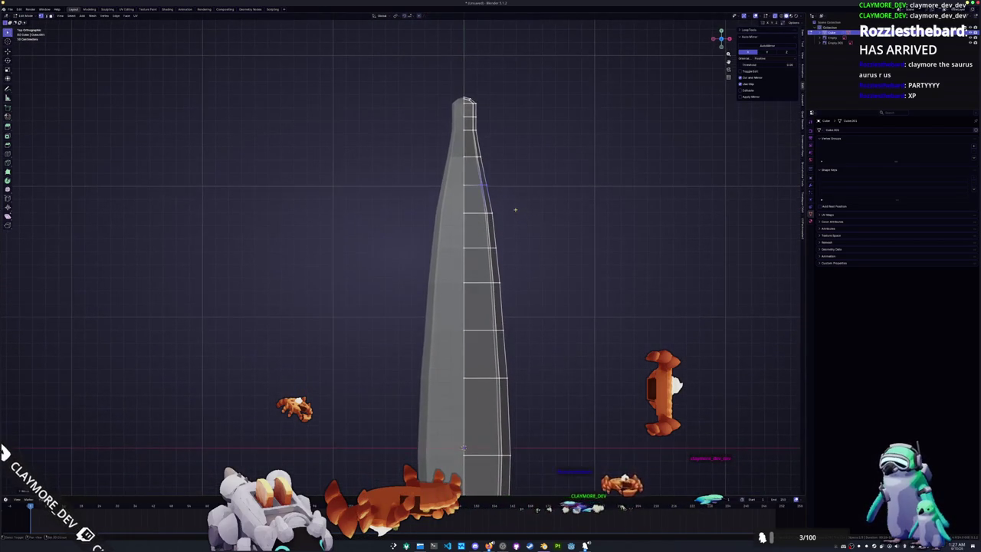
{"action": "left_click_drag", "start_coordinate": [476, 177], "coordinate": [542, 367]}
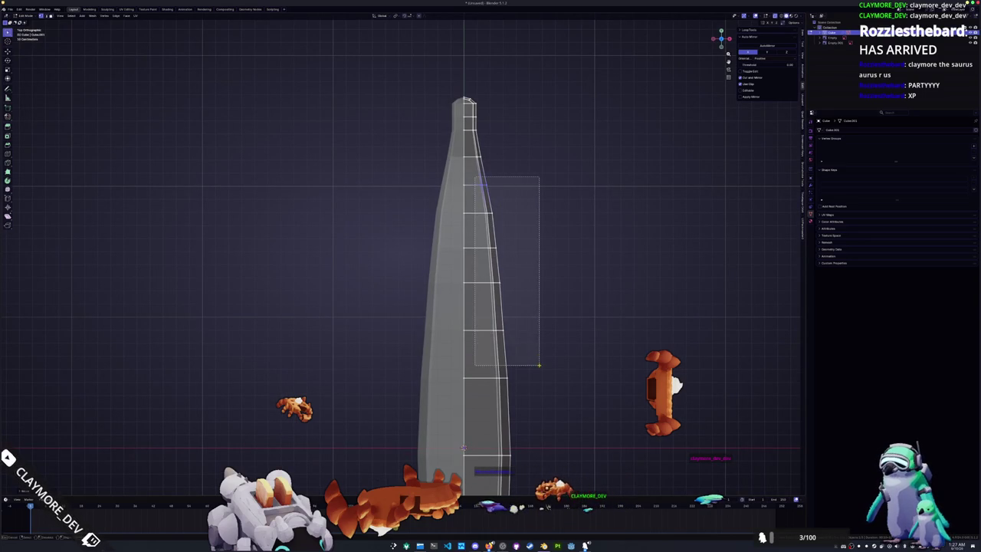
{"action": "key", "text": "s"}
{"action": "left_click", "coordinate": [576, 351]}
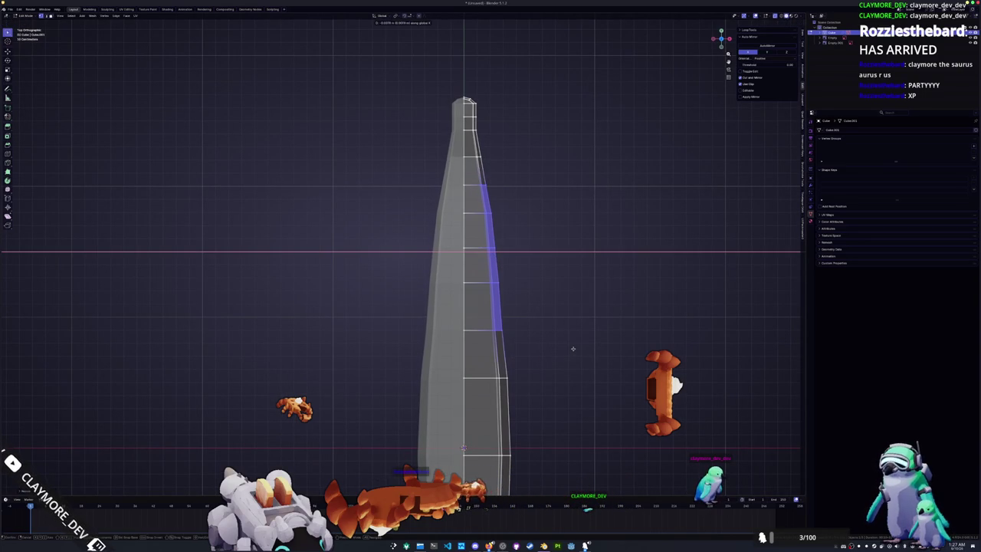
{"action": "middle_click_drag", "start_coordinate": [572, 350], "coordinate": [558, 244], "text": "shift"}
{"action": "left_click_drag", "start_coordinate": [505, 287], "coordinate": [549, 360]}
{"action": "mouse_move", "coordinate": [549, 360]}
{"action": "middle_mouse_down", "text": "shift"}
{"action": "mouse_move", "coordinate": [553, 281]}
{"action": "mouse_move", "coordinate": [463, 322]}
{"action": "middle_mouse_up", "text": "shift"}
{"action": "key", "text": "g"}
{"action": "key", "text": "x"}
{"action": "left_click", "coordinate": [552, 281]}
Step: Scale the whole fish mesh along Z to change its height
{"action": "key", "text": "Tab"}
{"action": "key", "text": "Tab"}
{"action": "key", "text": "s"}
{"action": "key", "text": "z"}
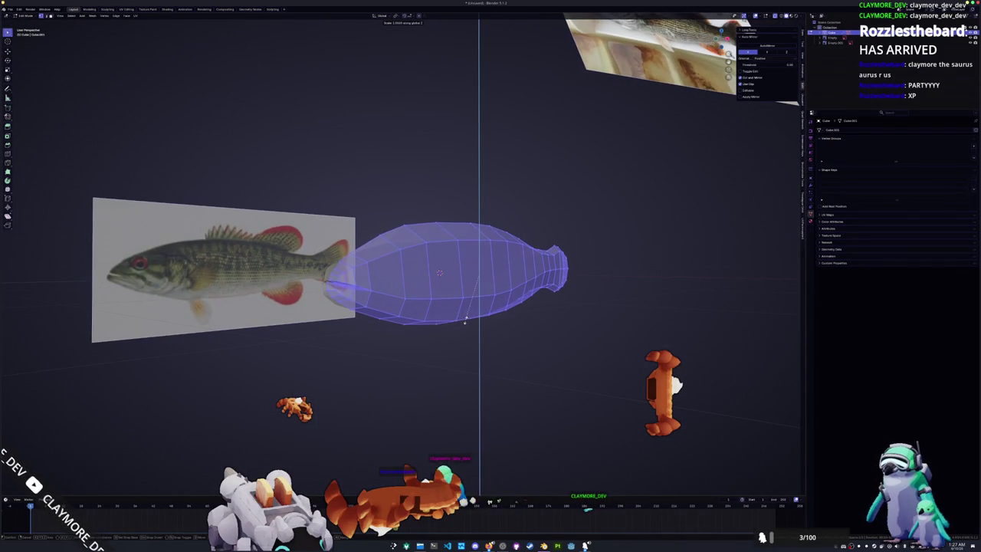
{"action": "left_click", "coordinate": [459, 326]}
Step: Check the proportions, then rescale the body mesh along Z again
{"action": "key", "text": "Tab"}
{"action": "mouse_move", "coordinate": [423, 352]}
{"action": "middle_mouse_down"}
{"action": "mouse_move", "coordinate": [436, 359]}
{"action": "mouse_move", "coordinate": [431, 344]}
{"action": "mouse_move", "coordinate": [384, 353]}
{"action": "middle_mouse_up"}
{"action": "key", "text": "Tab"}
{"action": "key", "text": "s"}
{"action": "key", "text": "z"}
{"action": "left_click", "coordinate": [431, 344]}
Step: Switch to Right Orthographic view and zoom in on the fish
{"action": "key", "text": "Tab"}
{"action": "scroll", "coordinate": [384, 353], "scroll_direction": "up", "scroll_amount": 2}
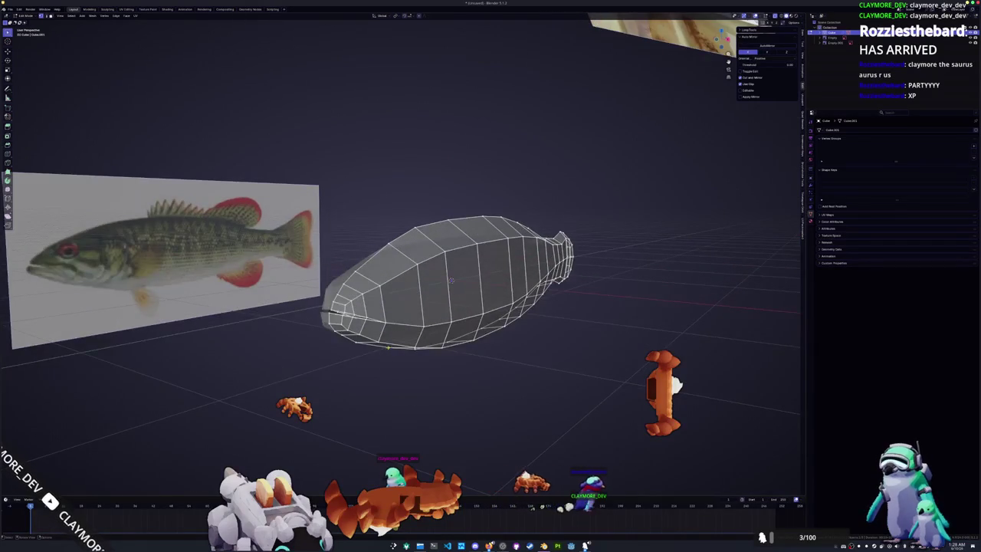
{"action": "key", "text": "KP_3"}
{"action": "scroll", "coordinate": [305, 286], "scroll_direction": "up", "scroll_amount": 2}
{"action": "scroll", "coordinate": [305, 286], "scroll_direction": "up", "scroll_amount": 2}
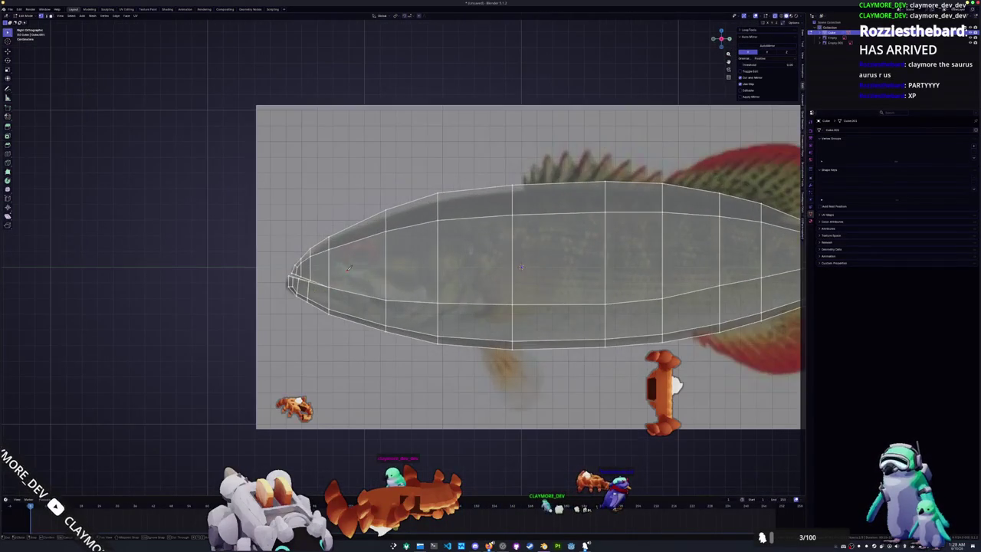
{"action": "scroll", "coordinate": [315, 270], "scroll_direction": "up", "scroll_amount": 1}
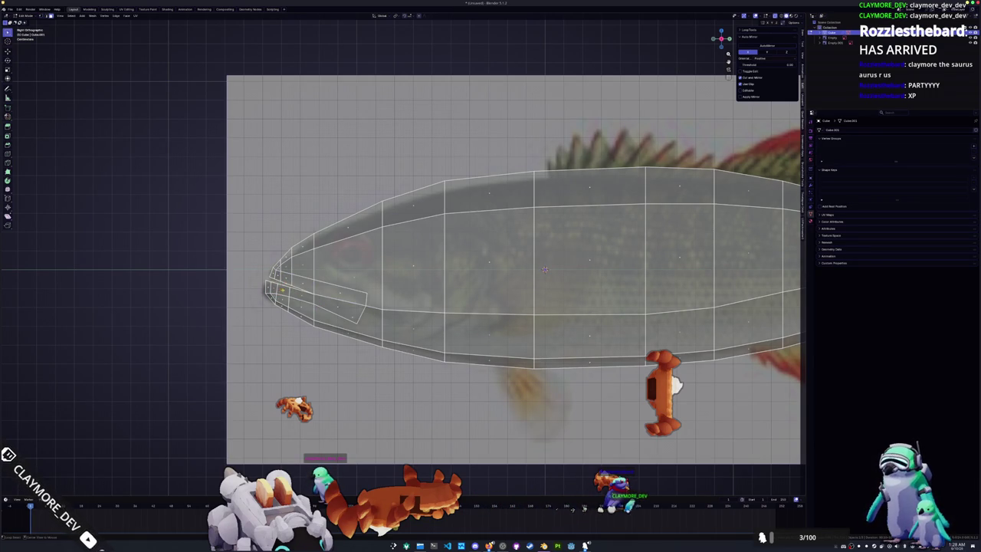
Step: Move the small face at the fish's mouth further back
{"action": "left_click", "coordinate": [282, 295]}
{"action": "scroll", "coordinate": [406, 253], "scroll_direction": "up", "scroll_amount": 2}
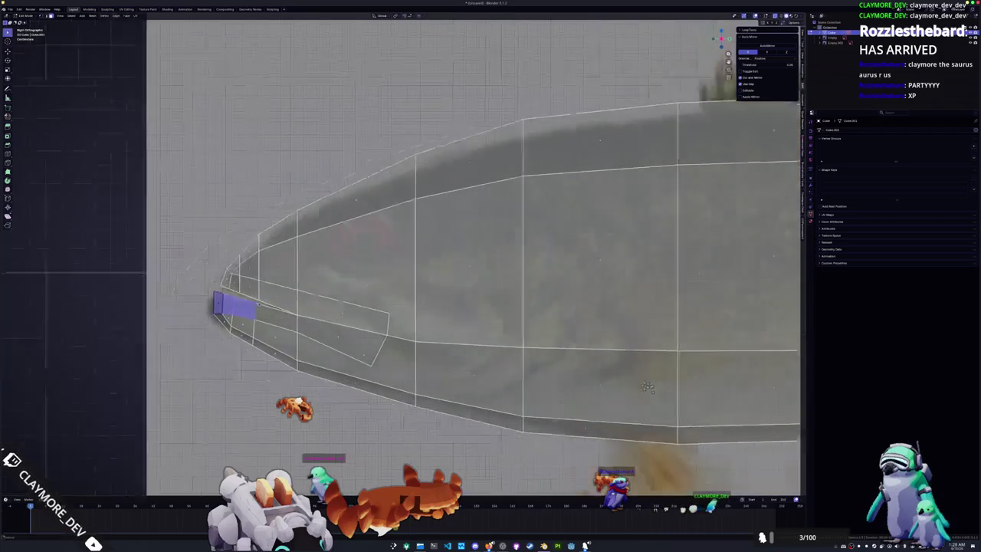
{"action": "middle_click_drag", "start_coordinate": [177, 307], "coordinate": [407, 287]}
{"action": "scroll", "coordinate": [387, 307], "scroll_direction": "up", "scroll_amount": 2}
{"action": "key", "text": "g"}
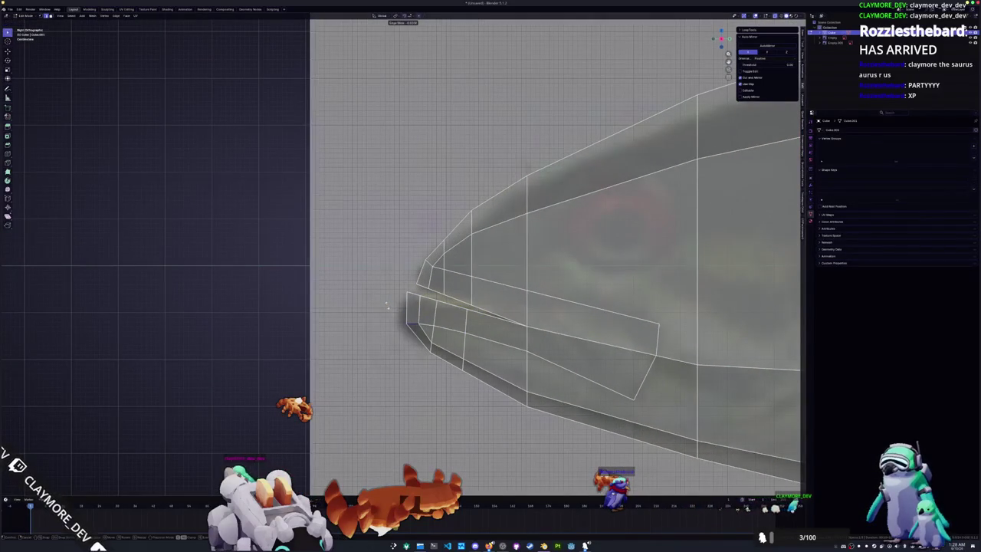
{"action": "left_click", "coordinate": [460, 335]}
{"action": "middle_click_drag", "start_coordinate": [617, 391], "coordinate": [517, 335]}
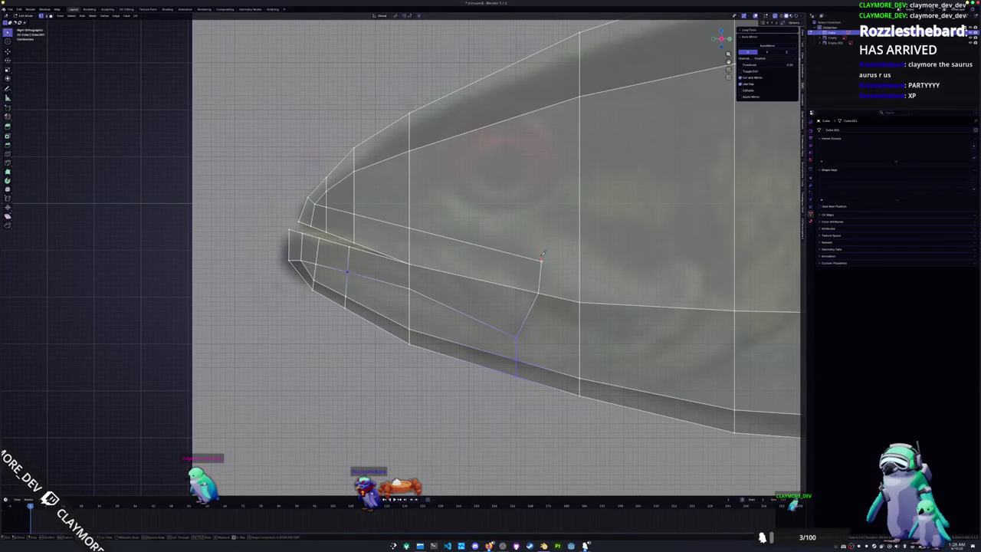
{"action": "scroll", "coordinate": [542, 261], "scroll_direction": "up", "scroll_amount": 2, "text": "shift"}
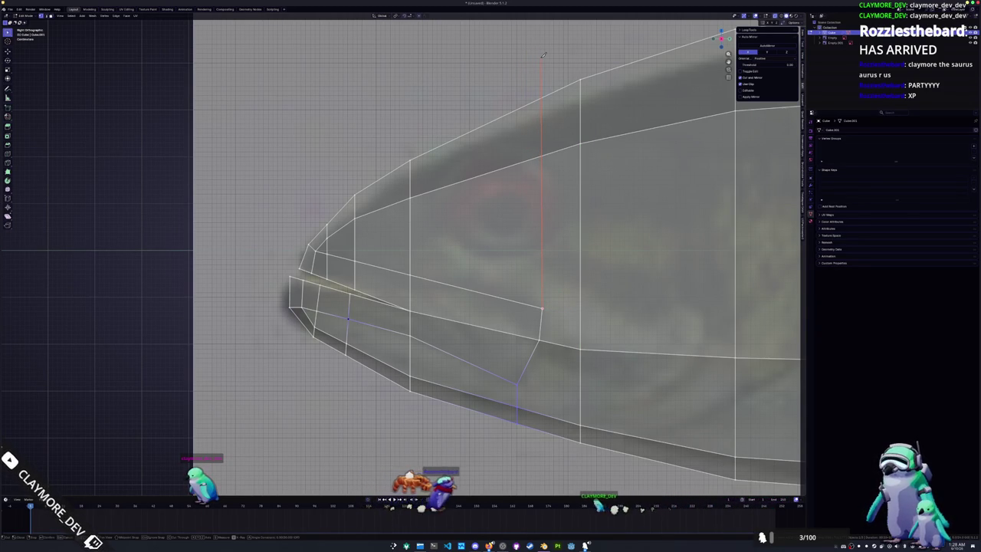
Step: Cut a vertical edge behind the eye and slide it toward the tail
{"action": "left_click", "coordinate": [543, 55]}
{"action": "key", "text": "Return"}
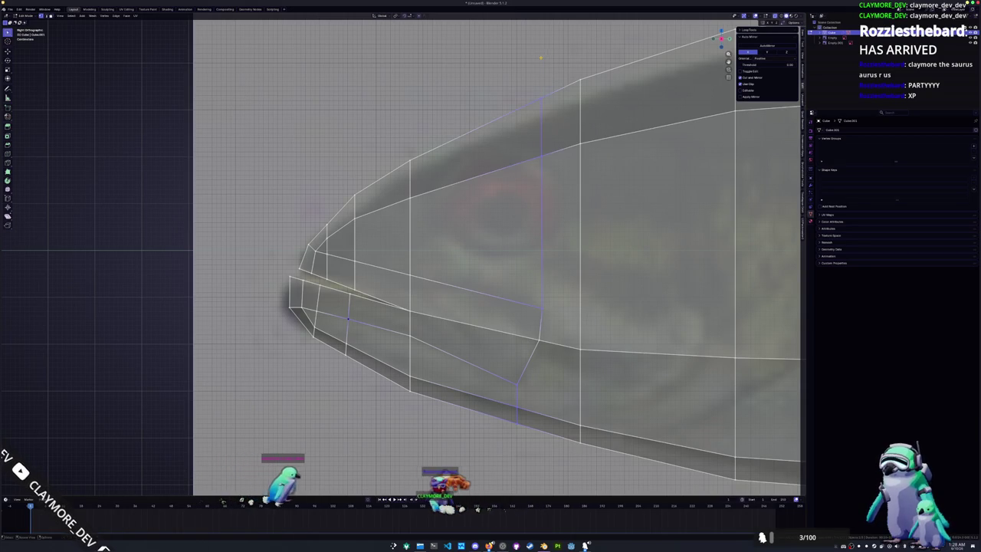
{"action": "left_click", "coordinate": [548, 151]}
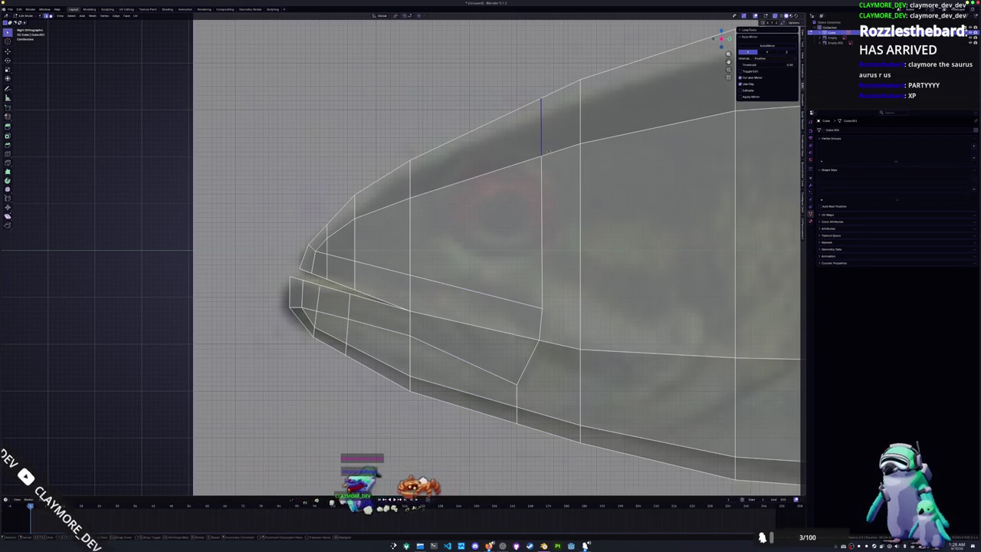
{"action": "key", "text": "g"}
{"action": "key", "text": "g"}
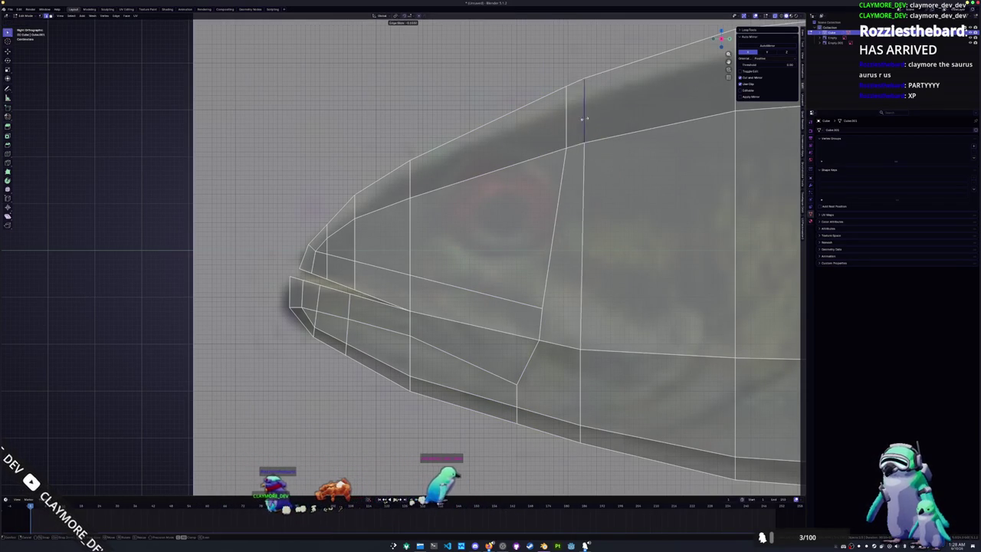
{"action": "left_click", "coordinate": [605, 115]}
{"action": "middle_click_drag", "start_coordinate": [605, 115], "coordinate": [542, 83], "text": "shift"}
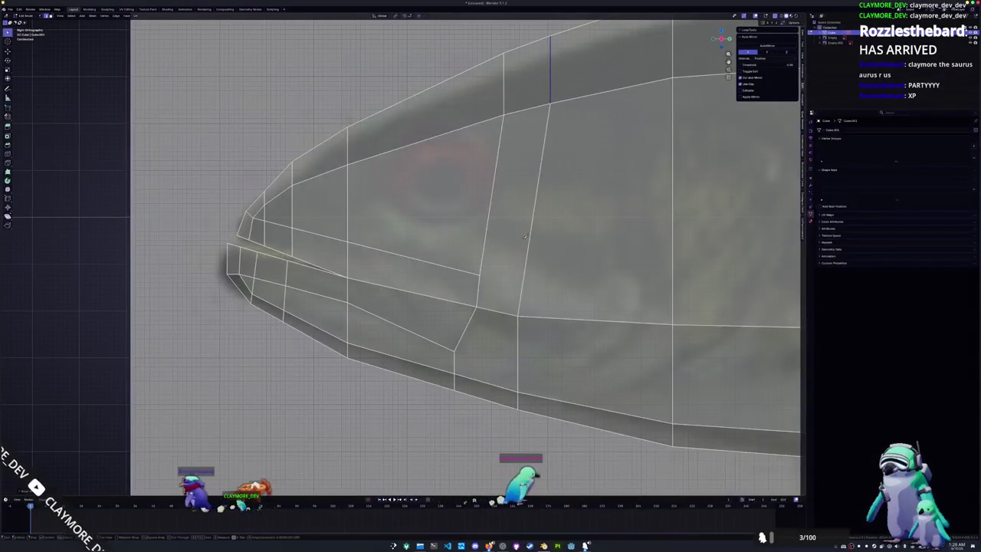
Step: Cut from the jaw vertices and add a new edge loop across the head
{"action": "left_click", "coordinate": [479, 274]}
{"action": "left_click", "coordinate": [515, 315]}
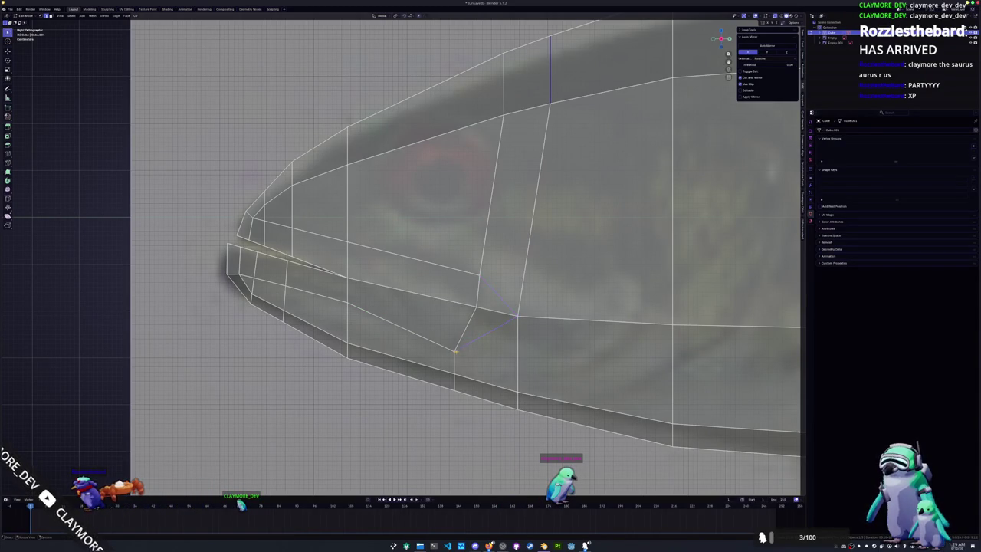
{"action": "scroll", "coordinate": [445, 336], "scroll_direction": "down", "scroll_amount": 1}
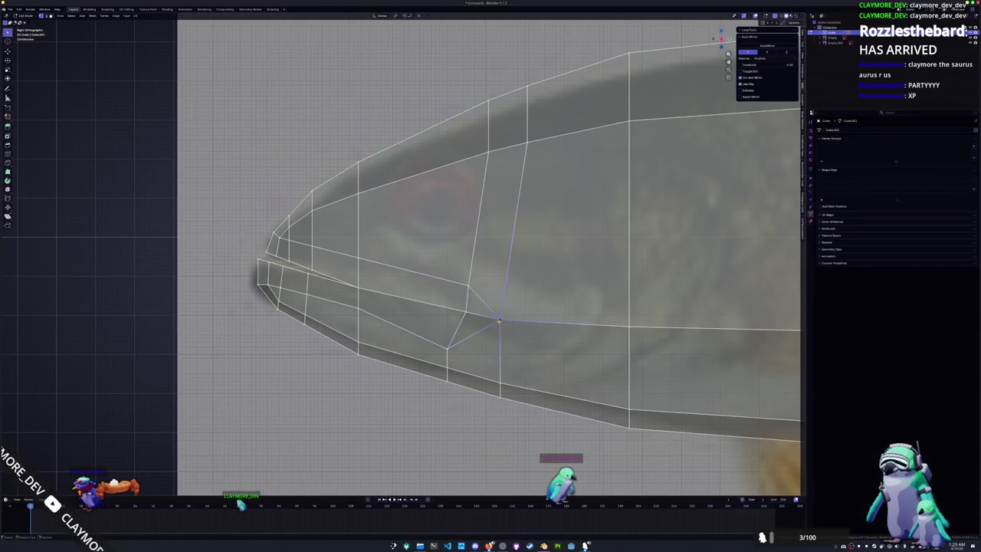
{"action": "left_click_drag", "start_coordinate": [507, 322], "coordinate": [518, 323]}
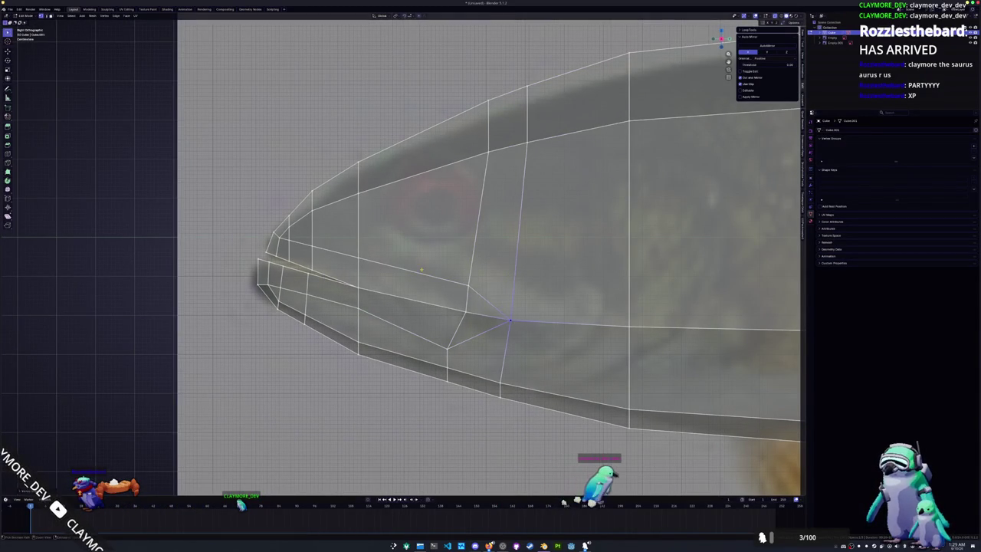
{"action": "key", "text": "ctrl+r"}
{"action": "left_click", "coordinate": [432, 271]}
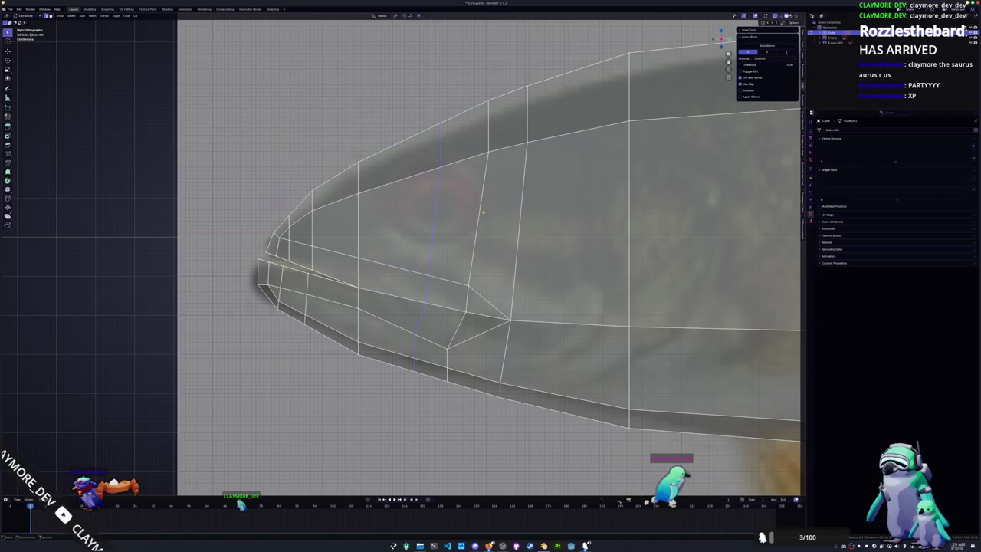
Step: Slide the short edge above the eye and select the two faces over the eye
{"action": "left_click", "coordinate": [490, 137]}
{"action": "key", "text": "g"}
{"action": "key", "text": "g"}
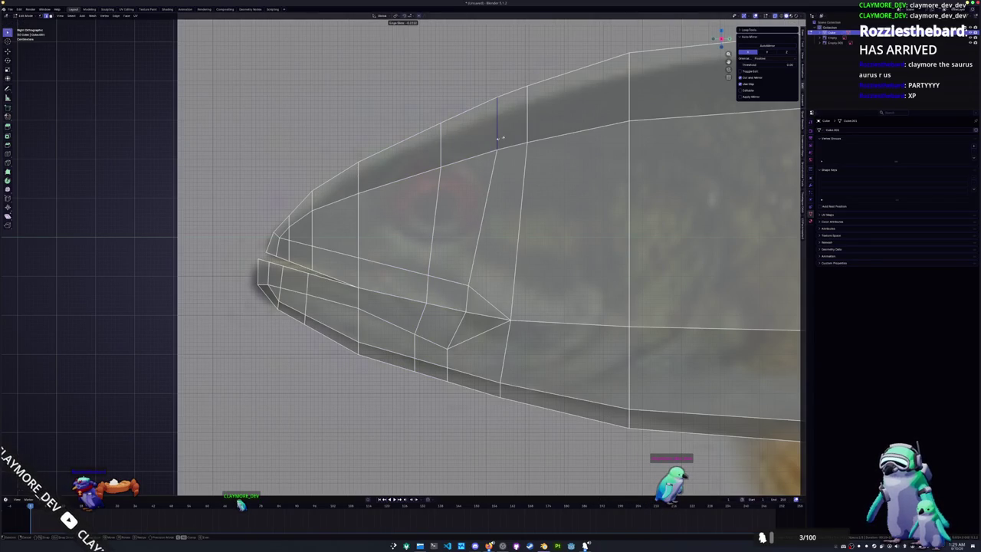
{"action": "left_click", "coordinate": [462, 222]}
{"action": "left_click", "coordinate": [399, 222], "text": "shift"}
{"action": "scroll", "coordinate": [452, 224], "scroll_direction": "down", "scroll_amount": 2}
{"action": "scroll", "coordinate": [441, 226], "scroll_direction": "down", "scroll_amount": 1}
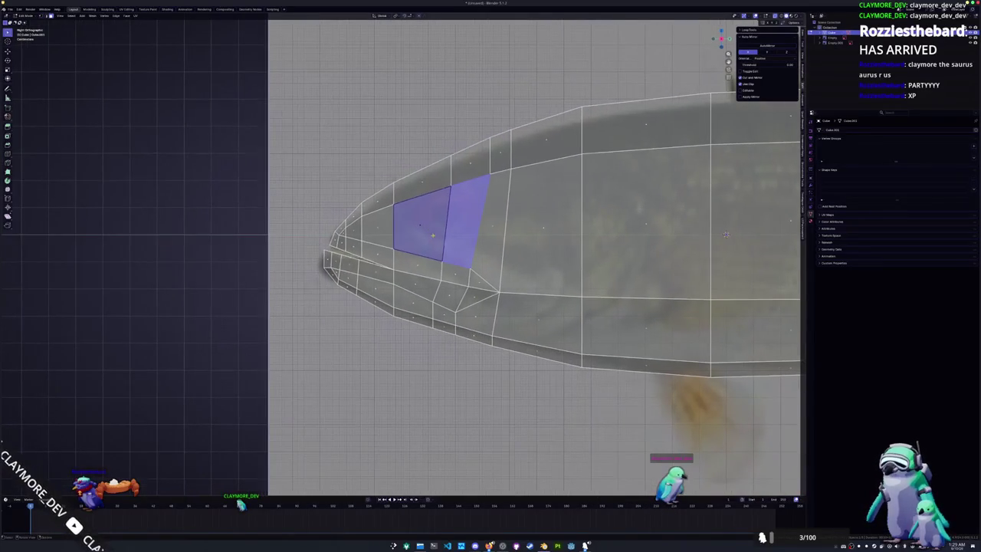
Step: Inset the two eye faces with the Inset Faces command from F3 search
{"action": "key", "text": "i"}
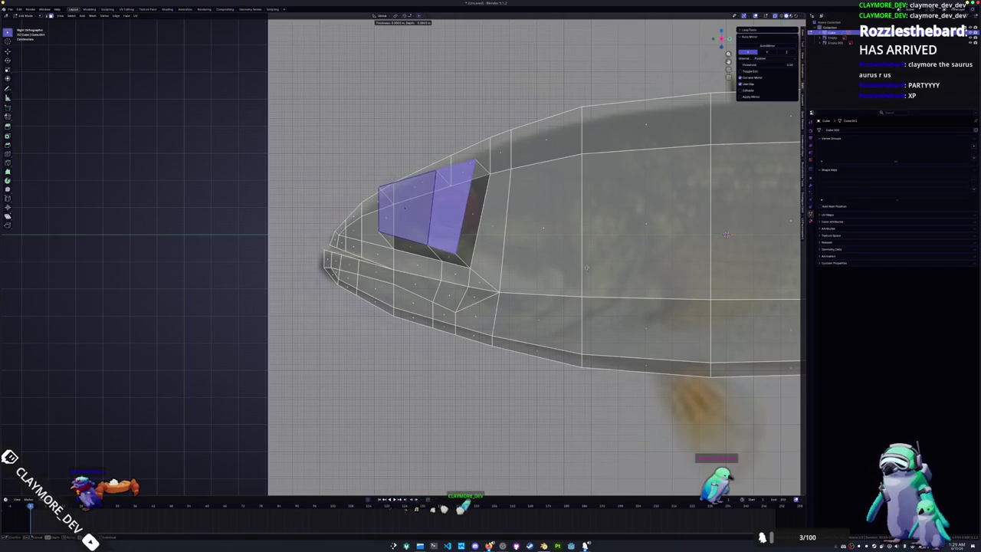
{"action": "key", "text": "Escape"}
{"action": "left_click", "coordinate": [463, 222]}
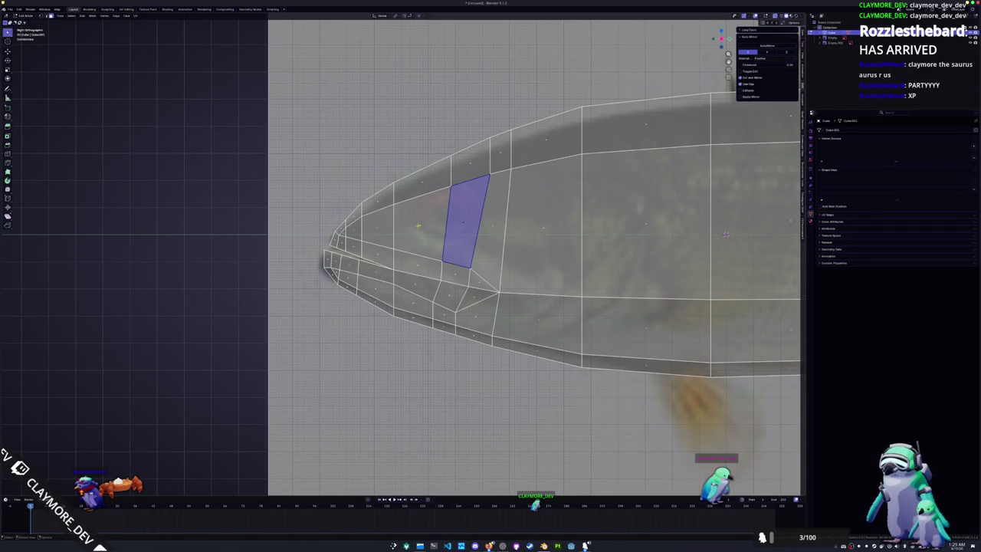
{"action": "left_click", "coordinate": [418, 226]}
{"action": "left_click", "coordinate": [460, 225], "text": "shift"}
{"action": "key", "text": "F3"}
{"action": "type", "text": "inset"}
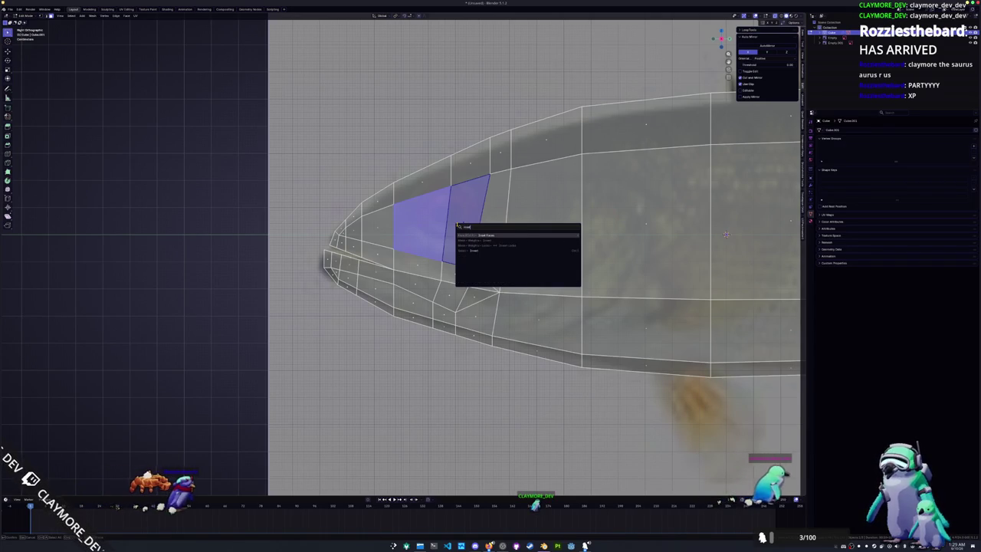
{"action": "key", "text": "Return"}
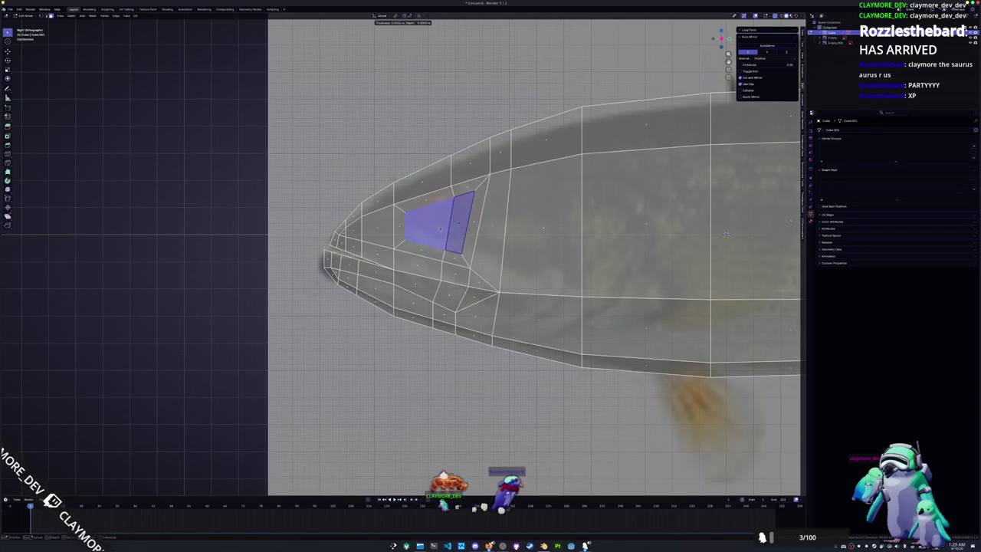
{"action": "left_click", "coordinate": [441, 229]}
Step: Move, enlarge and rotate the inset eye outline, then raise it along Z
{"action": "left_click", "coordinate": [451, 238]}
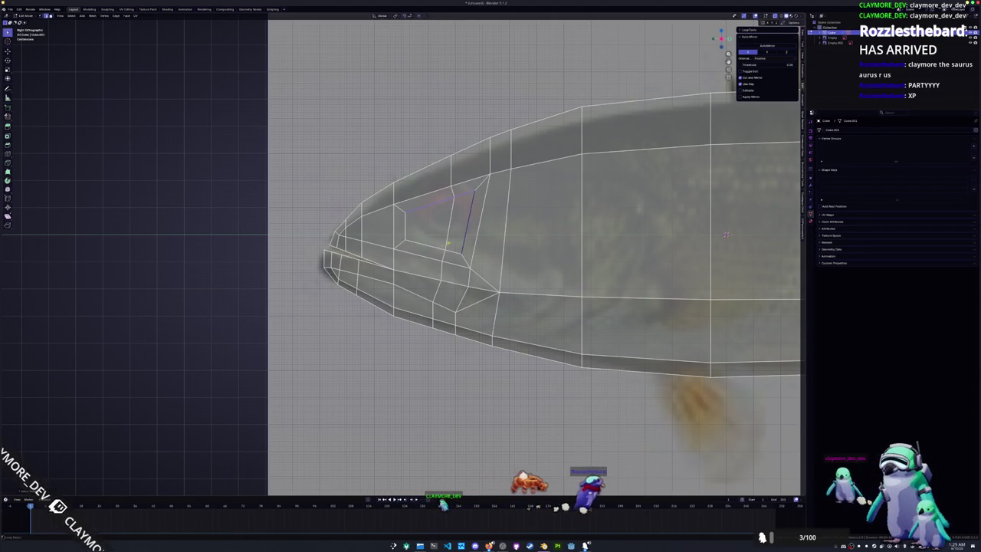
{"action": "key", "text": "g"}
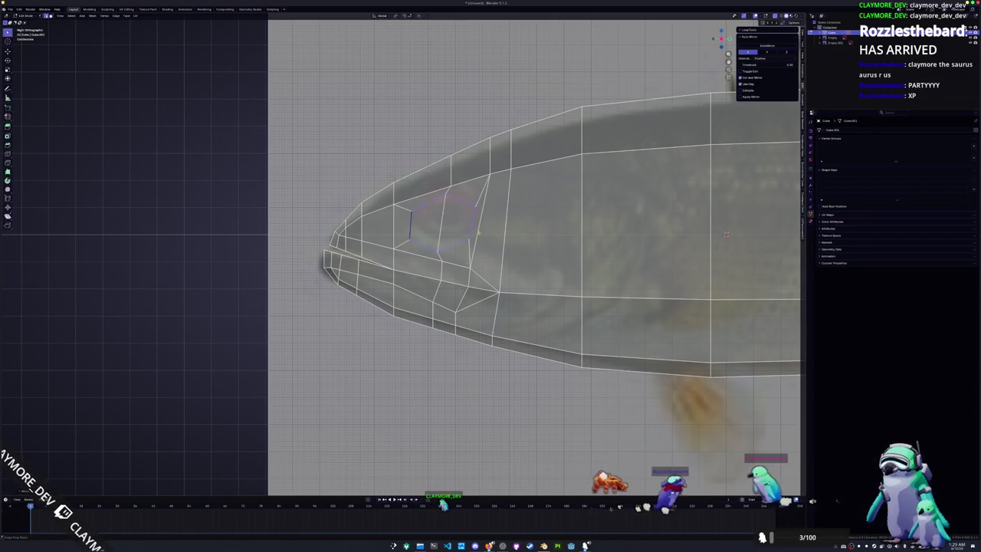
{"action": "key", "text": "s"}
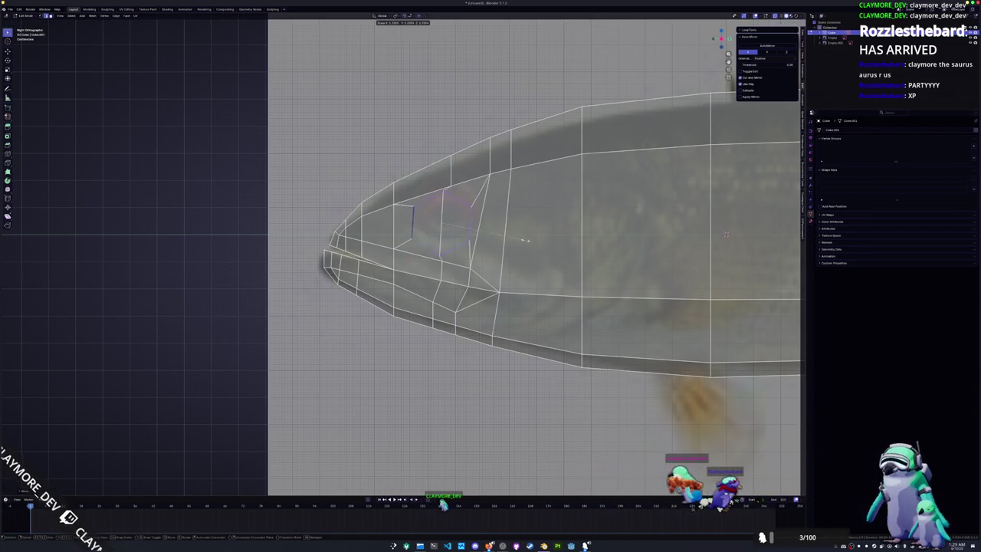
{"action": "key", "text": "r"}
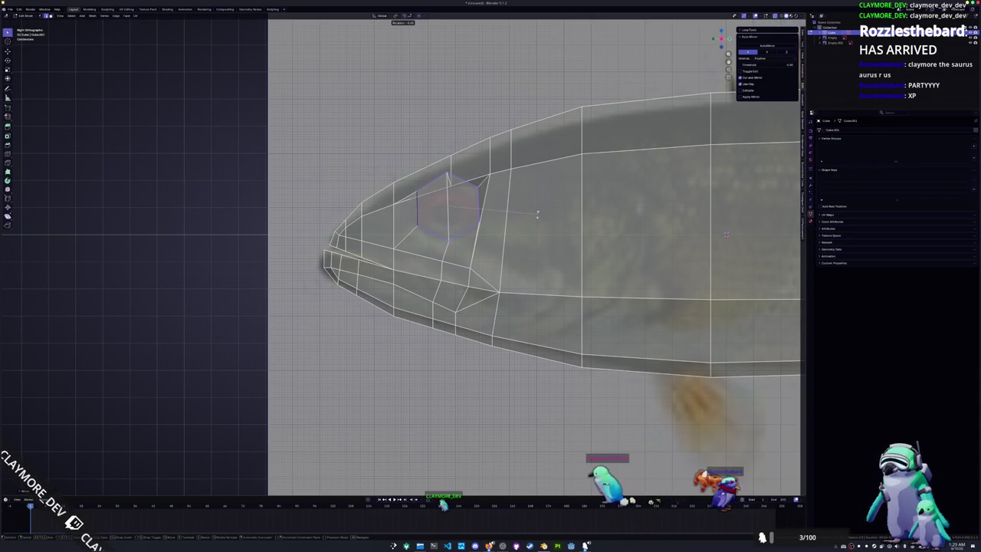
{"action": "left_click", "coordinate": [537, 214]}
{"action": "key", "text": "g"}
{"action": "key", "text": "z"}
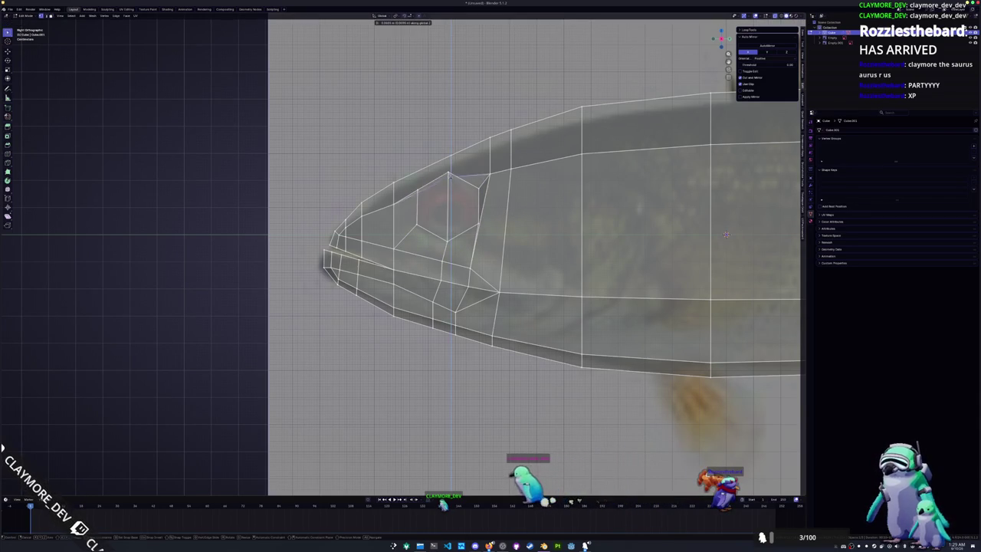
{"action": "left_click", "coordinate": [433, 207]}
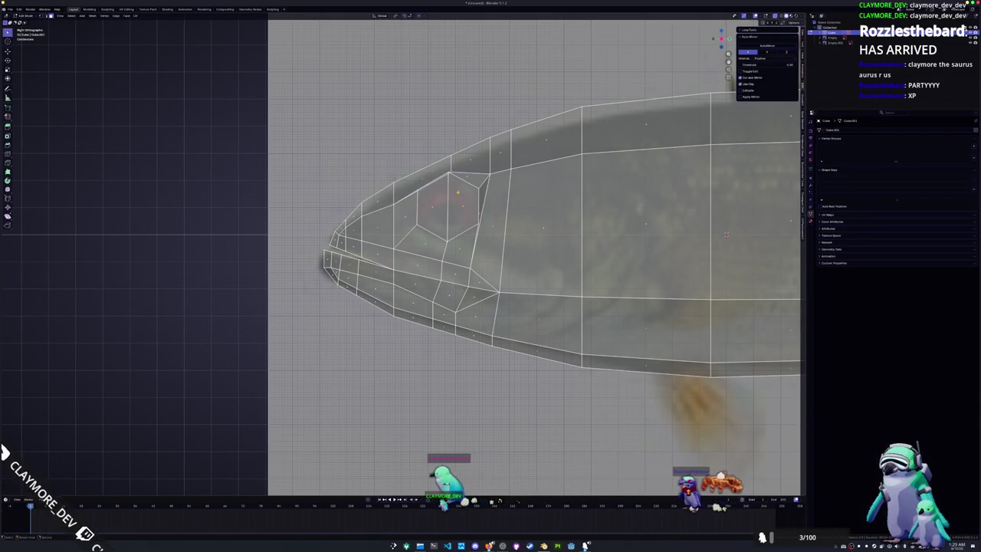
Step: In face mode, shift the eye face slightly down and forward over the reference eye
{"action": "key", "text": "3"}
{"action": "key", "text": "g"}
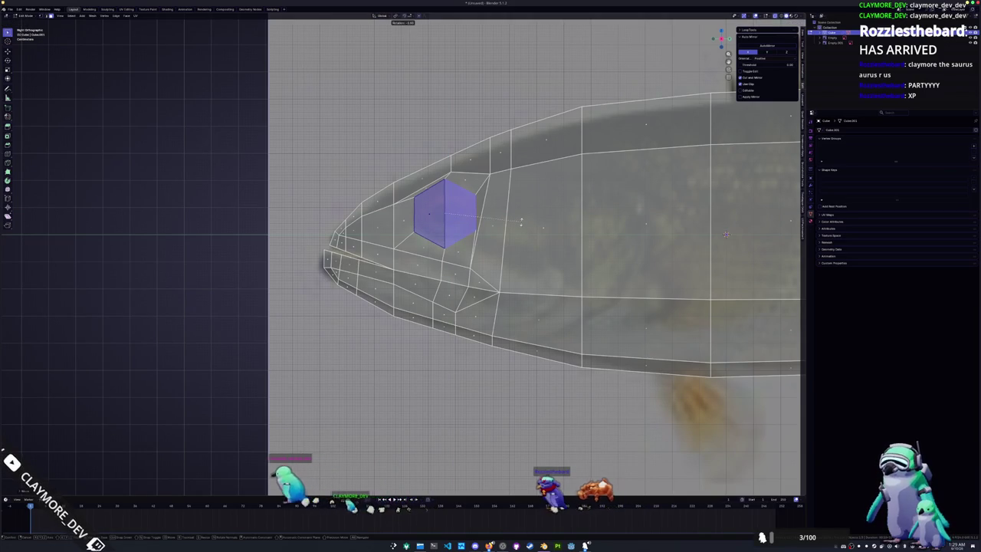
{"action": "key", "text": "g"}
{"action": "left_click", "coordinate": [520, 222]}
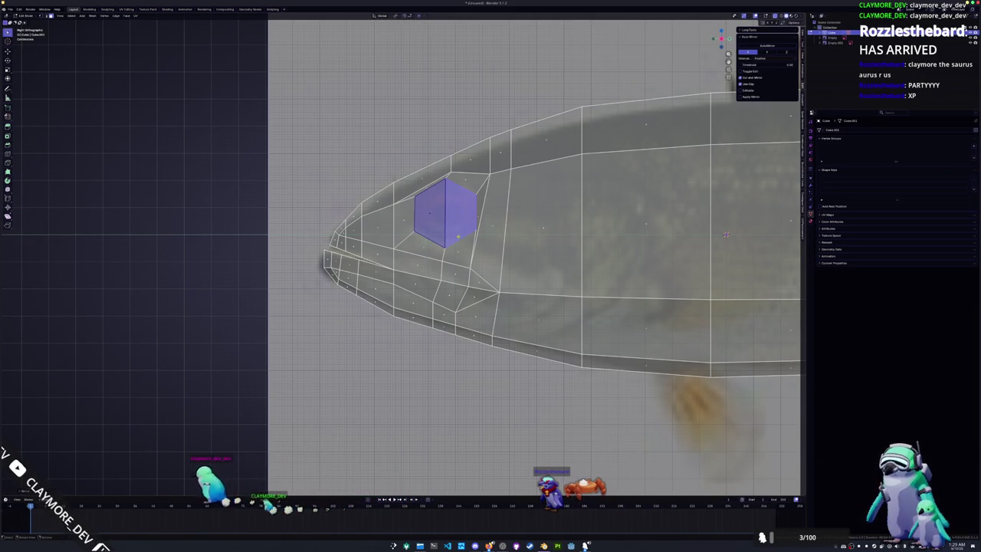
{"action": "key", "text": "ctrl+r"}
{"action": "key", "text": "Escape"}
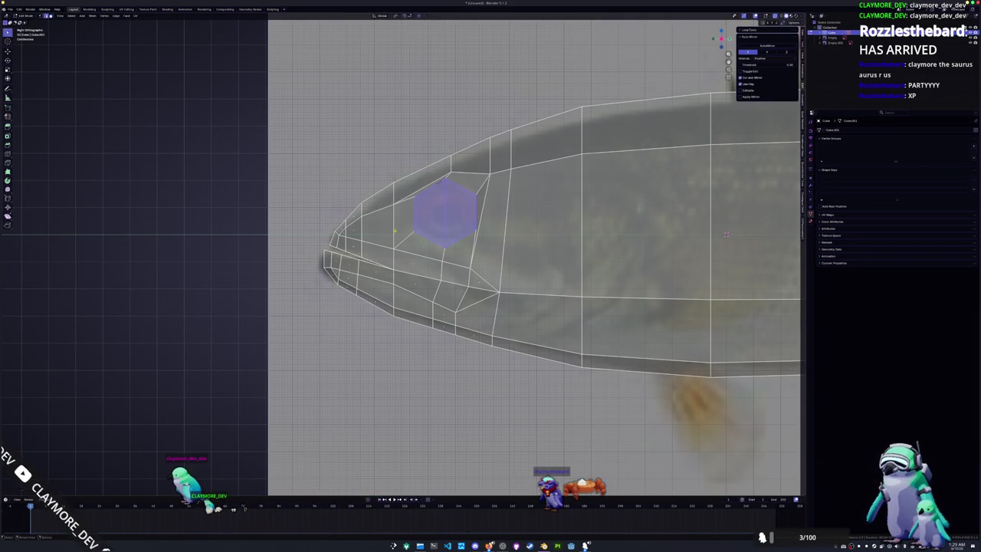
Step: Knife-cut an edge joining the eye to the head mesh behind it
{"action": "right_click", "coordinate": [481, 220]}
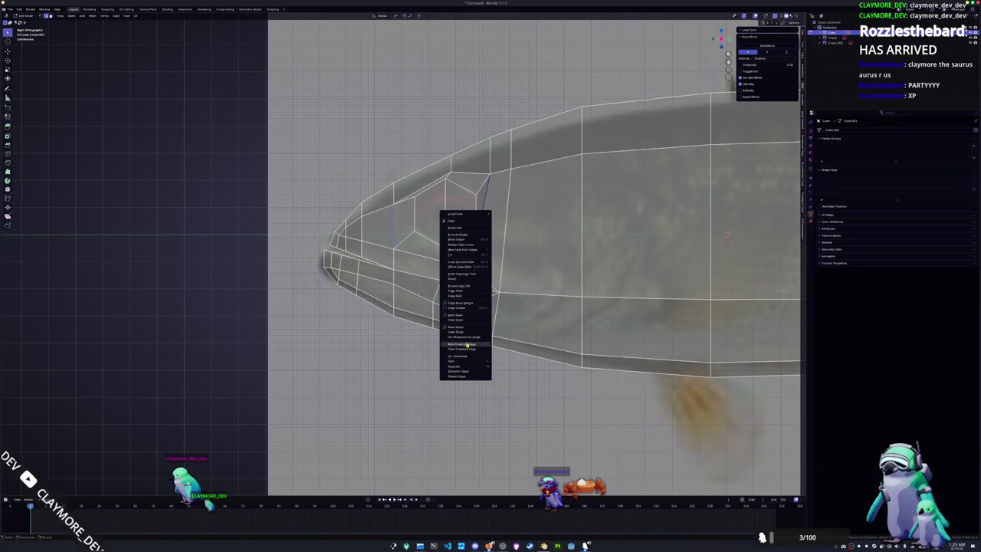
{"action": "left_click", "coordinate": [463, 229]}
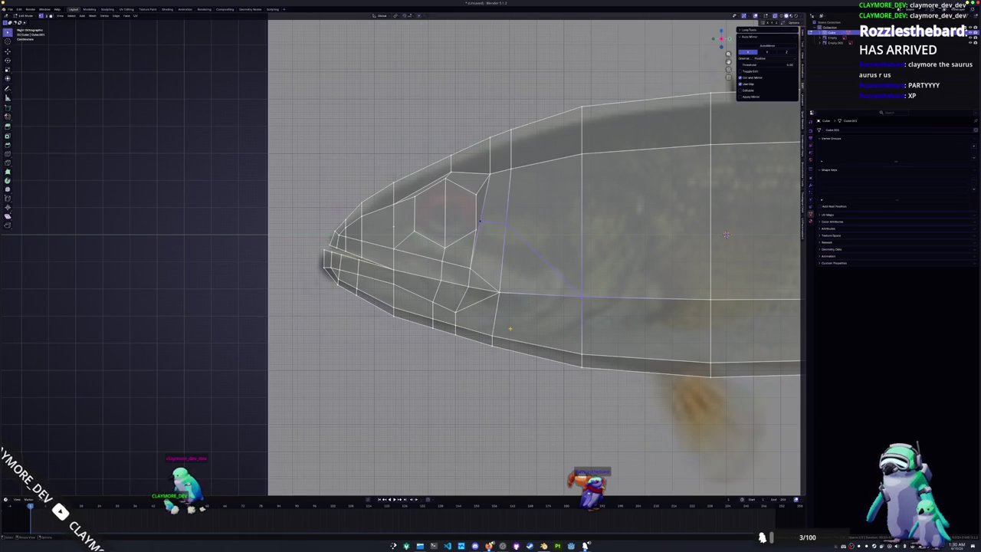
{"action": "key", "text": "Return"}
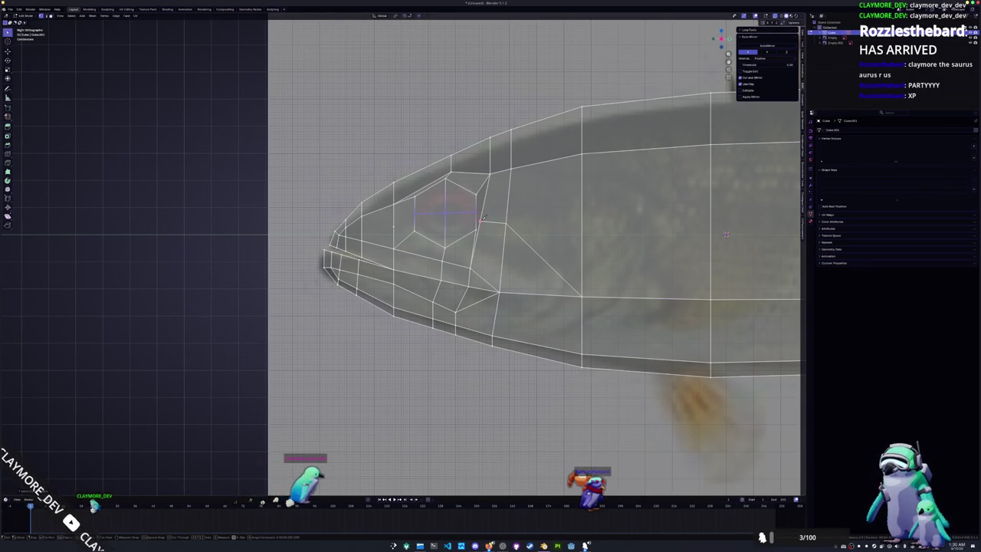
{"action": "scroll", "coordinate": [468, 213], "scroll_direction": "up", "scroll_amount": 2, "text": "ctrl"}
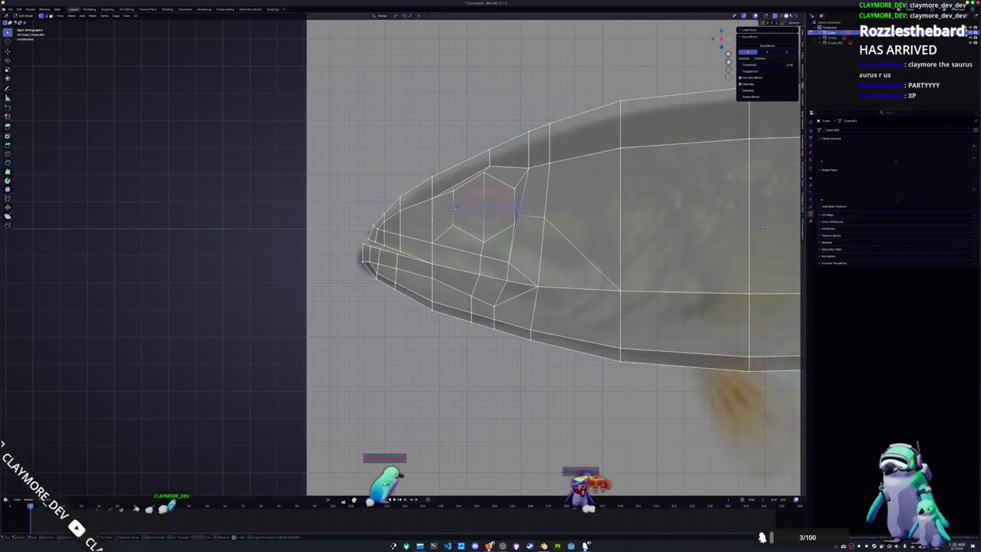
{"action": "left_click", "coordinate": [433, 220]}
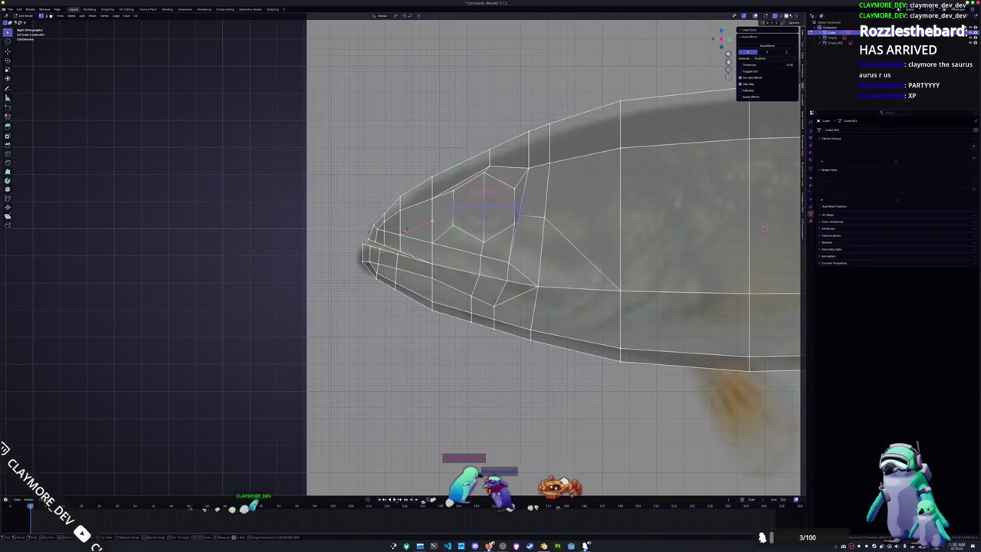
{"action": "left_click", "coordinate": [403, 232]}
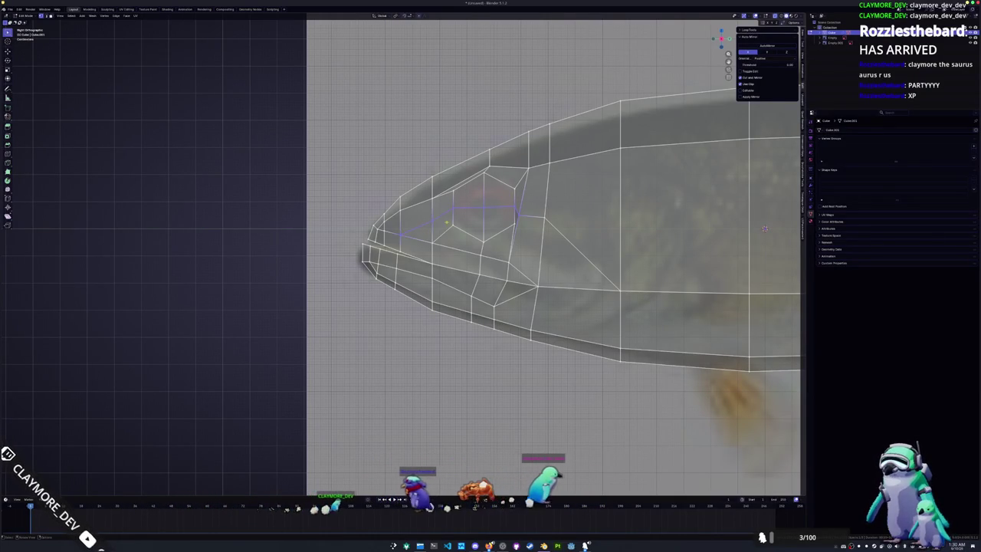
{"action": "key", "text": "ctrl+z"}
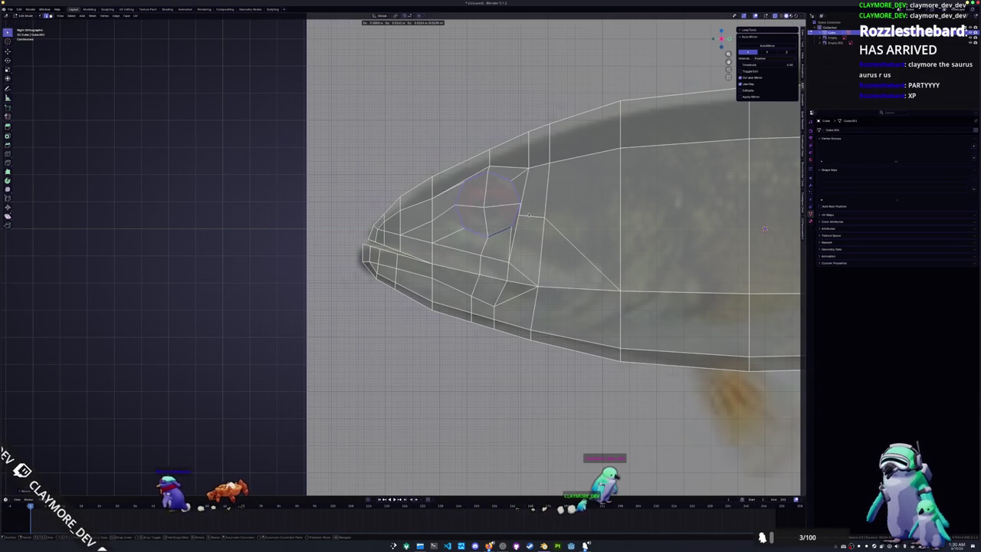
{"action": "key", "text": "Escape"}
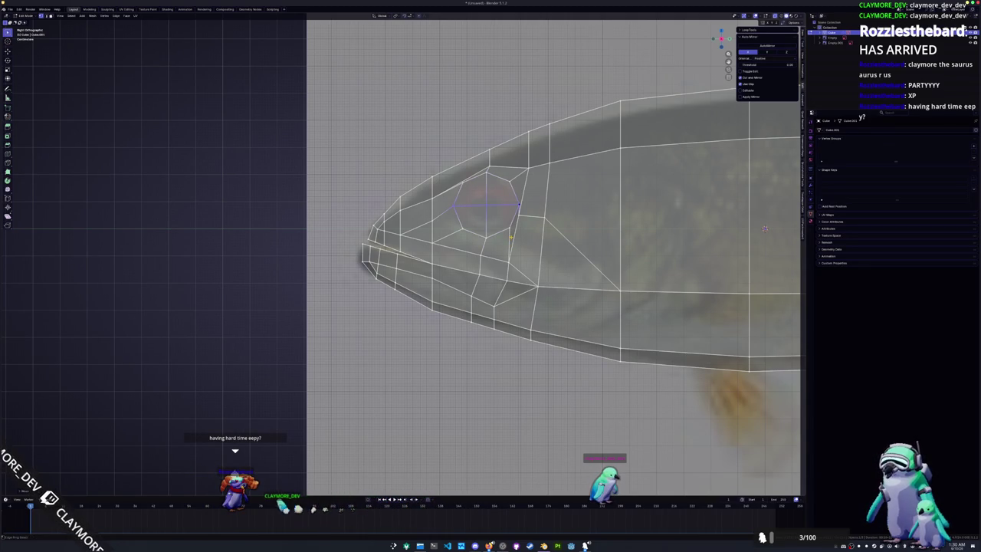
Step: Move the eye face along Z with proportional falloff and slide an eye vertex
{"action": "key", "text": "g"}
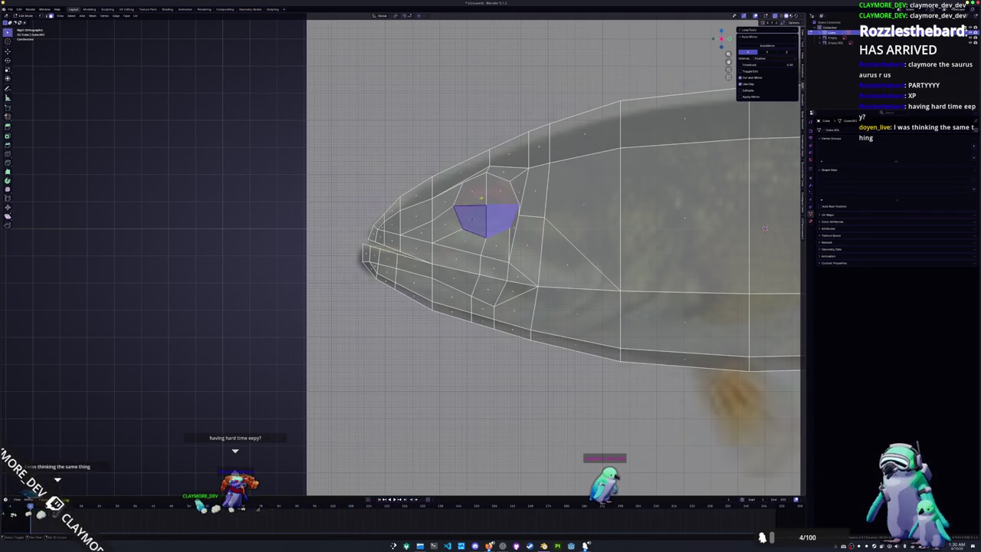
{"action": "key", "text": "z"}
{"action": "key", "text": "Return"}
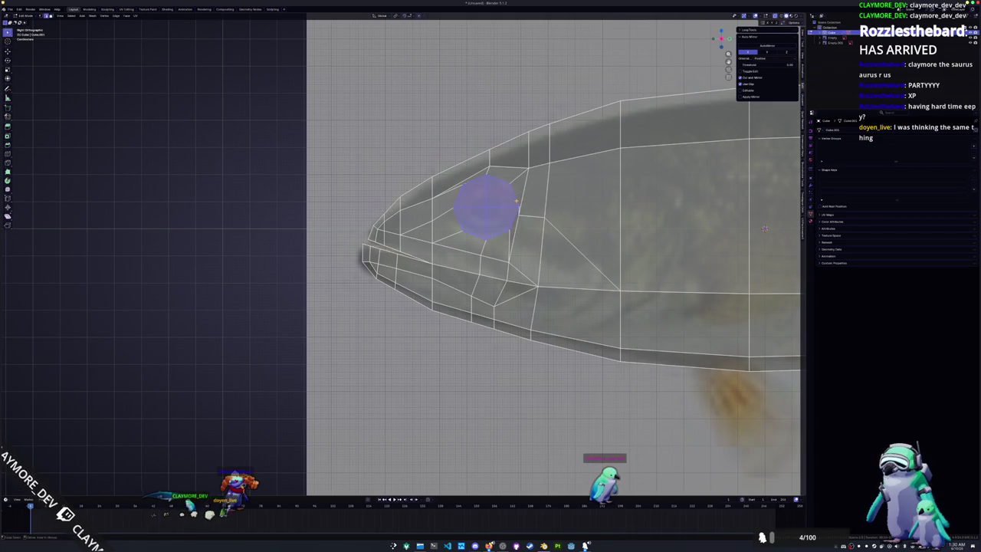
{"action": "key", "text": "g"}
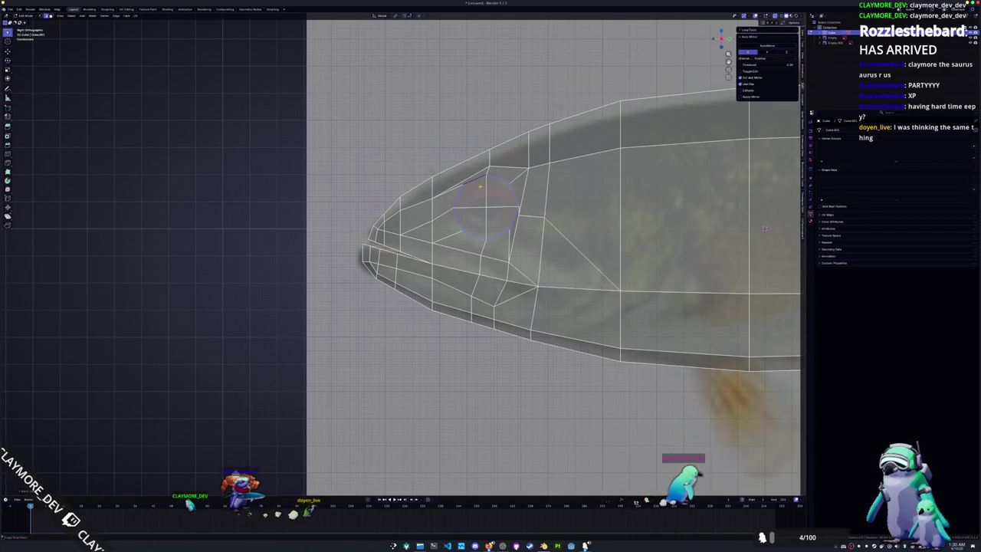
{"action": "key", "text": "g"}
{"action": "left_click", "coordinate": [486, 162]}
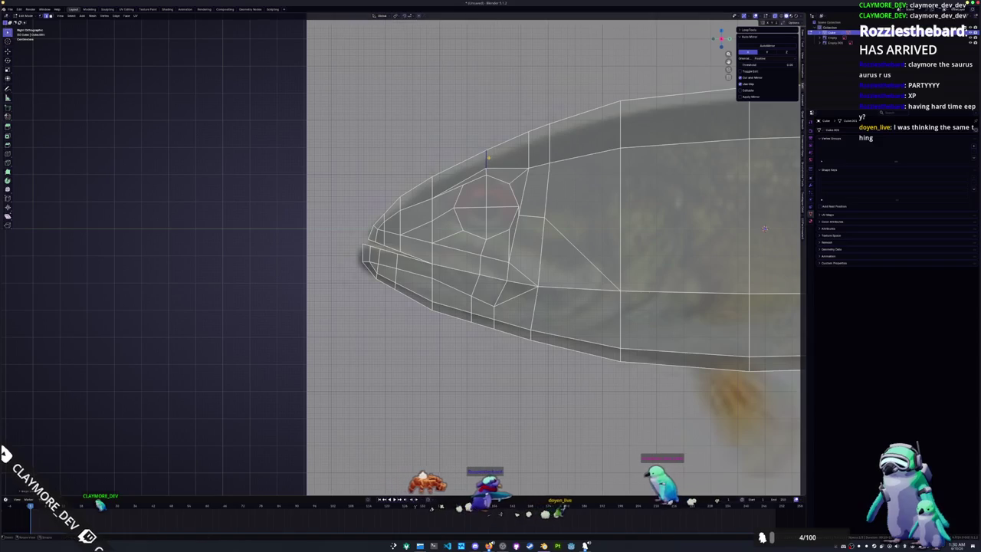
Step: Orbit the view and move the vertex behind the eye along Z
{"action": "mouse_move", "coordinate": [764, 229]}
{"action": "middle_mouse_down"}
{"action": "mouse_move", "coordinate": [528, 224]}
{"action": "mouse_move", "coordinate": [540, 223]}
{"action": "middle_mouse_up"}
{"action": "key", "text": "g"}
{"action": "key", "text": "g"}
{"action": "key", "text": "g"}
{"action": "key", "text": "z"}
{"action": "left_click", "coordinate": [540, 223]}
{"action": "mouse_move", "coordinate": [540, 224]}
{"action": "middle_mouse_down"}
{"action": "mouse_move", "coordinate": [552, 240]}
{"action": "mouse_move", "coordinate": [579, 241]}
{"action": "middle_mouse_up"}
{"action": "key", "text": "g"}
{"action": "key", "text": "g"}
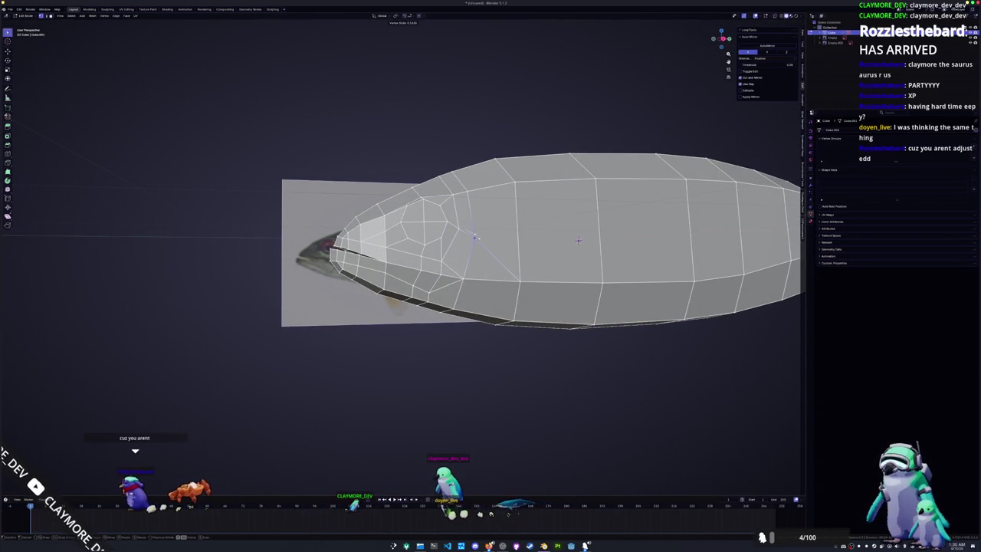
Step: Orbit to the head, clear the selection and vertex-slide a jaw vertex
{"action": "middle_click_drag", "start_coordinate": [578, 240], "coordinate": [658, 230]}
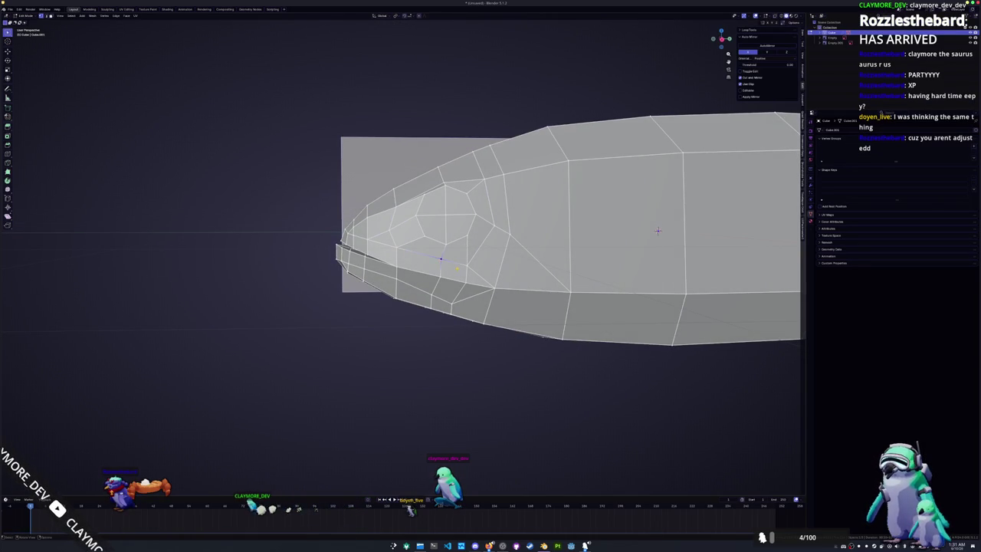
{"action": "middle_click_drag", "start_coordinate": [657, 230], "coordinate": [621, 227]}
{"action": "key", "text": "alt+a"}
{"action": "scroll", "coordinate": [406, 261], "scroll_direction": "up", "scroll_amount": 2}
{"action": "scroll", "coordinate": [406, 260], "scroll_direction": "up", "scroll_amount": 2}
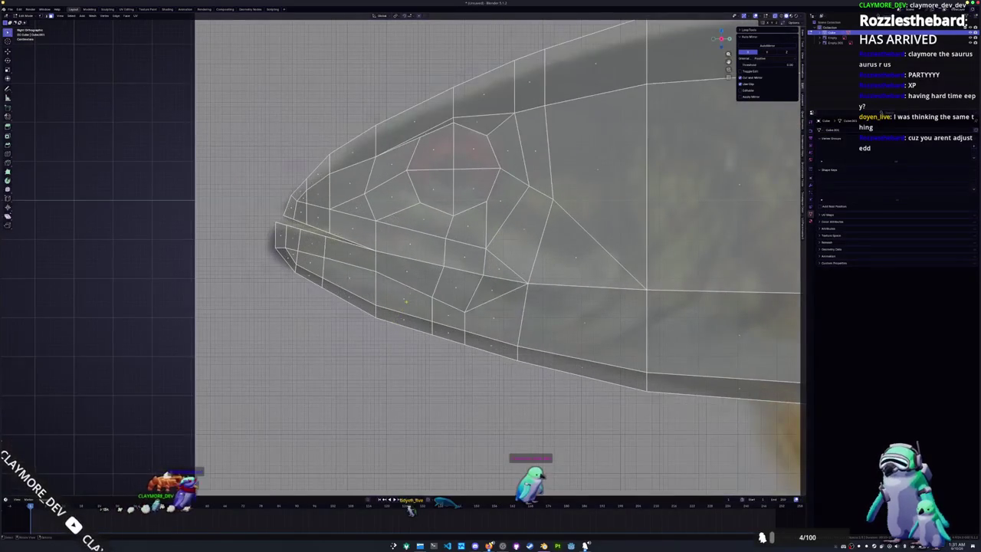
{"action": "key", "text": "g"}
{"action": "key", "text": "g"}
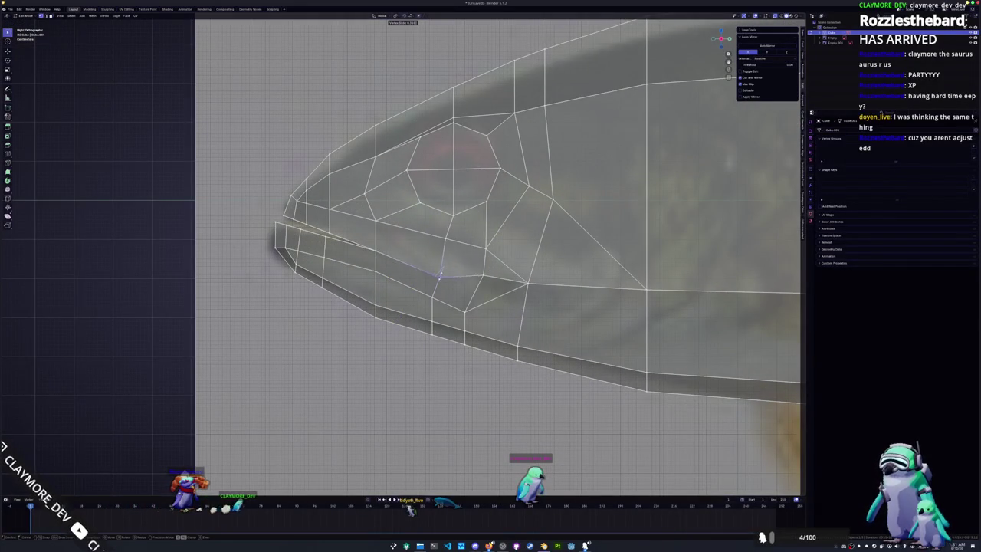
{"action": "left_click", "coordinate": [437, 278]}
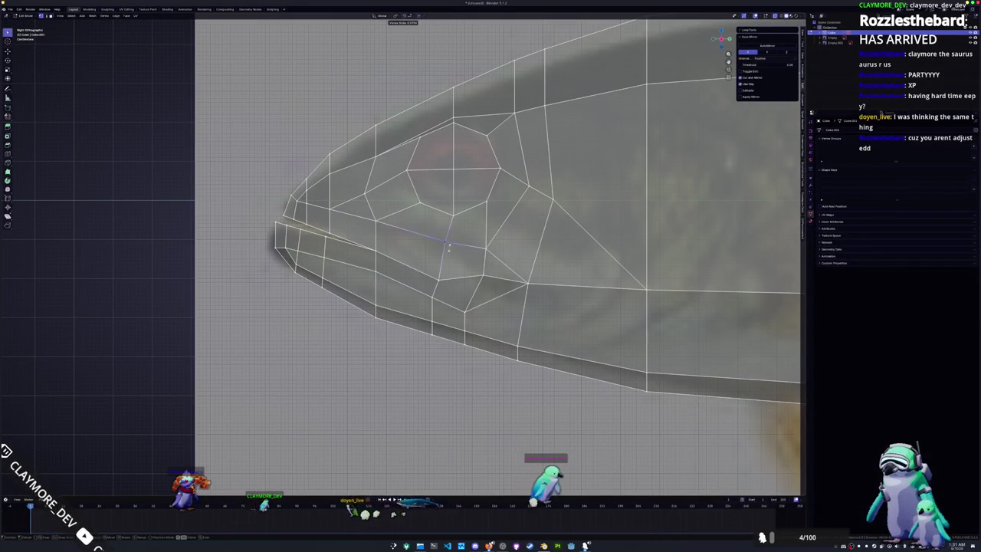
Step: Slide the vertex below the eye down and back to line up the mouth corner
{"action": "left_click", "coordinate": [482, 274]}
{"action": "key", "text": "g"}
{"action": "key", "text": "g"}
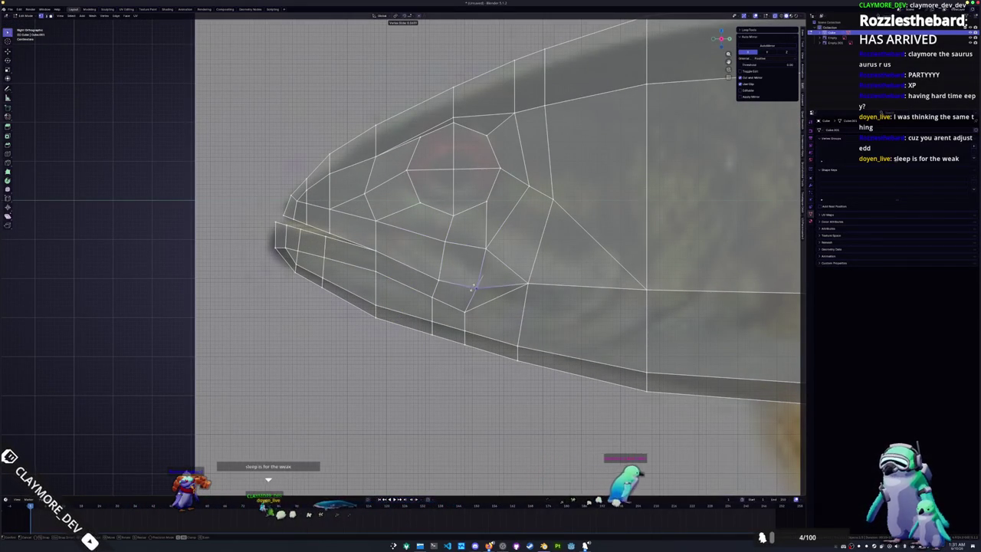
{"action": "left_click", "coordinate": [470, 294]}
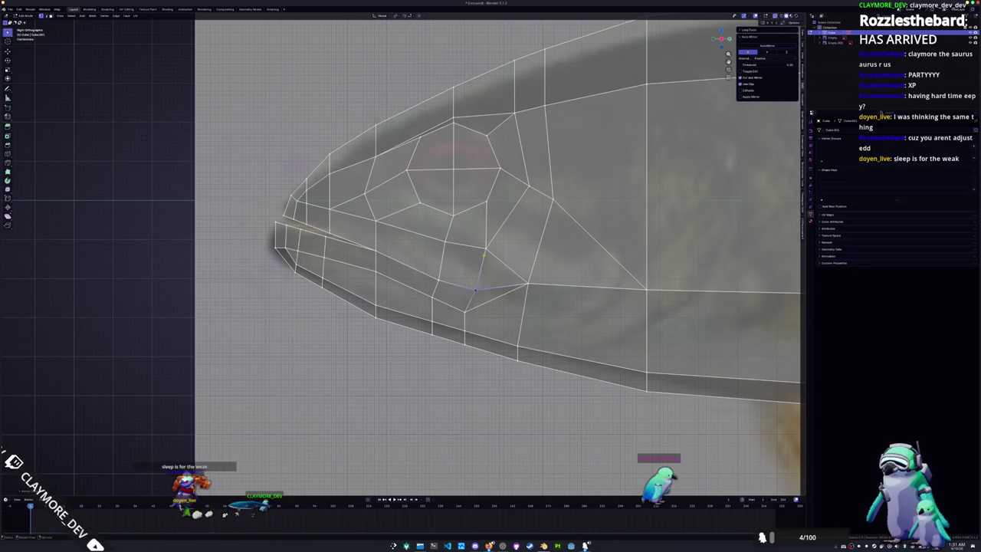
{"action": "key", "text": "g"}
{"action": "key", "text": "g"}
{"action": "left_click", "coordinate": [481, 265]}
{"action": "key", "text": "g"}
{"action": "key", "text": "g"}
{"action": "left_click", "coordinate": [438, 276]}
Step: Select the upper lip face strip to the snout tip and shrink it with Alt+S
{"action": "left_click", "coordinate": [360, 232], "text": "ctrl"}
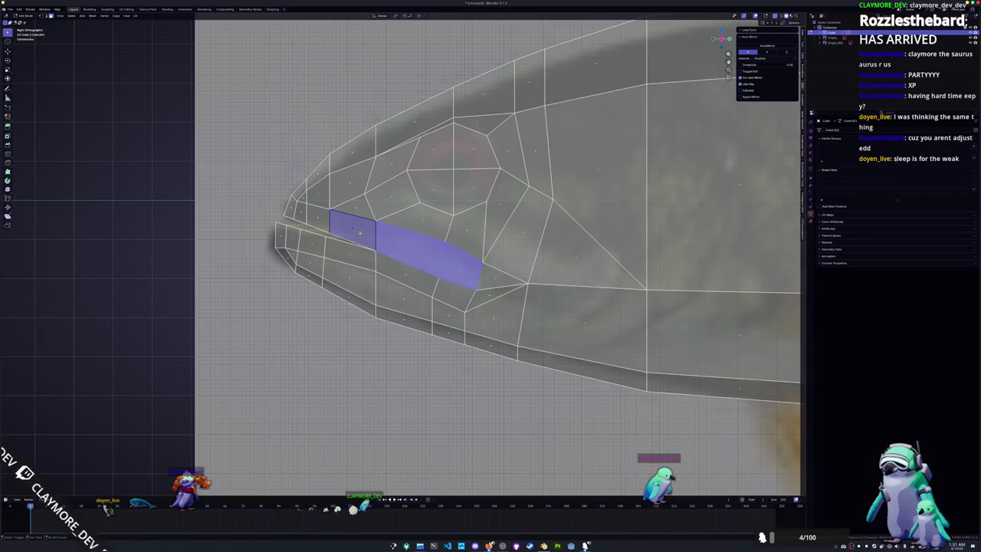
{"action": "left_click", "coordinate": [314, 217], "text": "ctrl"}
{"action": "left_click", "coordinate": [293, 208], "text": "ctrl"}
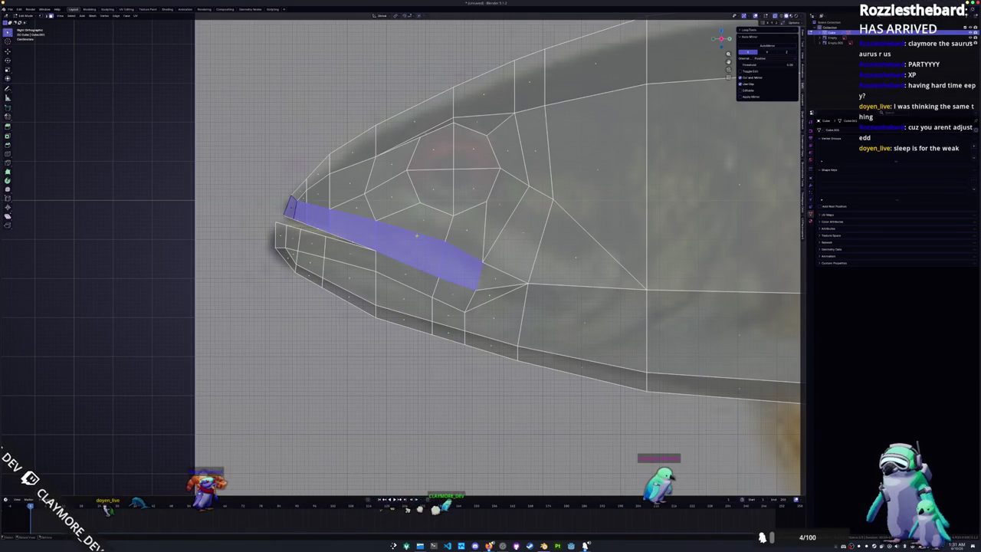
{"action": "key", "text": "alt+s"}
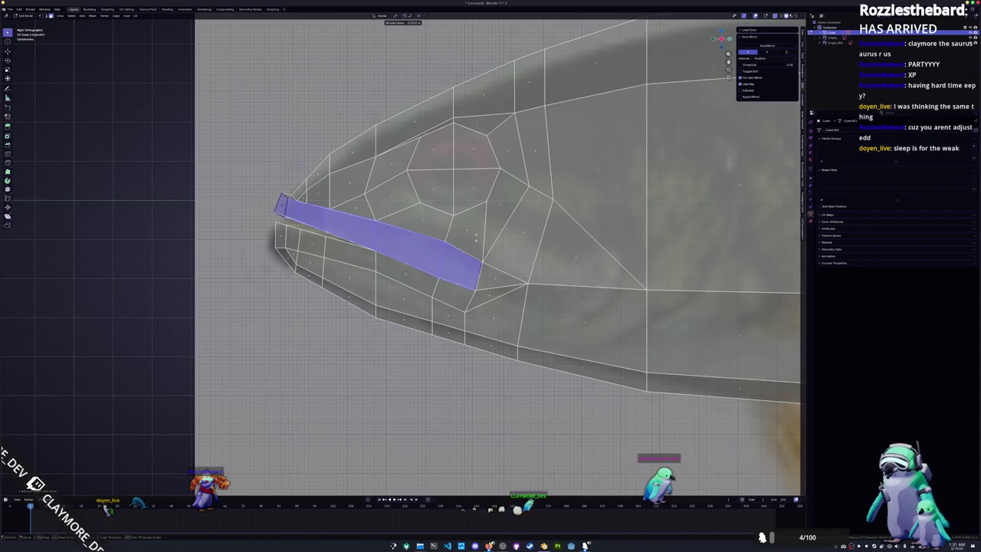
{"action": "left_click", "coordinate": [476, 238]}
{"action": "key", "text": "alt+a"}
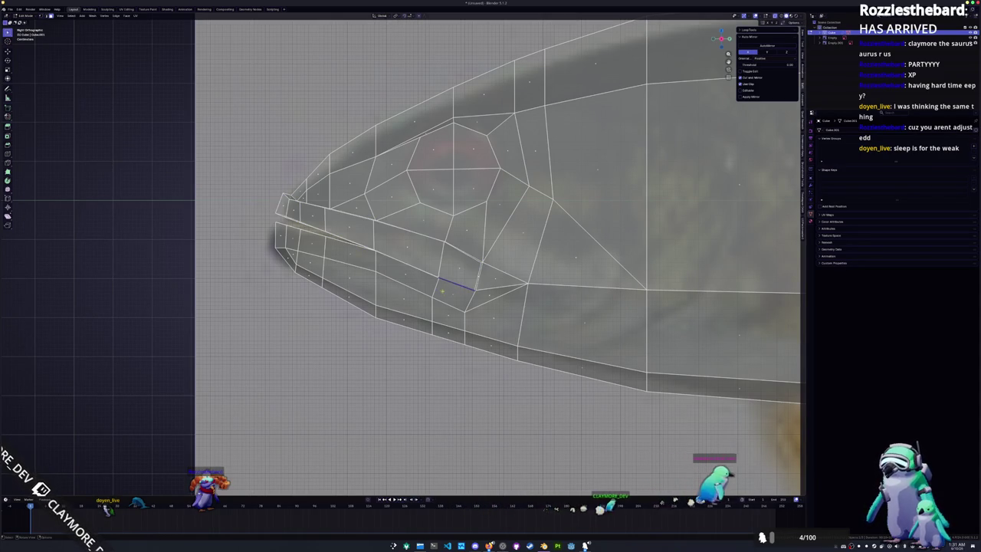
Step: Shrink the lower lip face strip with Alt+S, then view the mouth in solid mode
{"action": "left_click", "coordinate": [454, 295]}
{"action": "left_click", "coordinate": [360, 258], "text": "ctrl"}
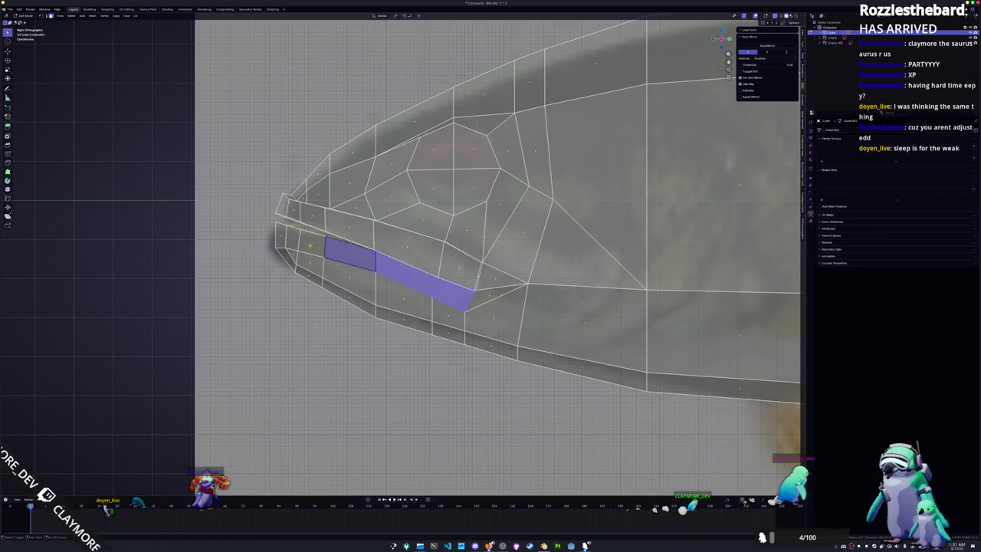
{"action": "left_click", "coordinate": [290, 236], "text": "ctrl"}
{"action": "key", "text": "alt+s"}
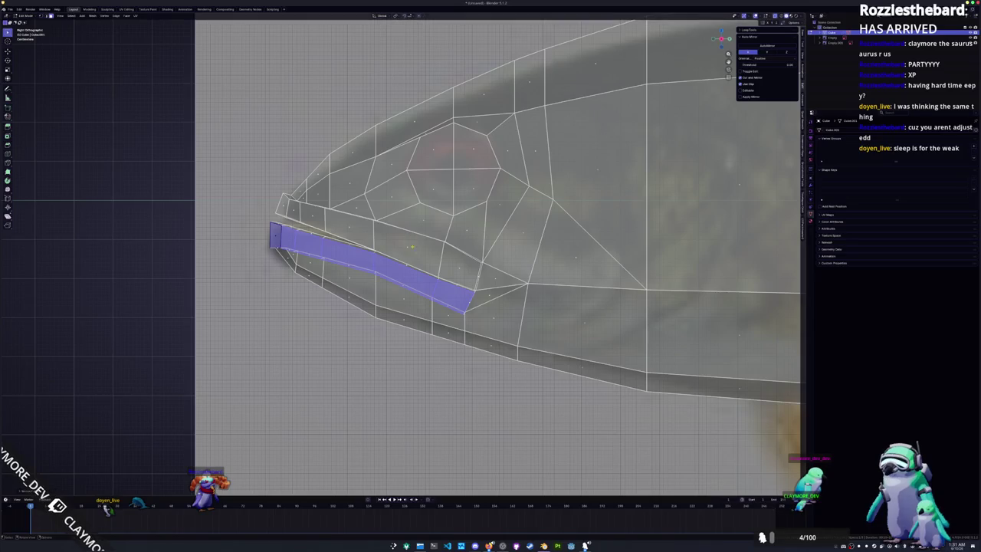
{"action": "scroll", "coordinate": [401, 261], "scroll_direction": "up", "scroll_amount": 2}
{"action": "key", "text": "alt+z"}
{"action": "middle_click_drag", "start_coordinate": [479, 298], "coordinate": [471, 303]}
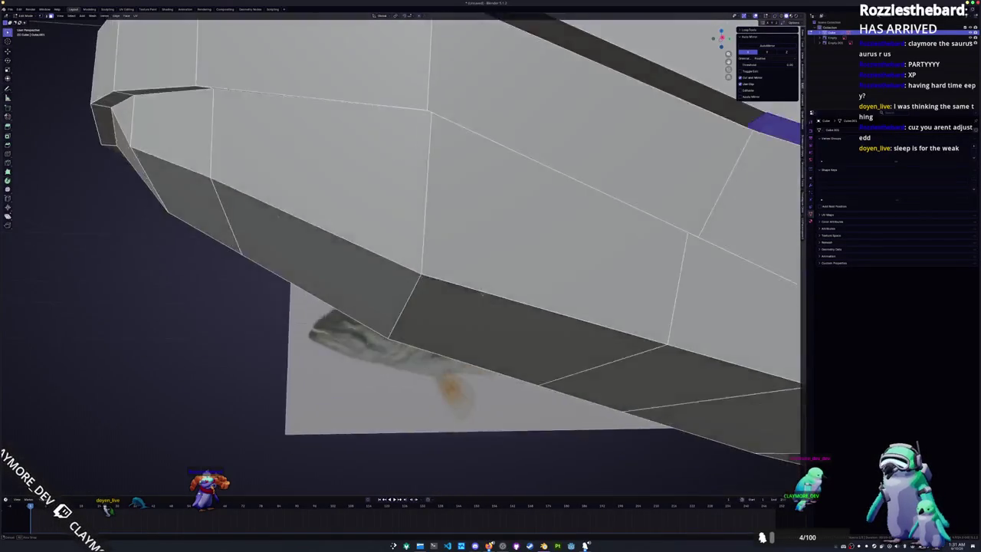
Step: Dissolve the stray edge at the mouth corner and merge the corner vertices at center
{"action": "left_click", "coordinate": [462, 340]}
{"action": "key", "text": "x"}
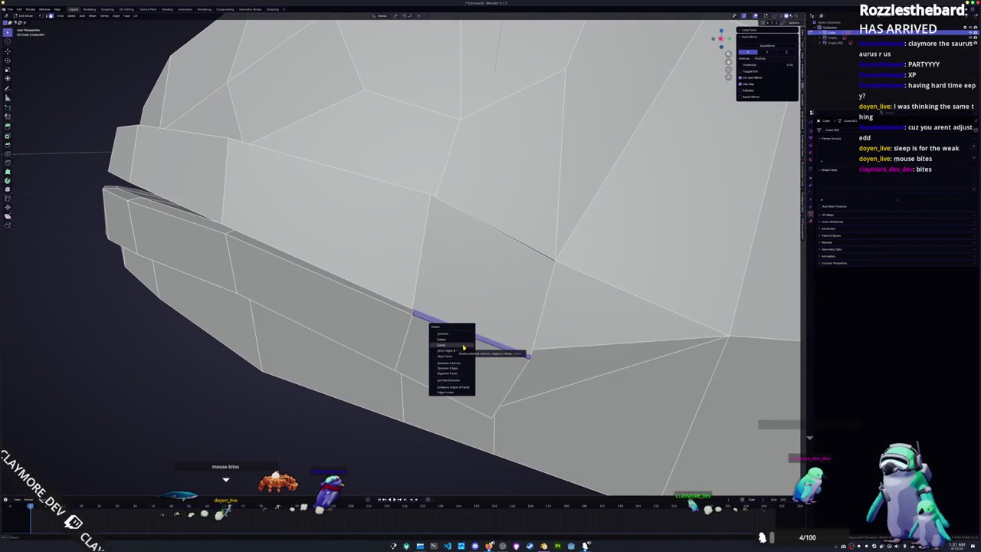
{"action": "left_click", "coordinate": [465, 340]}
{"action": "left_click", "coordinate": [411, 313]}
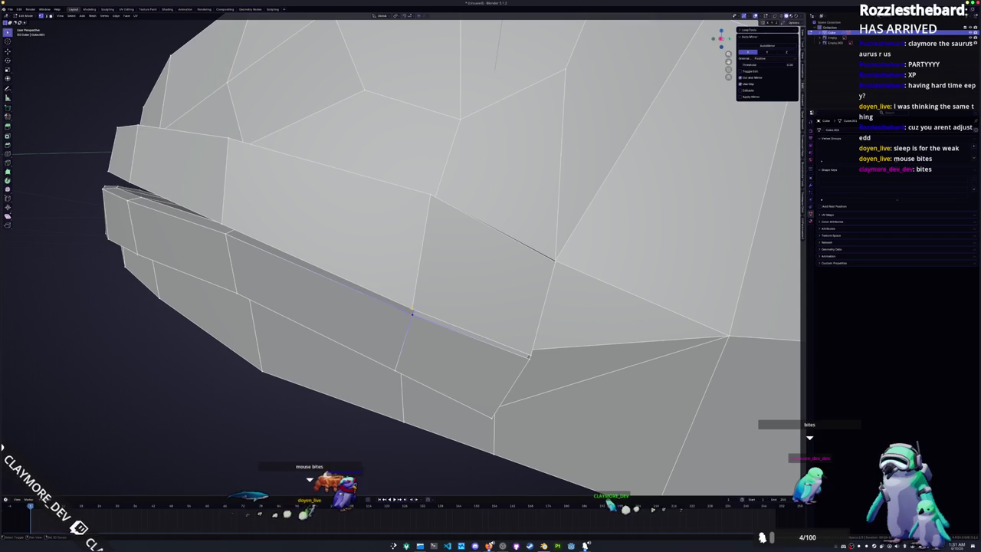
{"action": "key", "text": "x"}
{"action": "key", "text": "Escape"}
{"action": "left_click", "coordinate": [529, 357]}
{"action": "key", "text": "x"}
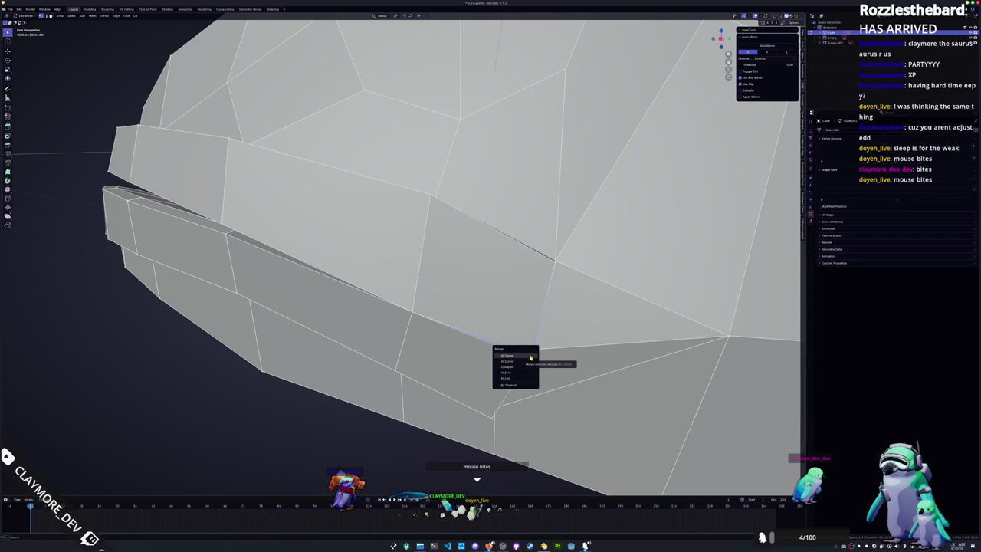
Step: Slide the mouth-slit vertices and edges so the corner ends cleanly
{"action": "mouse_move", "coordinate": [529, 357]}
{"action": "middle_mouse_down"}
{"action": "mouse_move", "coordinate": [381, 301]}
{"action": "mouse_move", "coordinate": [461, 225]}
{"action": "mouse_move", "coordinate": [758, 161]}
{"action": "middle_mouse_up"}
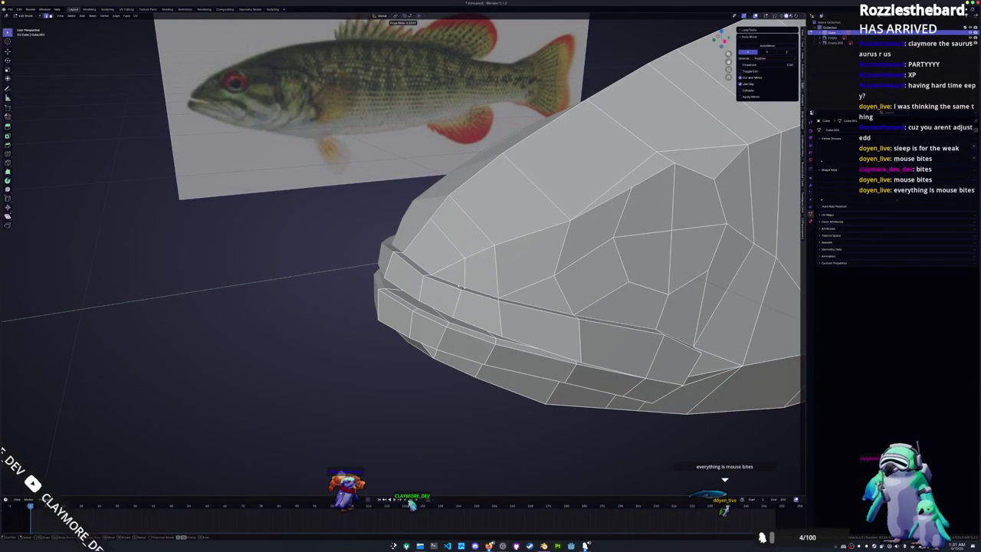
{"action": "left_click", "coordinate": [460, 286]}
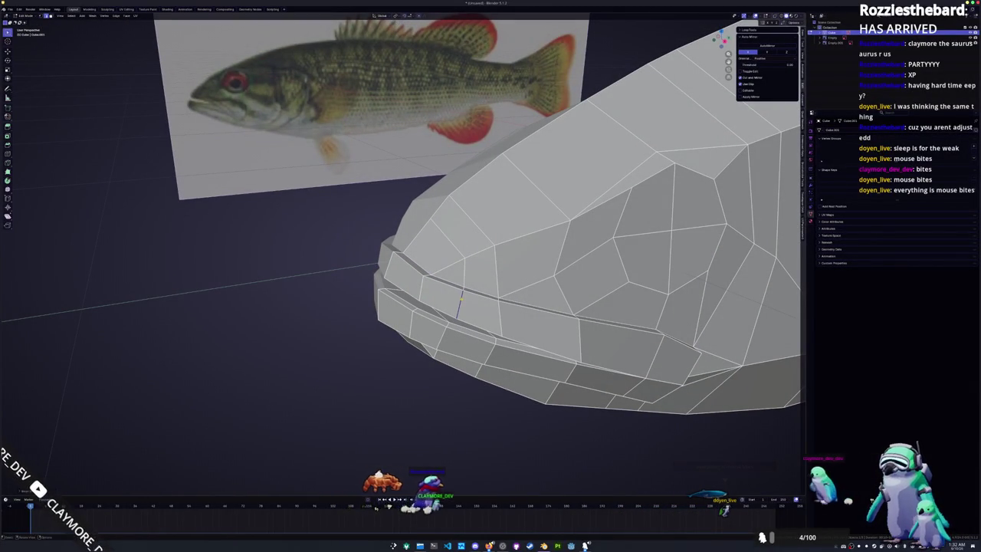
{"action": "middle_click_drag", "start_coordinate": [458, 299], "coordinate": [467, 322]}
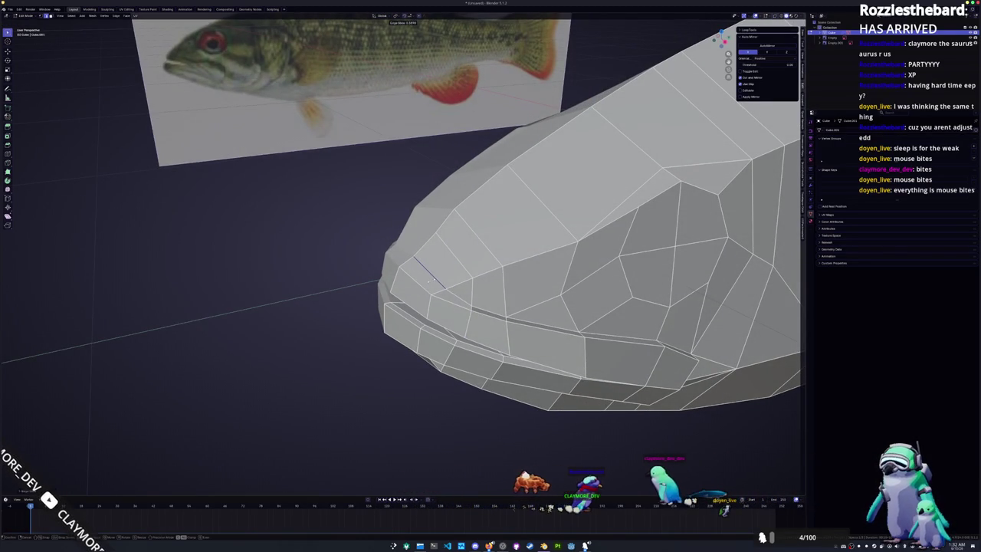
{"action": "middle_click_drag", "start_coordinate": [435, 276], "coordinate": [426, 263]}
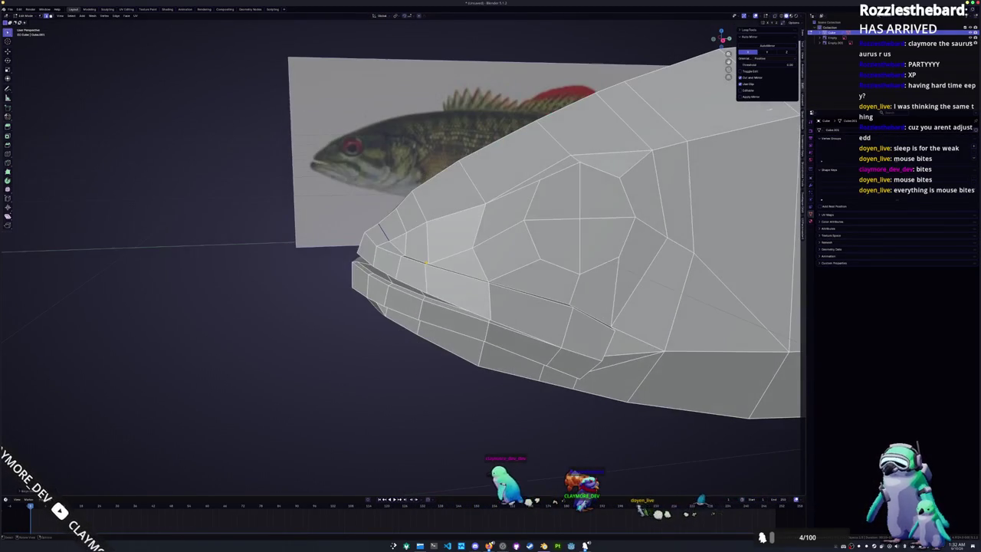
{"action": "key", "text": "g"}
{"action": "key", "text": "g"}
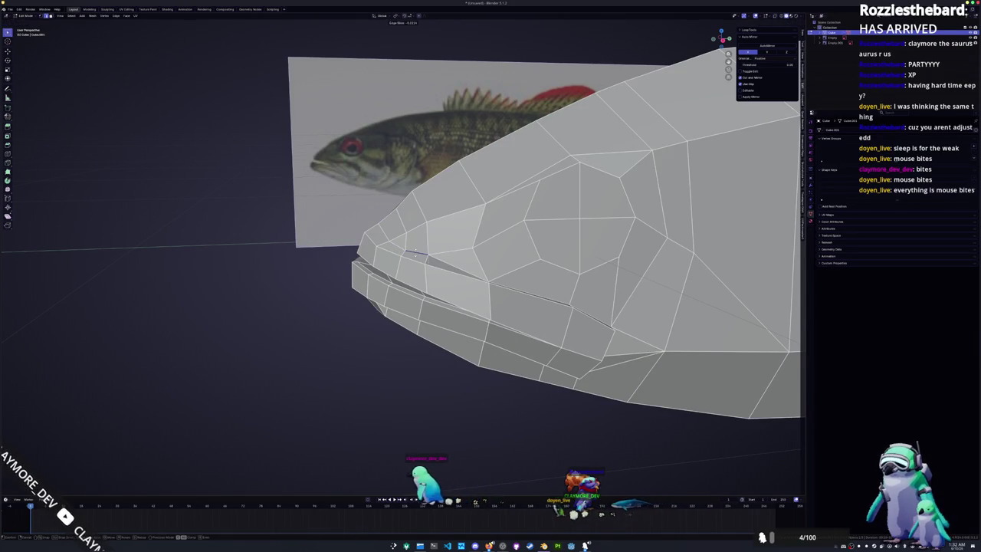
{"action": "left_click", "coordinate": [406, 250]}
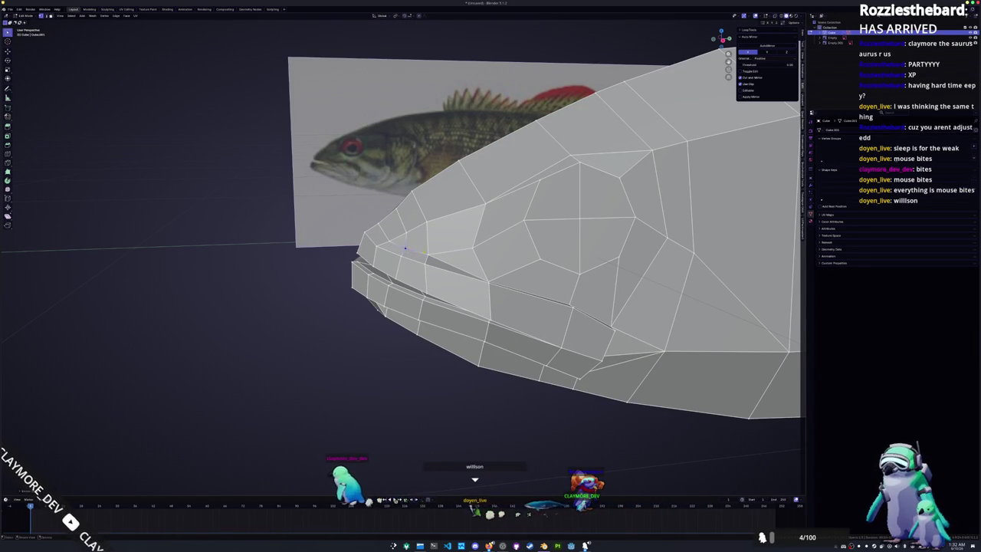
{"action": "mouse_move", "coordinate": [428, 253]}
{"action": "middle_mouse_down"}
{"action": "mouse_move", "coordinate": [449, 261]}
{"action": "mouse_move", "coordinate": [391, 259]}
{"action": "mouse_move", "coordinate": [436, 282]}
{"action": "middle_mouse_up"}
{"action": "key", "text": "g"}
{"action": "key", "text": "g"}
{"action": "left_click", "coordinate": [425, 252]}
{"action": "key", "text": "g"}
{"action": "key", "text": "g"}
{"action": "key", "text": "g"}
{"action": "key", "text": "g"}
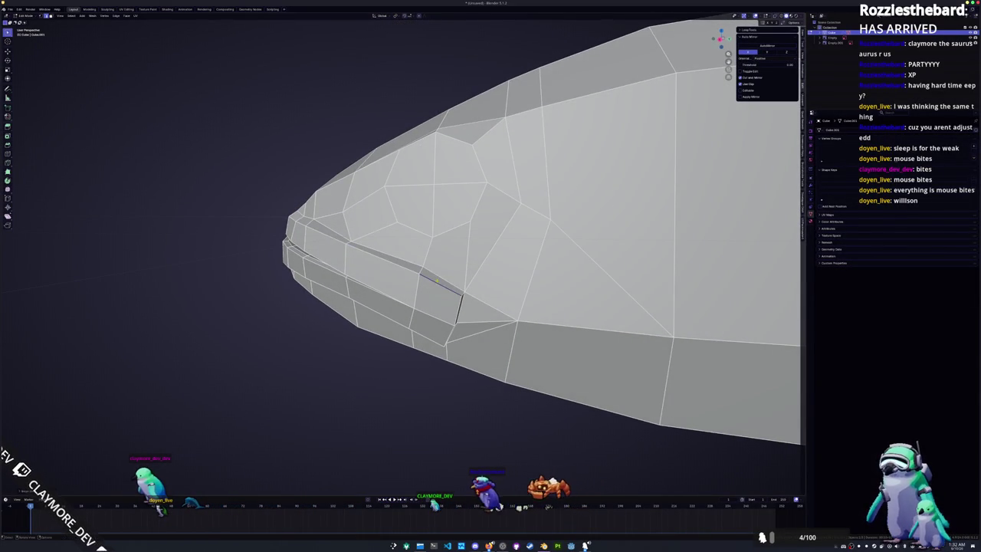
Step: Slide the mouth-corner edge and a nearby vertex back toward the cheek
{"action": "middle_click_drag", "start_coordinate": [345, 244], "coordinate": [426, 288]}
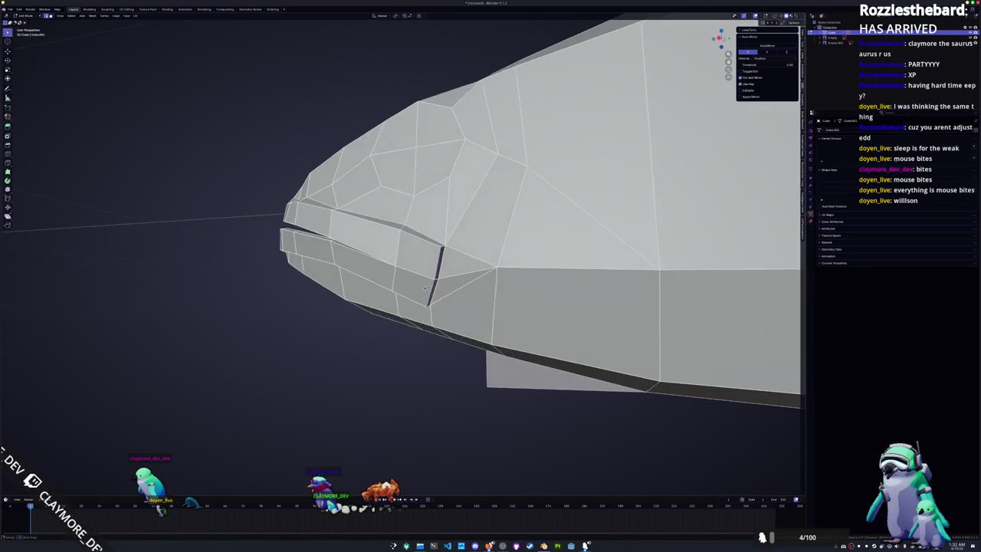
{"action": "key", "text": "g"}
{"action": "key", "text": "g"}
{"action": "left_click", "coordinate": [425, 288]}
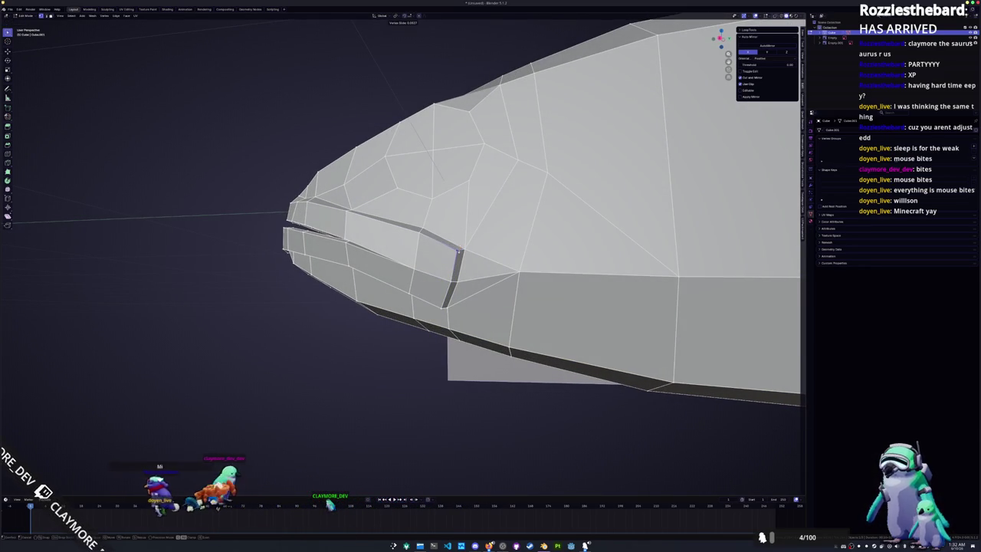
{"action": "mouse_move", "coordinate": [426, 289]}
{"action": "middle_mouse_down"}
{"action": "mouse_move", "coordinate": [459, 261]}
{"action": "mouse_move", "coordinate": [767, 227]}
{"action": "mouse_move", "coordinate": [670, 268]}
{"action": "mouse_move", "coordinate": [672, 258]}
{"action": "mouse_move", "coordinate": [635, 289]}
{"action": "mouse_move", "coordinate": [654, 243]}
{"action": "middle_mouse_up"}
{"action": "key", "text": "g"}
{"action": "key", "text": "g"}
Step: Bevel the mouth edge loop to define the lips
{"action": "key", "text": "ctrl+b"}
{"action": "left_click", "coordinate": [655, 243]}
{"action": "left_click", "coordinate": [506, 263]}
{"action": "left_click", "coordinate": [467, 246], "text": "shift"}
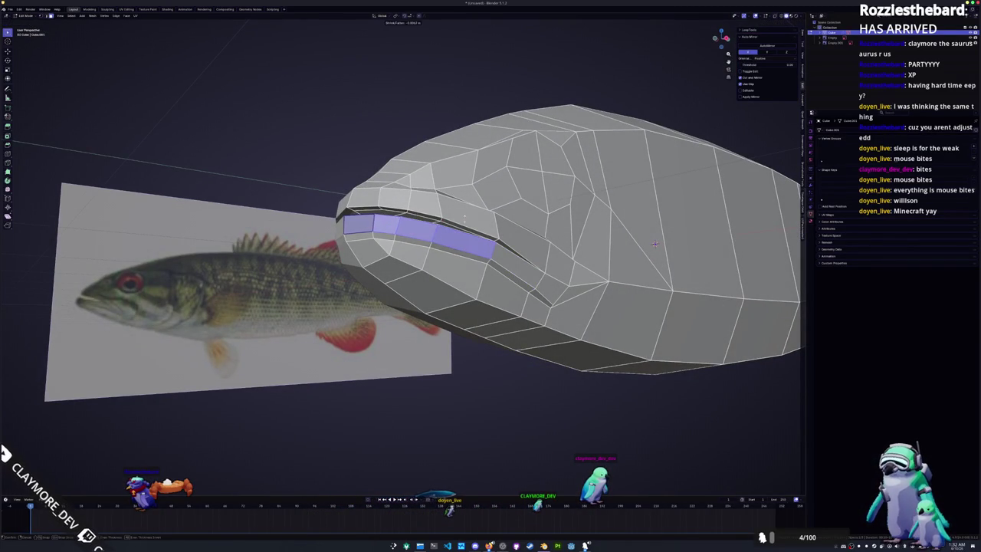
{"action": "mouse_move", "coordinate": [655, 244]}
{"action": "middle_mouse_down"}
{"action": "mouse_move", "coordinate": [673, 255]}
{"action": "mouse_move", "coordinate": [728, 255]}
{"action": "mouse_move", "coordinate": [725, 243]}
{"action": "middle_mouse_up"}
{"action": "key", "text": "alt+a"}
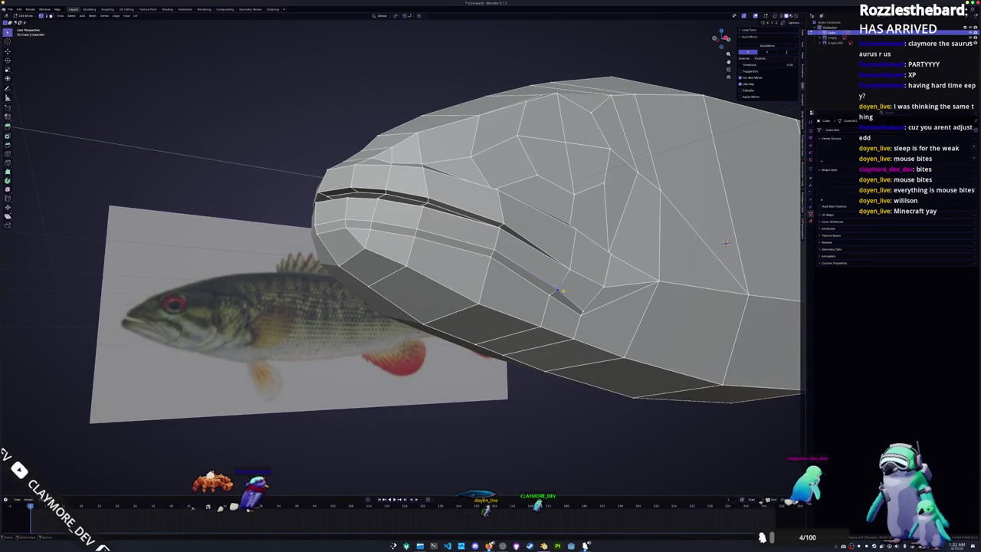
Step: Slide mouth vertices along their edges into a tapered corner, then return to Object Mode
{"action": "middle_click_drag", "start_coordinate": [725, 244], "coordinate": [697, 227]}
{"action": "key", "text": "g"}
{"action": "key", "text": "x"}
{"action": "key", "text": "g"}
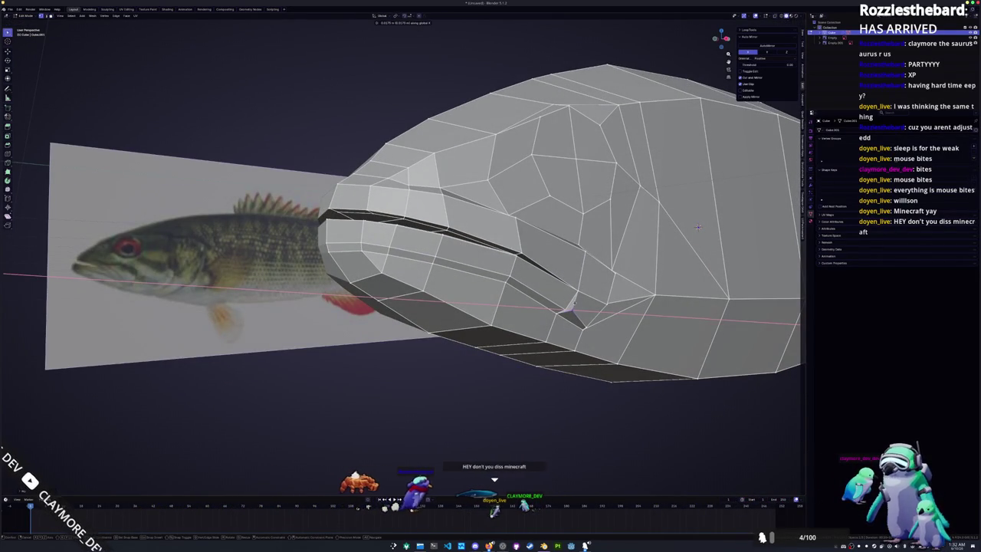
{"action": "middle_click_drag", "start_coordinate": [697, 226], "coordinate": [505, 273]}
{"action": "middle_click_drag", "start_coordinate": [529, 304], "coordinate": [483, 276]}
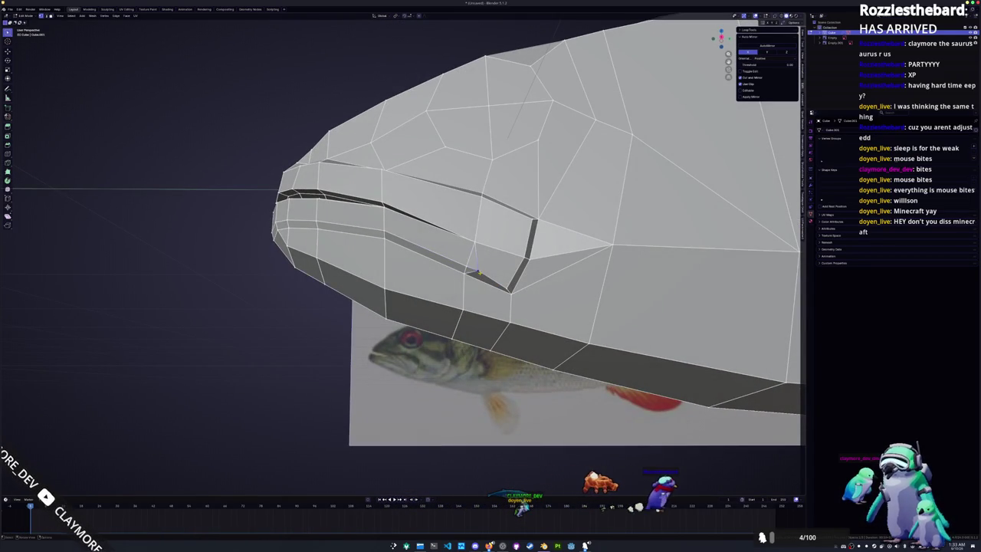
{"action": "mouse_move", "coordinate": [478, 273]}
{"action": "middle_mouse_down"}
{"action": "mouse_move", "coordinate": [477, 285]}
{"action": "mouse_move", "coordinate": [543, 255]}
{"action": "mouse_move", "coordinate": [460, 334]}
{"action": "mouse_move", "coordinate": [468, 277]}
{"action": "middle_mouse_up"}
{"action": "key", "text": "g"}
{"action": "key", "text": "g"}
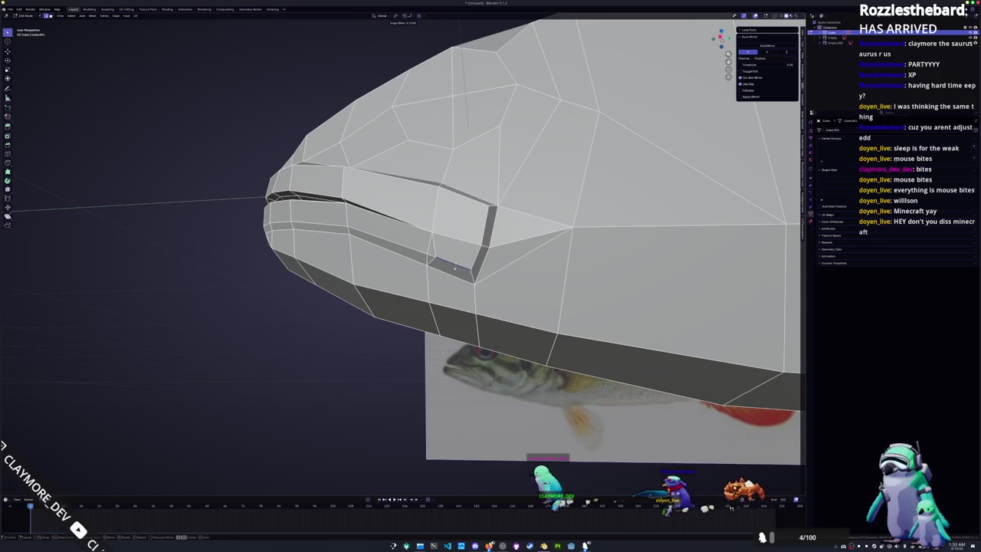
{"action": "mouse_move", "coordinate": [455, 266]}
{"action": "middle_mouse_down"}
{"action": "mouse_move", "coordinate": [568, 246]}
{"action": "mouse_move", "coordinate": [556, 226]}
{"action": "mouse_move", "coordinate": [750, 221]}
{"action": "mouse_move", "coordinate": [695, 199]}
{"action": "mouse_move", "coordinate": [709, 175]}
{"action": "mouse_move", "coordinate": [456, 277]}
{"action": "middle_mouse_up"}
{"action": "scroll", "coordinate": [536, 246], "scroll_direction": "down", "scroll_amount": 3}
{"action": "key", "text": "Tab"}
{"action": "key", "text": "Tab"}
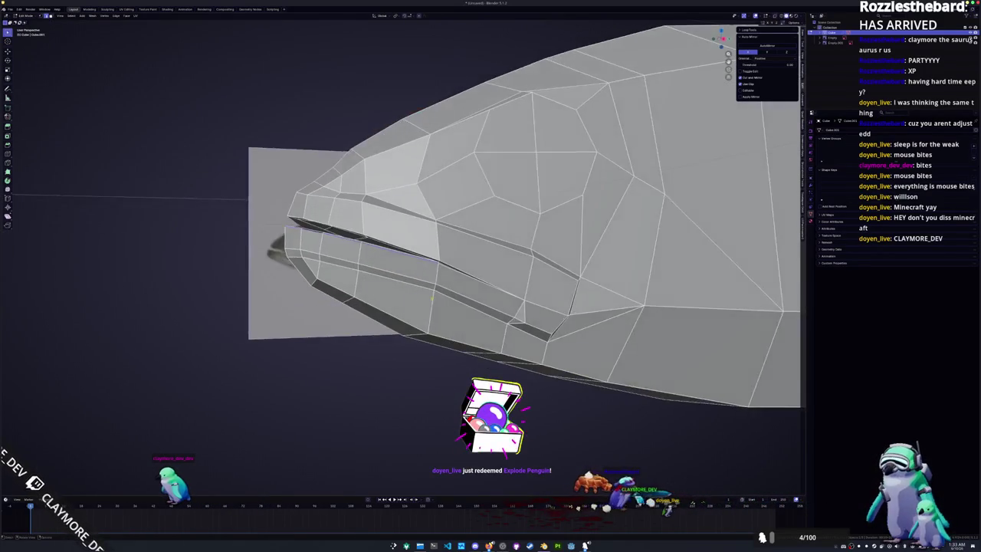
{"action": "key", "text": "g"}
{"action": "key", "text": "g"}
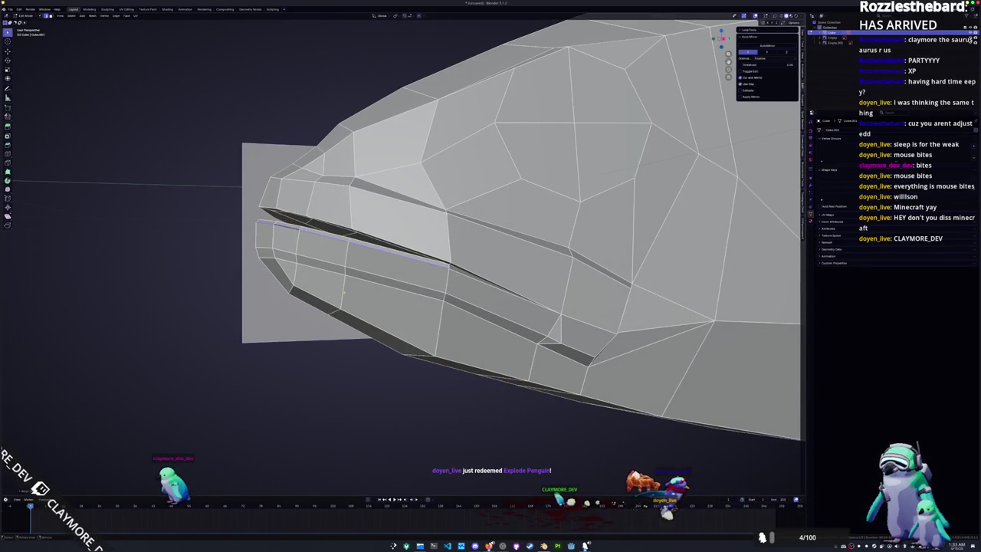
{"action": "scroll", "coordinate": [627, 230], "scroll_direction": "down", "scroll_amount": 5}
{"action": "mouse_move", "coordinate": [582, 230]}
{"action": "middle_mouse_down"}
{"action": "mouse_move", "coordinate": [698, 230]}
{"action": "mouse_move", "coordinate": [480, 280]}
{"action": "mouse_move", "coordinate": [512, 275]}
{"action": "middle_mouse_up"}
{"action": "key", "text": "g"}
{"action": "key", "text": "g"}
{"action": "scroll", "coordinate": [480, 280], "scroll_direction": "down", "scroll_amount": 2}
{"action": "left_click", "coordinate": [512, 276]}
{"action": "key", "text": "g"}
{"action": "key", "text": "x"}
{"action": "left_click", "coordinate": [553, 222]}
{"action": "mouse_move", "coordinate": [554, 222]}
{"action": "middle_mouse_down"}
{"action": "mouse_move", "coordinate": [605, 253]}
{"action": "mouse_move", "coordinate": [669, 325]}
{"action": "mouse_move", "coordinate": [706, 271]}
{"action": "mouse_move", "coordinate": [646, 173]}
{"action": "middle_mouse_up"}
{"action": "scroll", "coordinate": [606, 253], "scroll_direction": "up", "scroll_amount": 3}
{"action": "key", "text": "Tab"}
{"action": "key", "text": "Tab"}
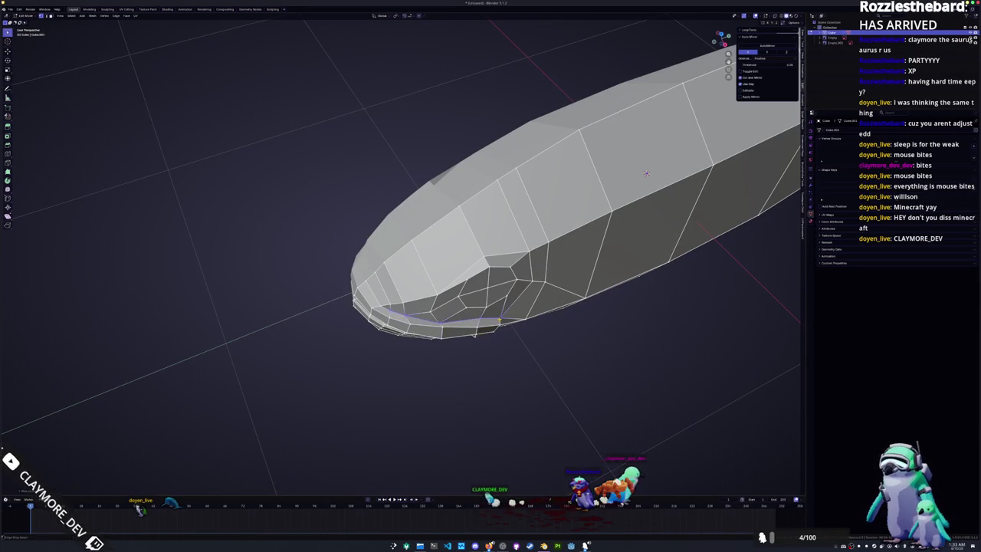
{"action": "mouse_move", "coordinate": [647, 174]}
{"action": "middle_mouse_down"}
{"action": "mouse_move", "coordinate": [667, 236]}
{"action": "mouse_move", "coordinate": [606, 261]}
{"action": "middle_mouse_up"}
{"action": "key", "text": "Tab"}
{"action": "scroll", "coordinate": [655, 199], "scroll_direction": "up", "scroll_amount": 3}
{"action": "key", "text": "Tab"}
{"action": "scroll", "coordinate": [606, 261], "scroll_direction": "down", "scroll_amount": 2}
{"action": "scroll", "coordinate": [550, 282], "scroll_direction": "up", "scroll_amount": 1}
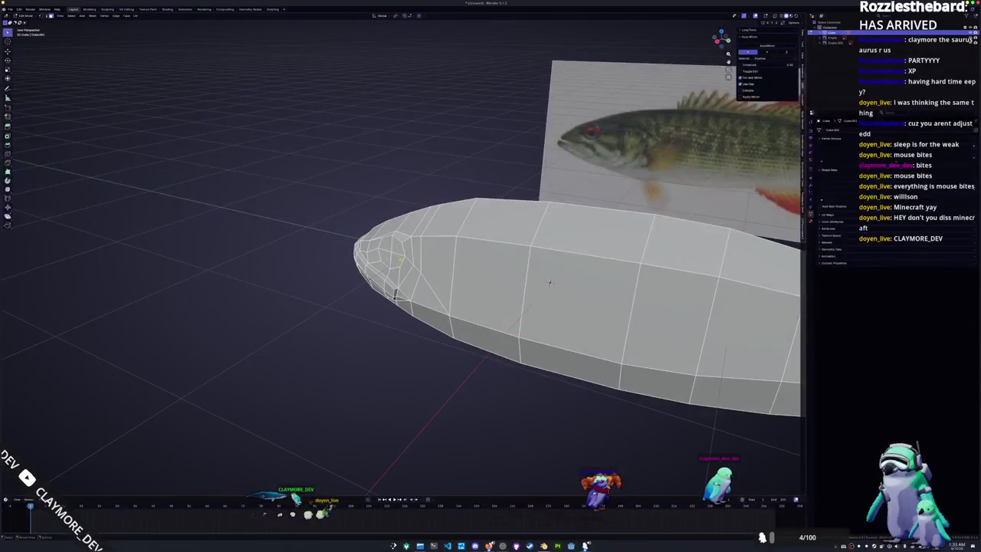
{"action": "right_click", "coordinate": [336, 256]}
{"action": "key", "text": "Escape"}
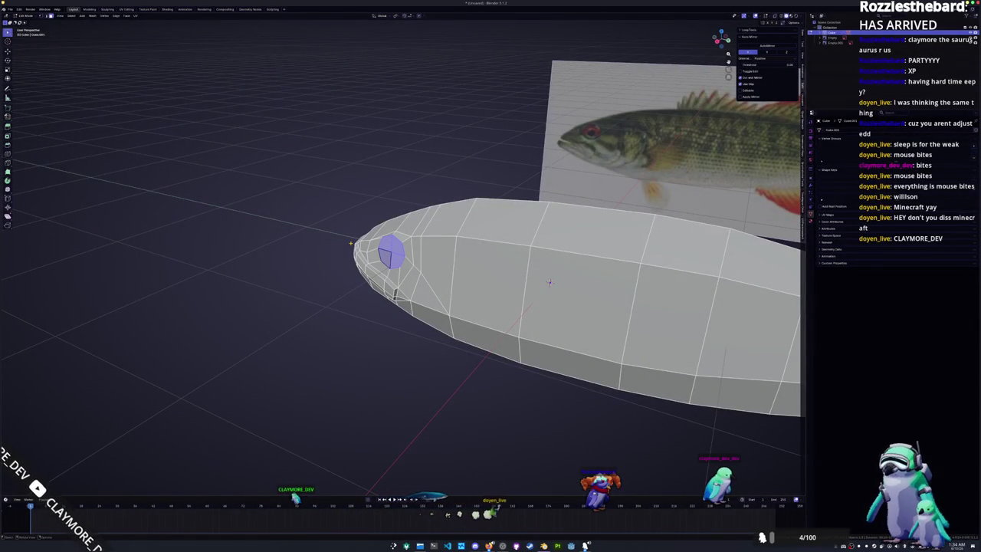
{"action": "scroll", "coordinate": [550, 282], "scroll_direction": "up", "scroll_amount": 2}
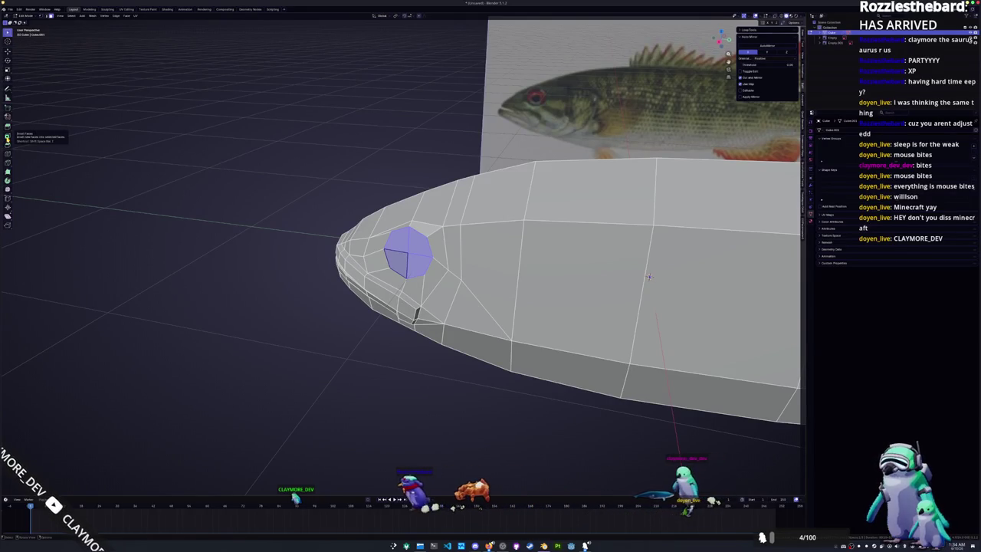
Step: Undo a first inset attempt and select all faces of the eye octagon
{"action": "key", "text": "shift+space"}
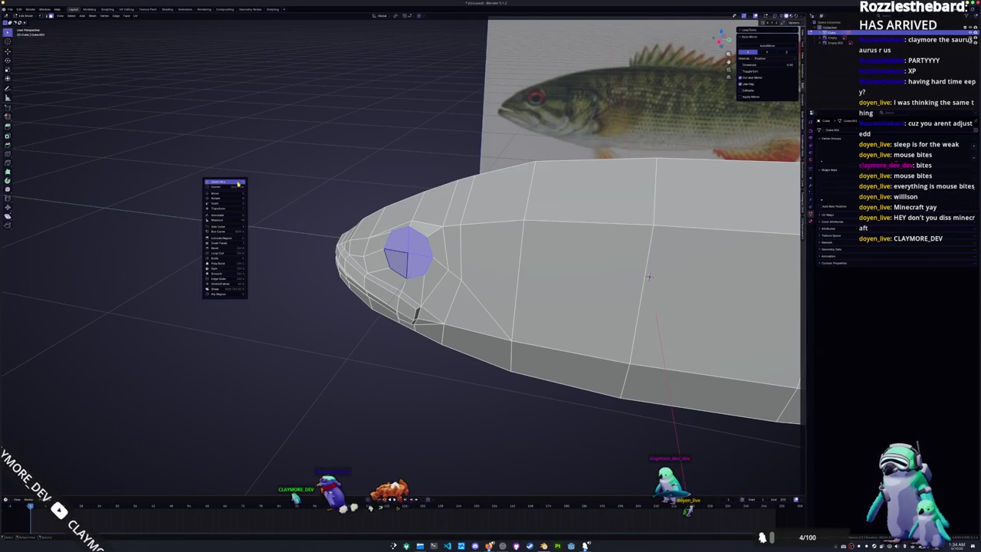
{"action": "key", "text": "i"}
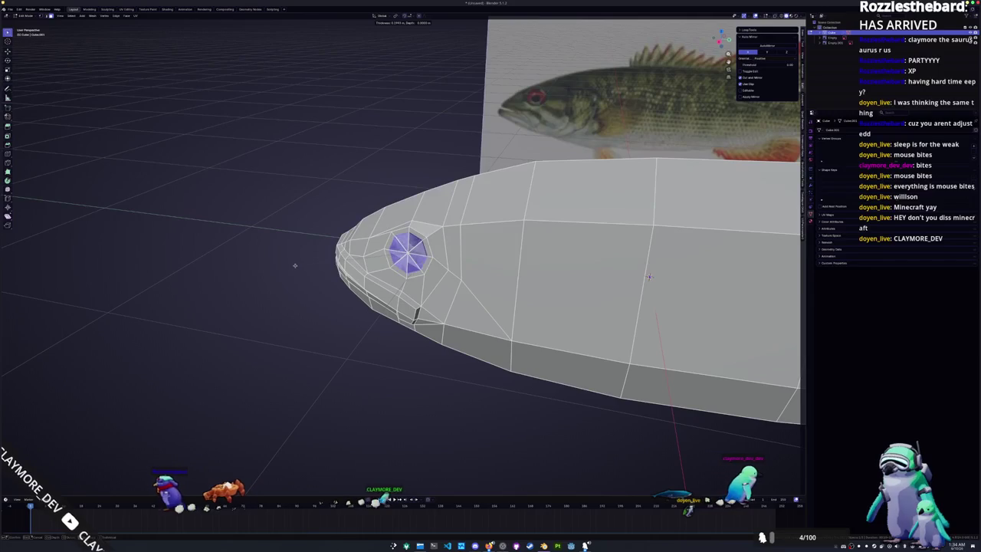
{"action": "left_click", "coordinate": [360, 270]}
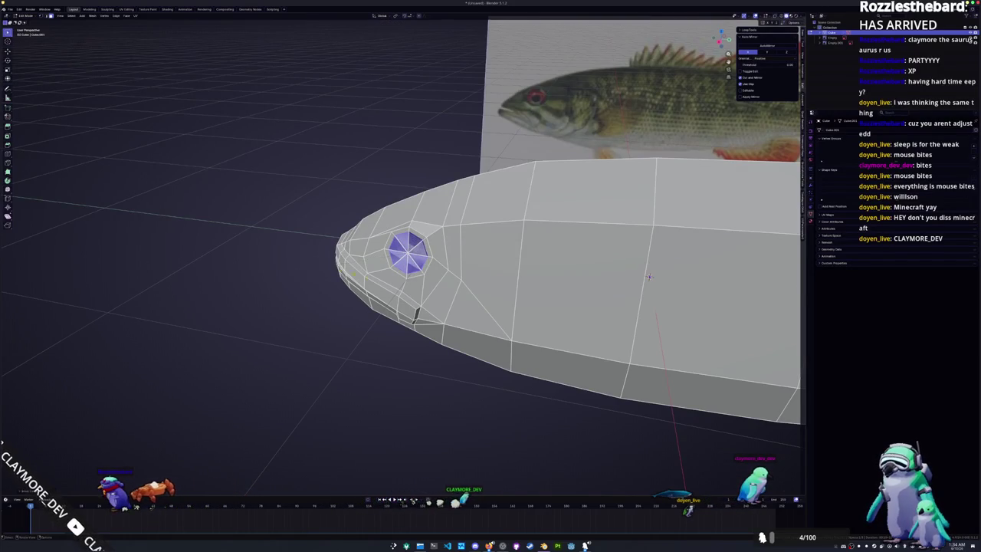
{"action": "key", "text": "KP_Decimal"}
{"action": "key", "text": "ctrl+z"}
{"action": "scroll", "coordinate": [418, 285], "scroll_direction": "down", "scroll_amount": 4}
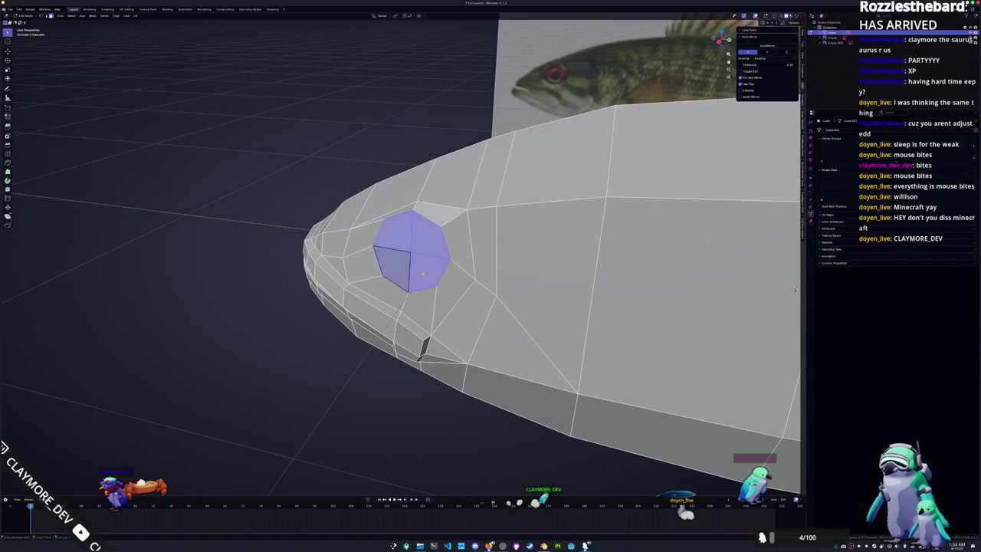
{"action": "key", "text": "ctrl+z"}
{"action": "key", "text": "ctrl+z"}
{"action": "key", "text": "ctrl+z"}
{"action": "left_click", "coordinate": [427, 244], "text": "shift"}
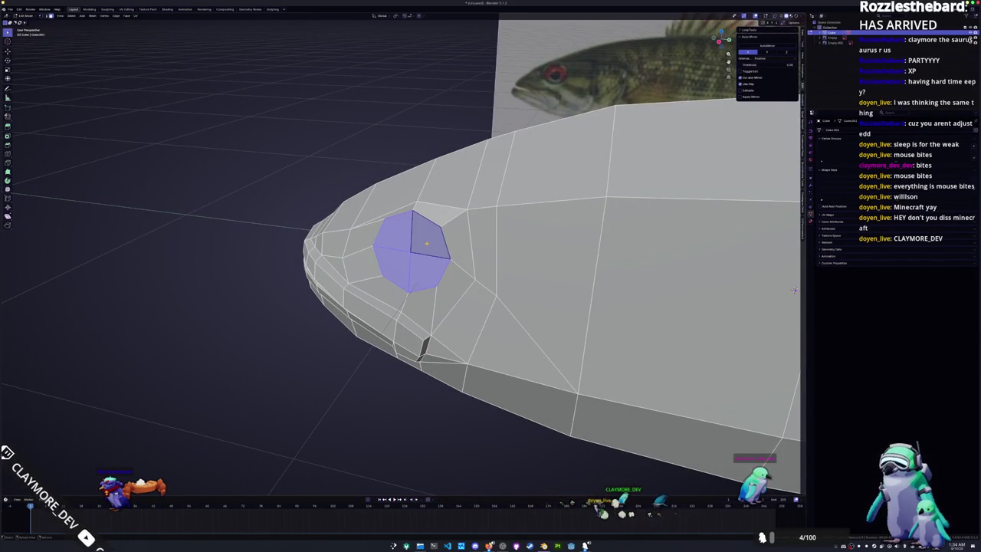
Step: Inset the eye octagon, scale the inner faces, and push them slightly inward
{"action": "key", "text": "i"}
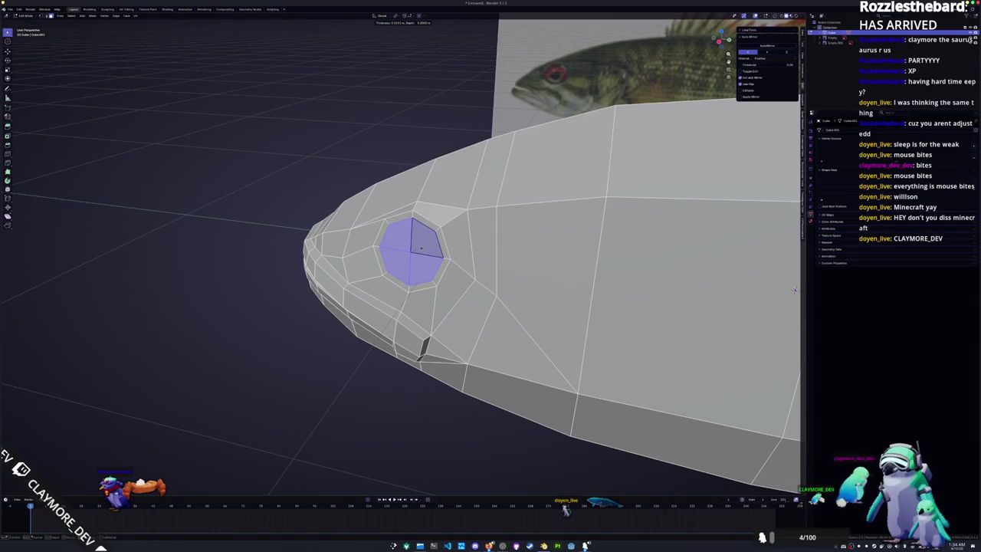
{"action": "left_click", "coordinate": [420, 248]}
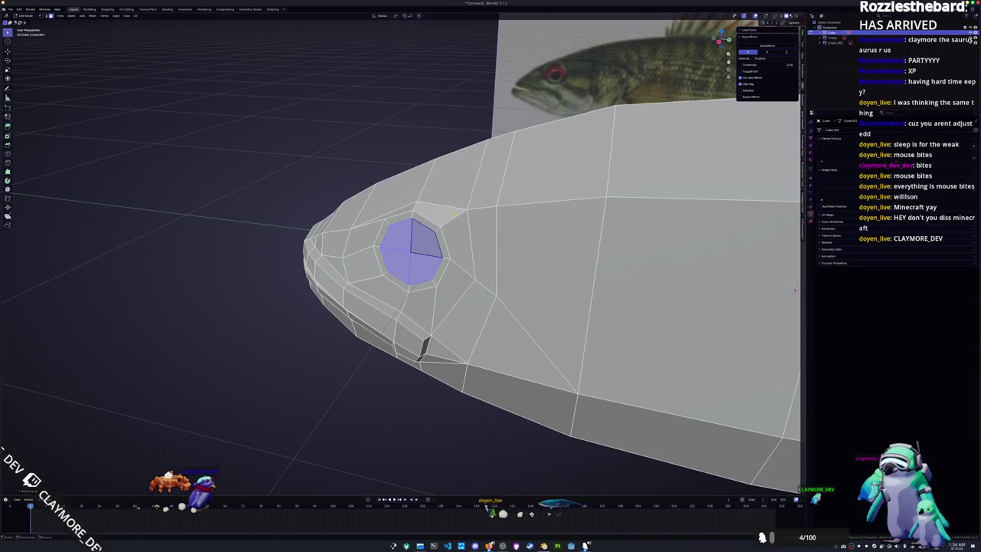
{"action": "key", "text": "s"}
{"action": "key", "text": "g"}
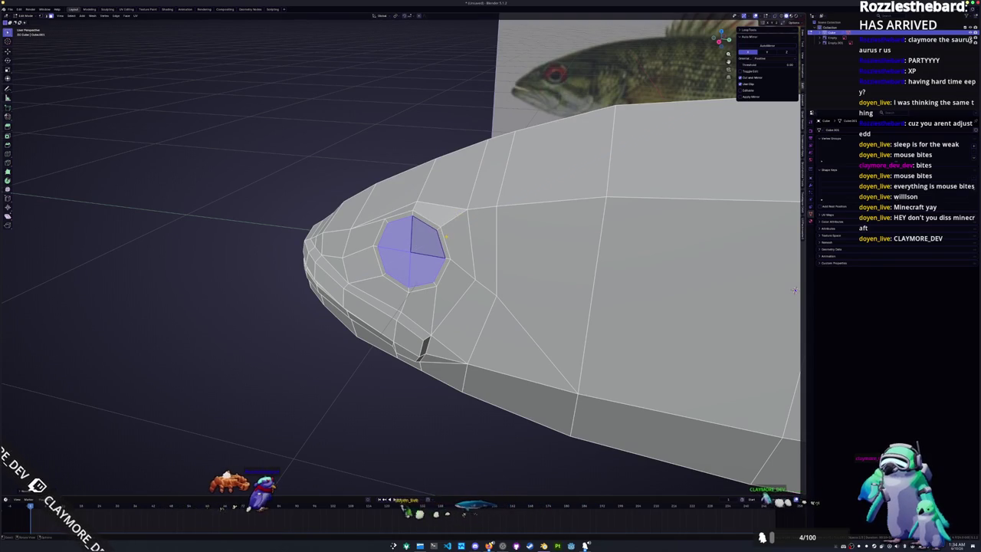
{"action": "key", "text": "z"}
{"action": "key", "text": "z"}
{"action": "left_click", "coordinate": [794, 290]}
{"action": "left_click", "coordinate": [794, 289]}
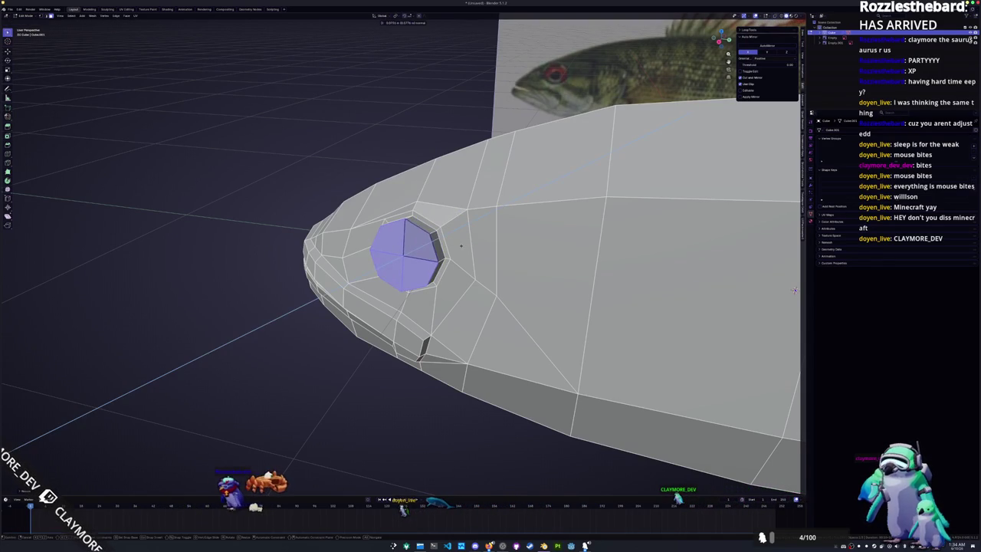
Step: Push the eye faces deeper into the head and enlarge them into a socket
{"action": "key", "text": "g"}
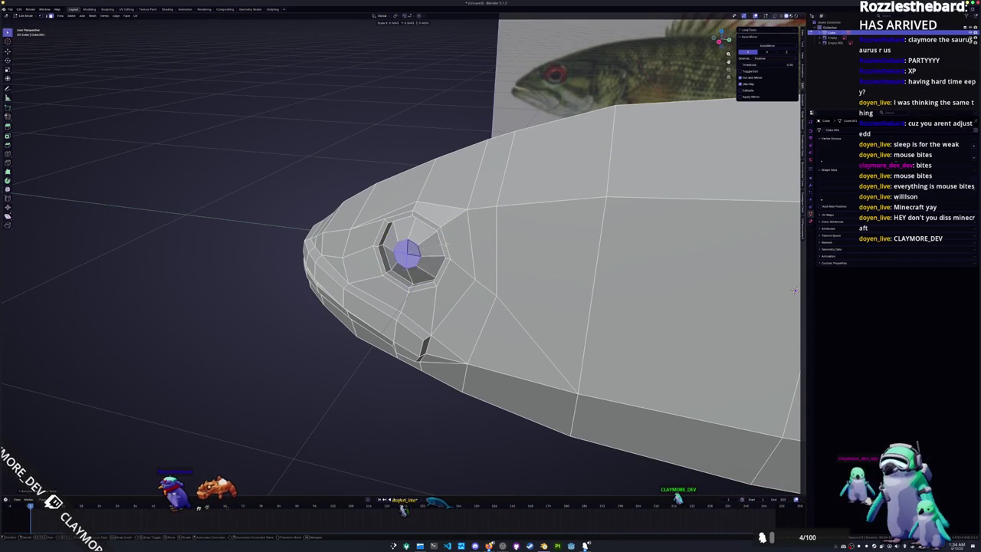
{"action": "key", "text": "s"}
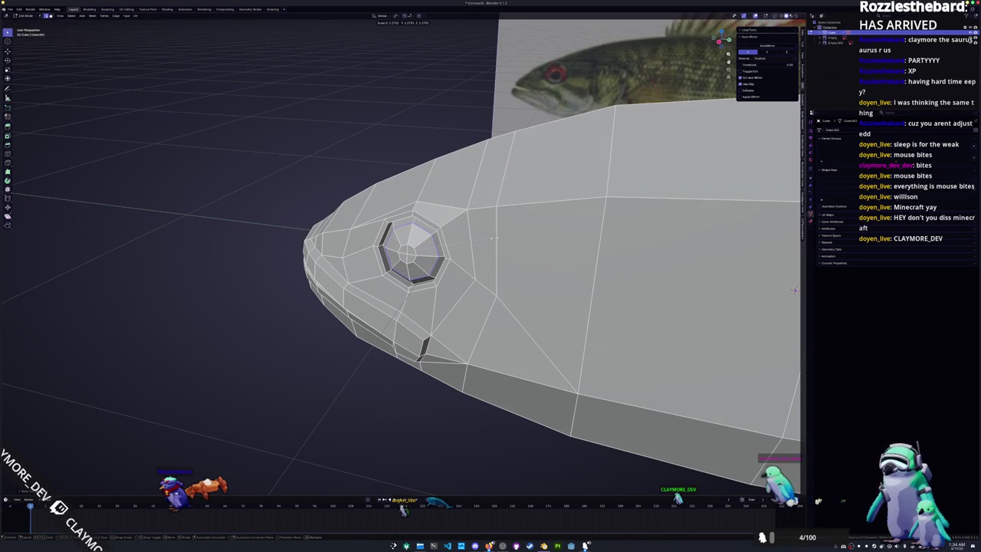
{"action": "left_click", "coordinate": [794, 290]}
{"action": "mouse_move", "coordinate": [794, 290]}
{"action": "middle_mouse_down"}
{"action": "mouse_move", "coordinate": [773, 251]}
{"action": "mouse_move", "coordinate": [791, 276]}
{"action": "mouse_move", "coordinate": [782, 383]}
{"action": "middle_mouse_up"}
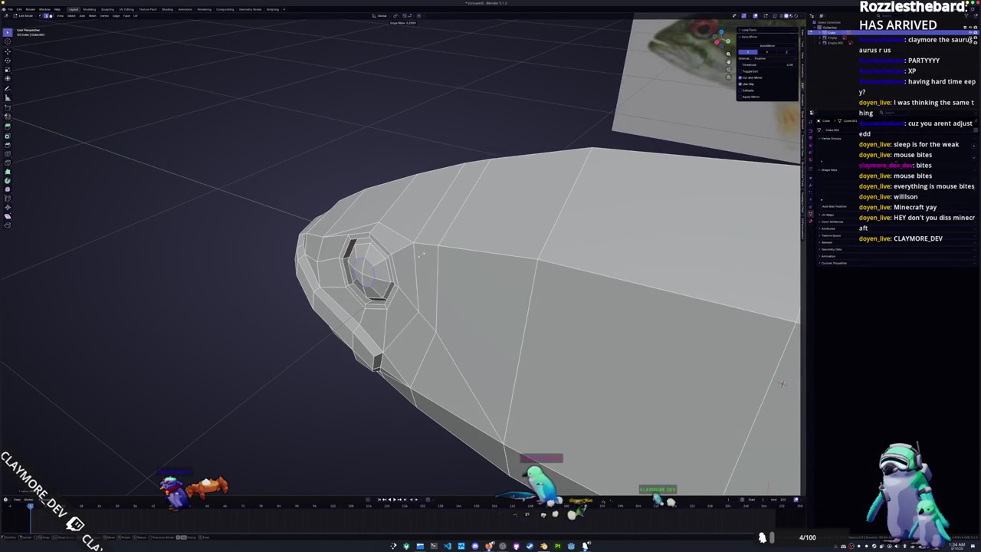
Step: Show the fish in right side view (numpad 3) and re-enter Edit Mode
{"action": "key", "text": "Tab"}
{"action": "scroll", "coordinate": [782, 384], "scroll_direction": "down", "scroll_amount": 5}
{"action": "mouse_move", "coordinate": [782, 384]}
{"action": "middle_mouse_down"}
{"action": "mouse_move", "coordinate": [583, 360]}
{"action": "mouse_move", "coordinate": [514, 248]}
{"action": "middle_mouse_up"}
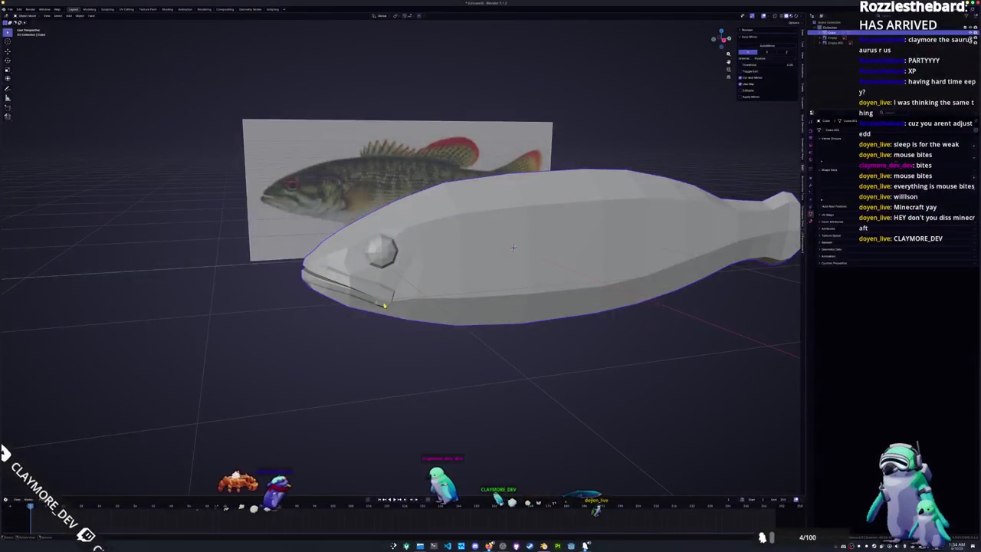
{"action": "key", "text": "KP_3"}
{"action": "key", "text": "Tab"}
{"action": "scroll", "coordinate": [435, 309], "scroll_direction": "up", "scroll_amount": 1}
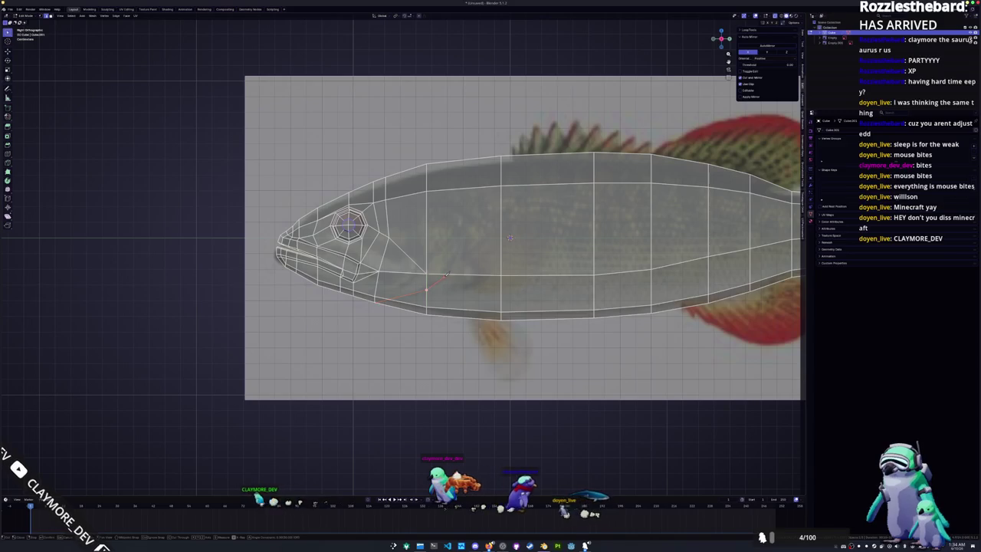
Step: Knife-cut angled edges behind the head along the gill cover line
{"action": "left_click", "coordinate": [462, 238]}
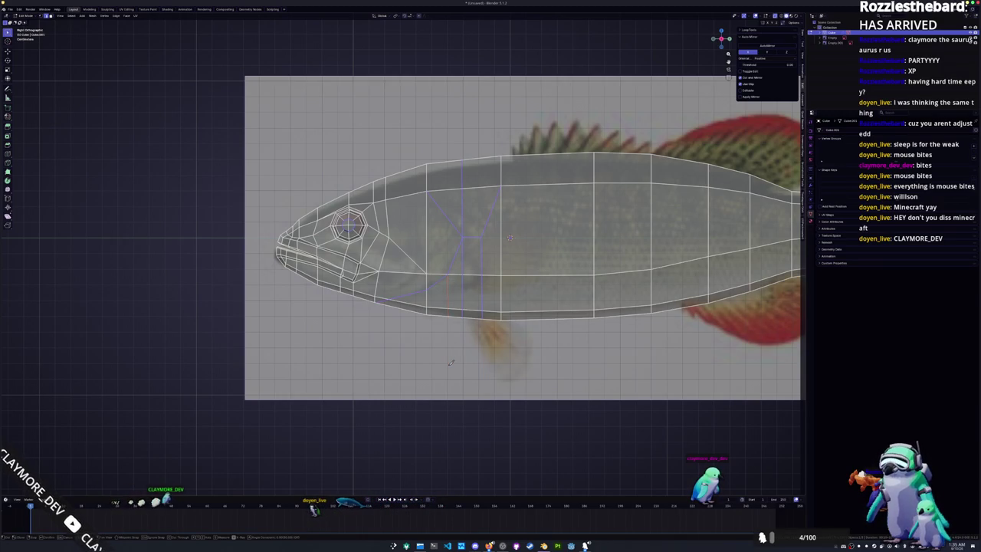
{"action": "key", "text": "Return"}
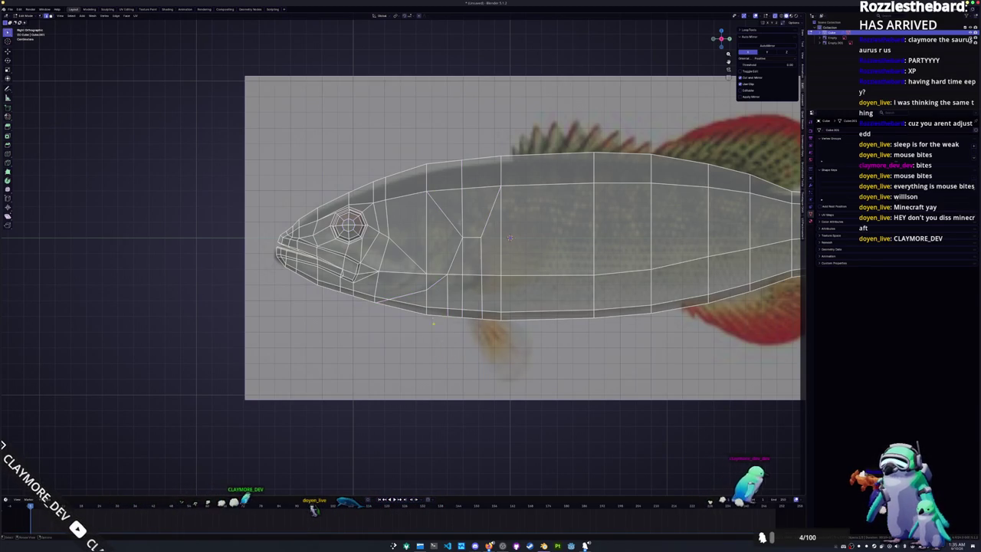
{"action": "left_click", "coordinate": [461, 239]}
{"action": "left_click", "coordinate": [427, 289]}
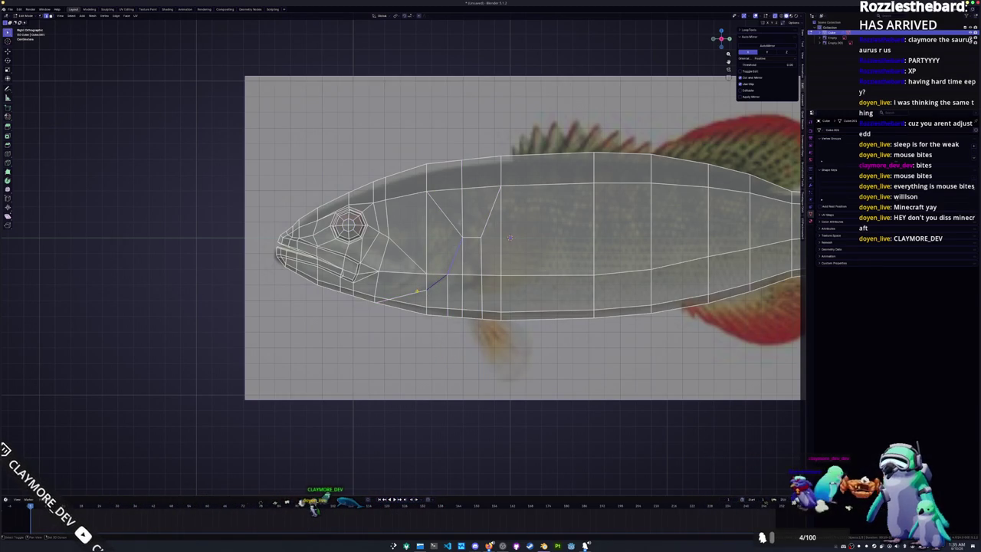
{"action": "left_click", "coordinate": [427, 192]}
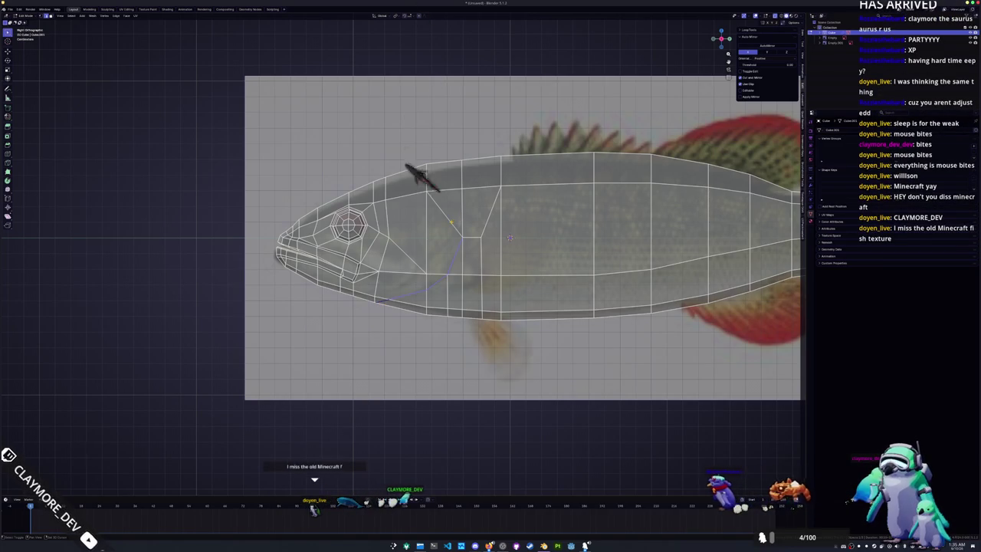
{"action": "middle_click_drag", "start_coordinate": [509, 239], "coordinate": [473, 206]}
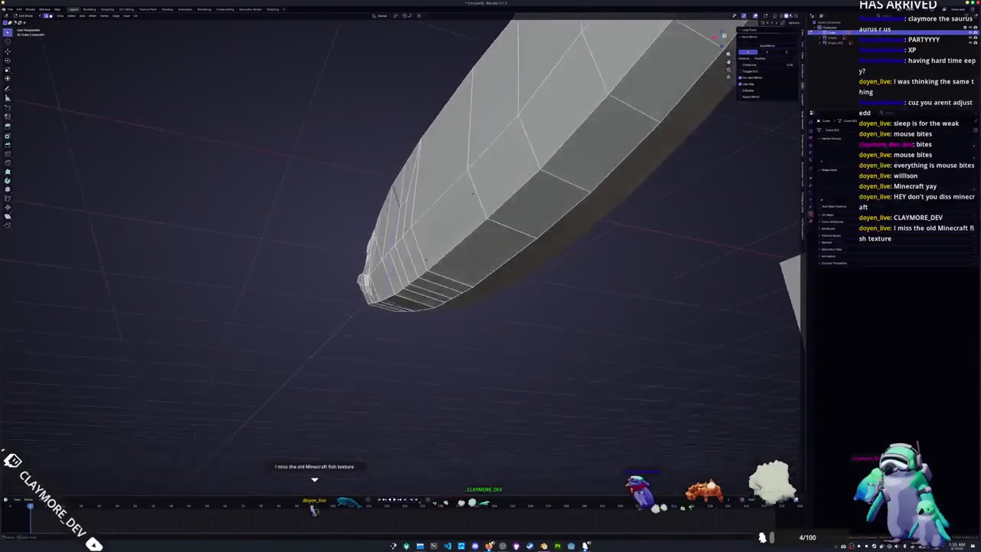
Step: Move the gill edges sideways and vertically to sink the groove
{"action": "mouse_move", "coordinate": [473, 206]}
{"action": "middle_mouse_down"}
{"action": "mouse_move", "coordinate": [534, 270]}
{"action": "mouse_move", "coordinate": [545, 224]}
{"action": "mouse_move", "coordinate": [539, 160]}
{"action": "middle_mouse_up"}
{"action": "key", "text": "x"}
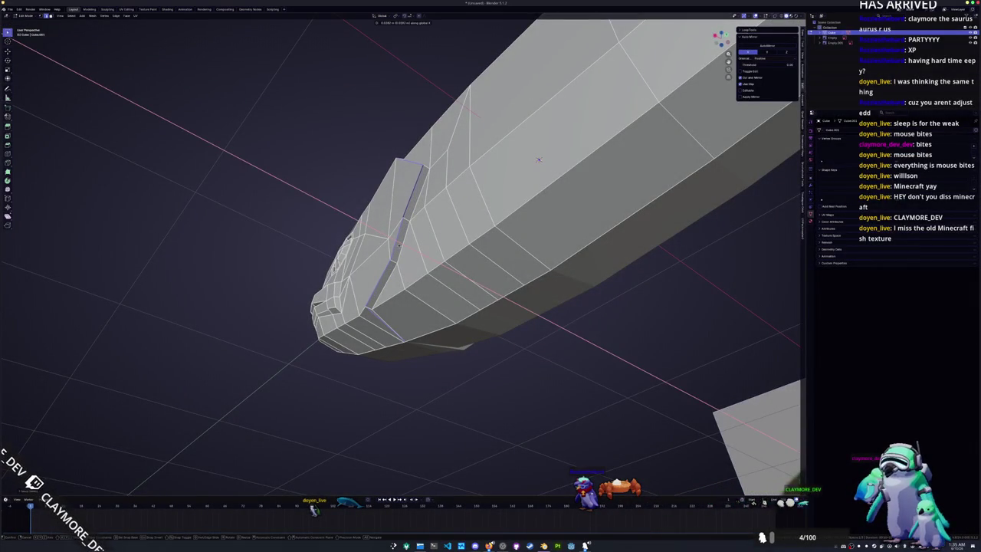
{"action": "left_click", "coordinate": [539, 159]}
{"action": "mouse_move", "coordinate": [539, 160]}
{"action": "middle_mouse_down"}
{"action": "mouse_move", "coordinate": [563, 152]}
{"action": "mouse_move", "coordinate": [598, 277]}
{"action": "middle_mouse_up"}
{"action": "key", "text": "g"}
{"action": "key", "text": "z"}
{"action": "left_click", "coordinate": [567, 151]}
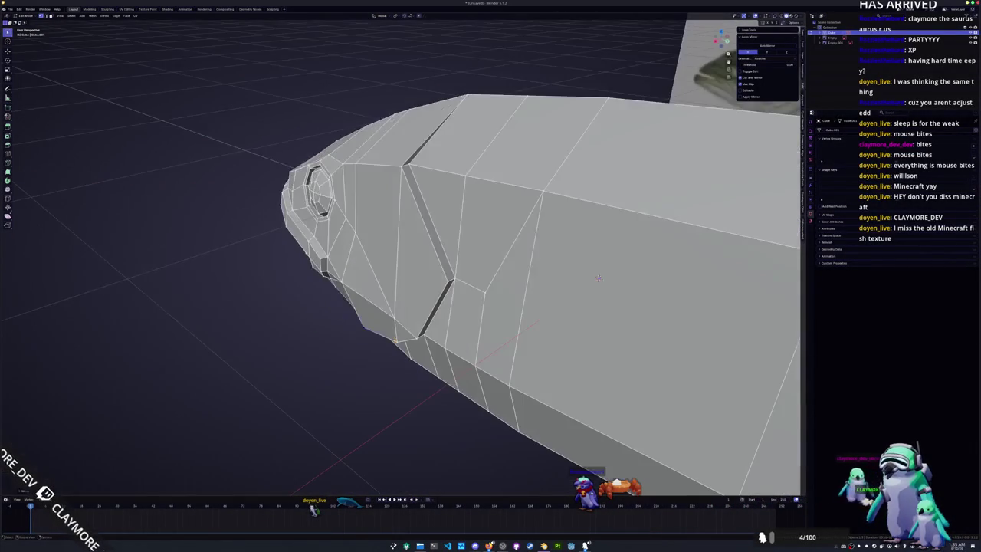
Step: Merge the crease vertices at the groove top and reposition the vertex along X and Z
{"action": "key", "text": "ctrl+z"}
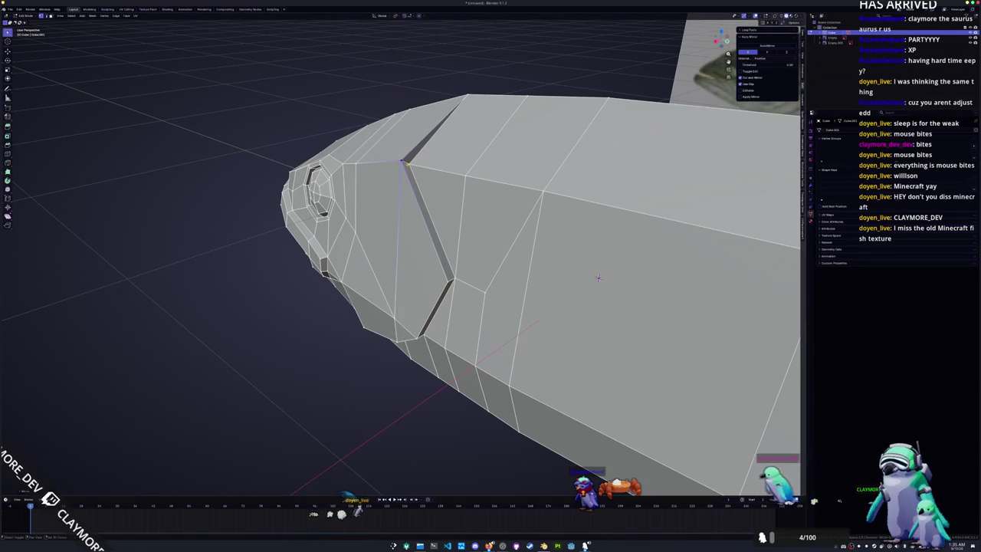
{"action": "key", "text": "m"}
{"action": "left_click", "coordinate": [393, 164]}
{"action": "mouse_move", "coordinate": [399, 200]}
{"action": "middle_mouse_down"}
{"action": "mouse_move", "coordinate": [572, 354]}
{"action": "mouse_move", "coordinate": [521, 313]}
{"action": "mouse_move", "coordinate": [602, 256]}
{"action": "middle_mouse_up"}
{"action": "key", "text": "shift+v"}
{"action": "key", "text": "g"}
{"action": "key", "text": "x"}
{"action": "key", "text": "z"}
{"action": "left_click", "coordinate": [602, 256]}
Step: Slide an underside edge toward the gill groove, then bring up the save-file dialog
{"action": "middle_click_drag", "start_coordinate": [594, 186], "coordinate": [483, 261]}
{"action": "key", "text": "shift+v"}
{"action": "mouse_move", "coordinate": [409, 294]}
{"action": "middle_mouse_down"}
{"action": "mouse_move", "coordinate": [414, 307]}
{"action": "mouse_move", "coordinate": [437, 296]}
{"action": "middle_mouse_up"}
{"action": "left_click", "coordinate": [414, 311]}
{"action": "mouse_move", "coordinate": [483, 265]}
{"action": "middle_mouse_down"}
{"action": "mouse_move", "coordinate": [526, 273]}
{"action": "mouse_move", "coordinate": [576, 225]}
{"action": "middle_mouse_up"}
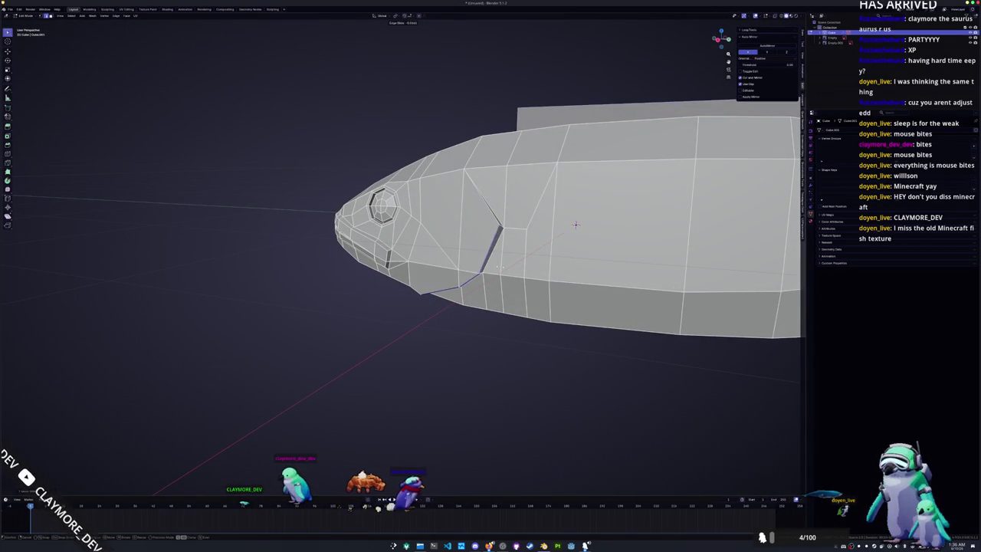
{"action": "middle_click_drag", "start_coordinate": [576, 225], "coordinate": [447, 296]}
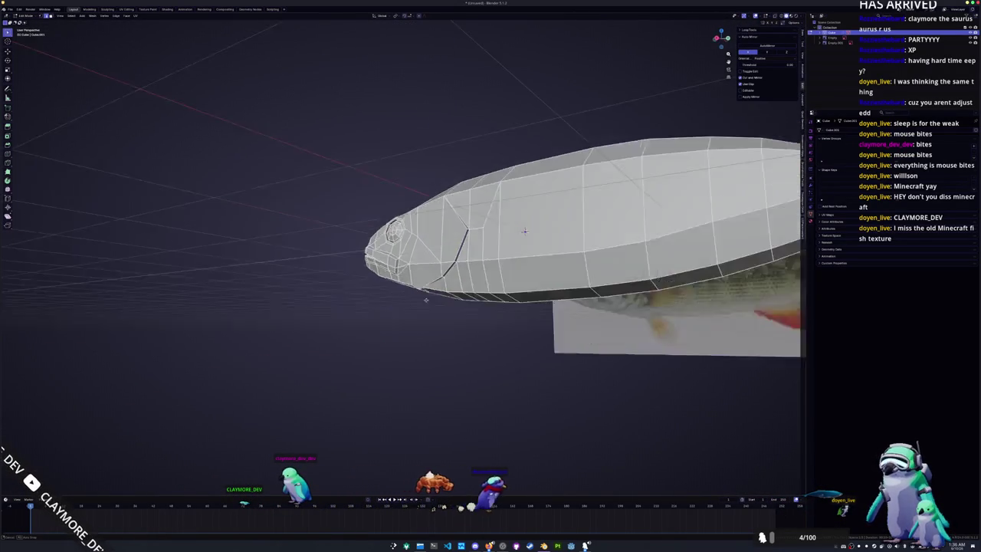
{"action": "key", "text": "ctrl+o"}
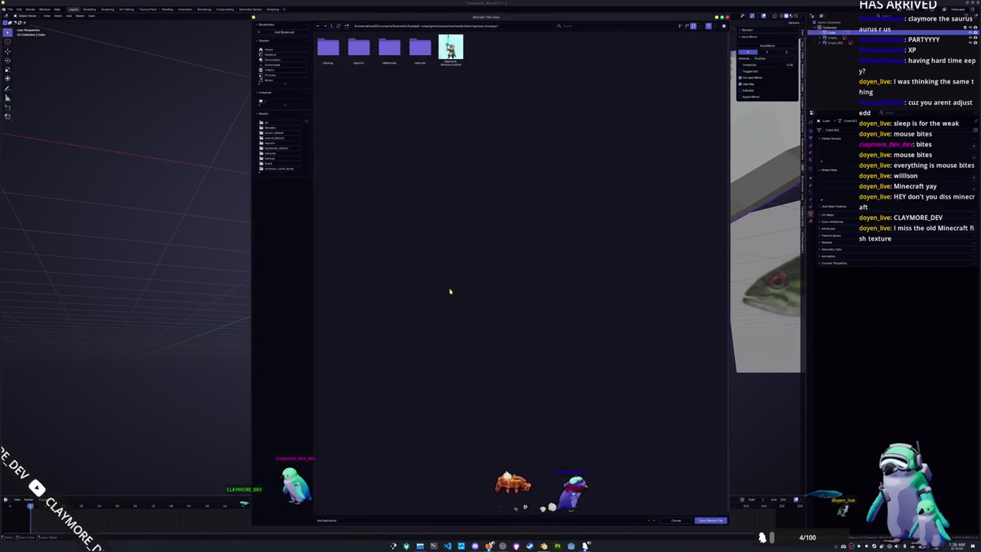
Step: Browse to the godot assets meshes/fish/medium subfolder in the save browser
{"action": "left_click", "coordinate": [389, 54]}
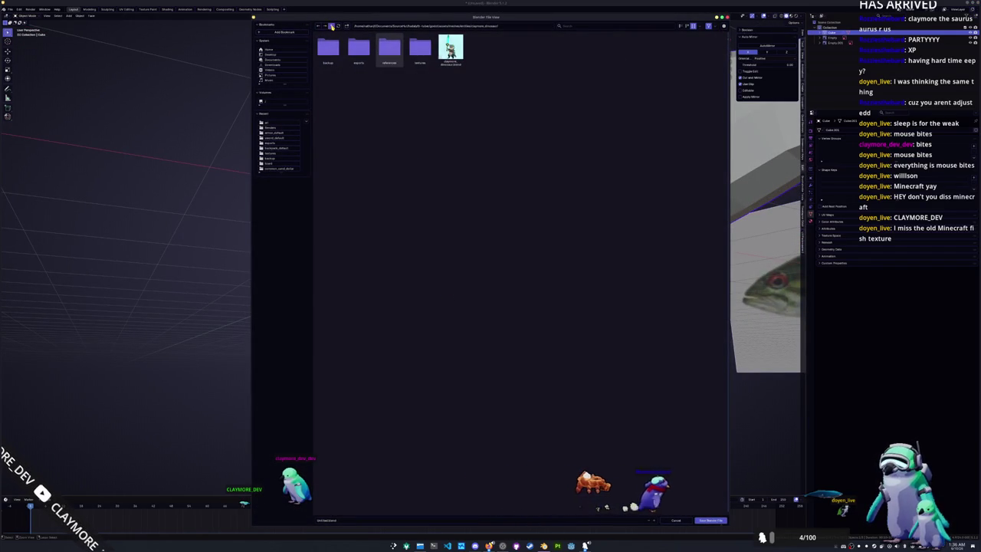
{"action": "left_click", "coordinate": [331, 25]}
{"action": "left_click", "coordinate": [331, 26]}
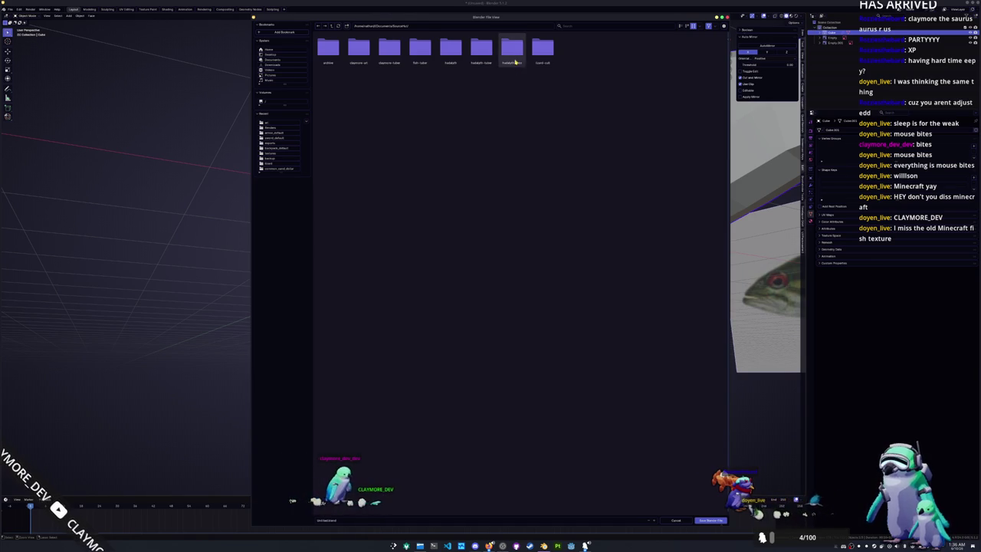
{"action": "double_click", "coordinate": [515, 61]}
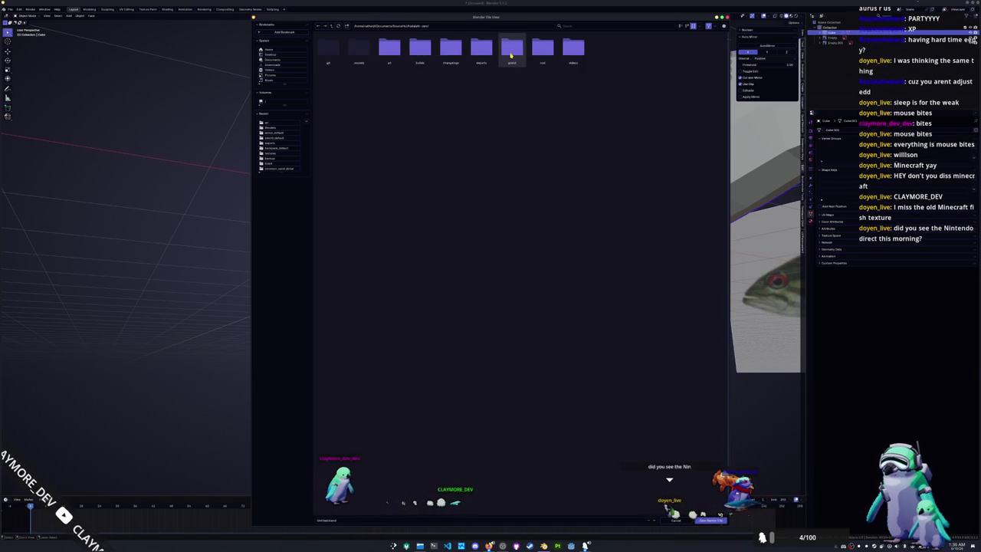
{"action": "double_click", "coordinate": [511, 54]}
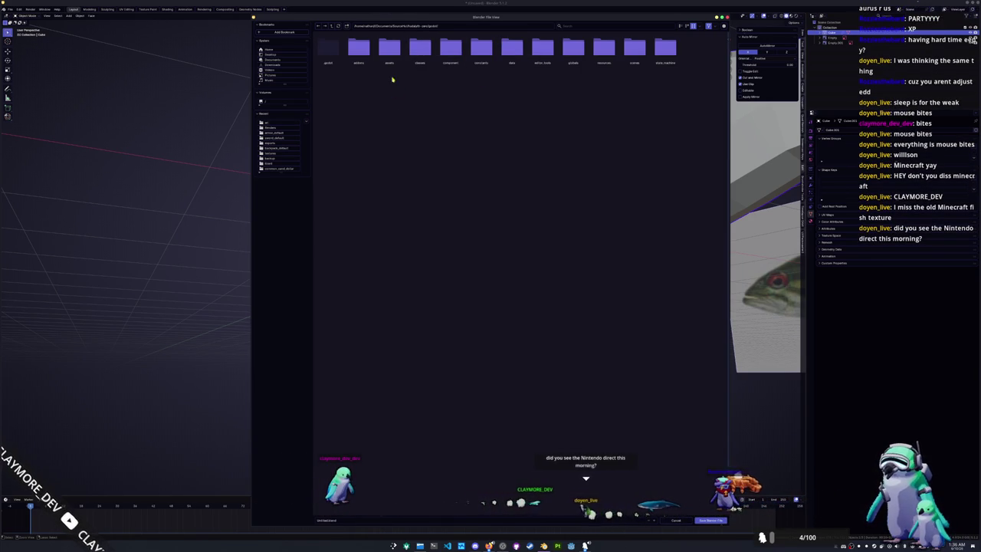
{"action": "double_click", "coordinate": [389, 49]}
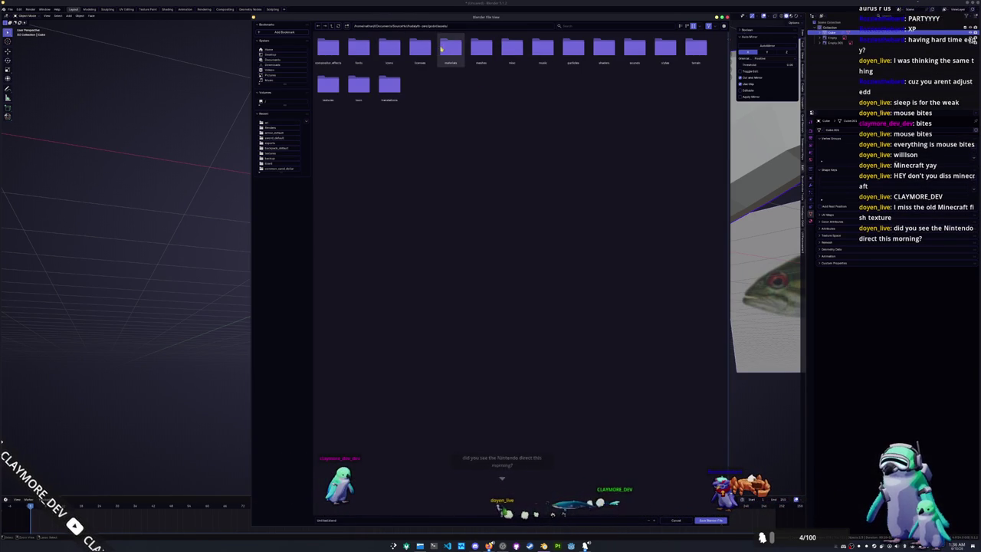
{"action": "left_click", "coordinate": [680, 25]}
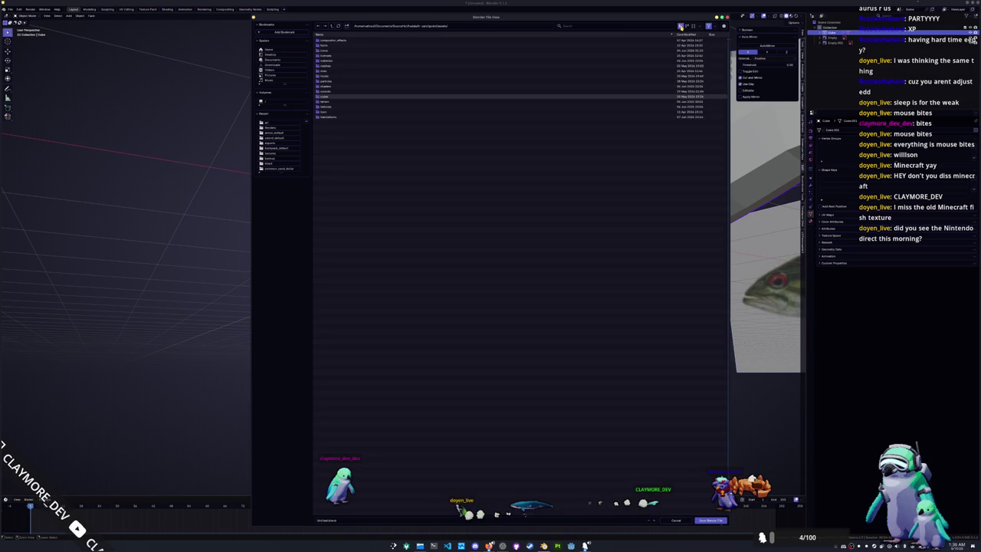
{"action": "double_click", "coordinate": [337, 65]}
{"action": "left_click", "coordinate": [338, 46]}
{"action": "double_click", "coordinate": [338, 47]}
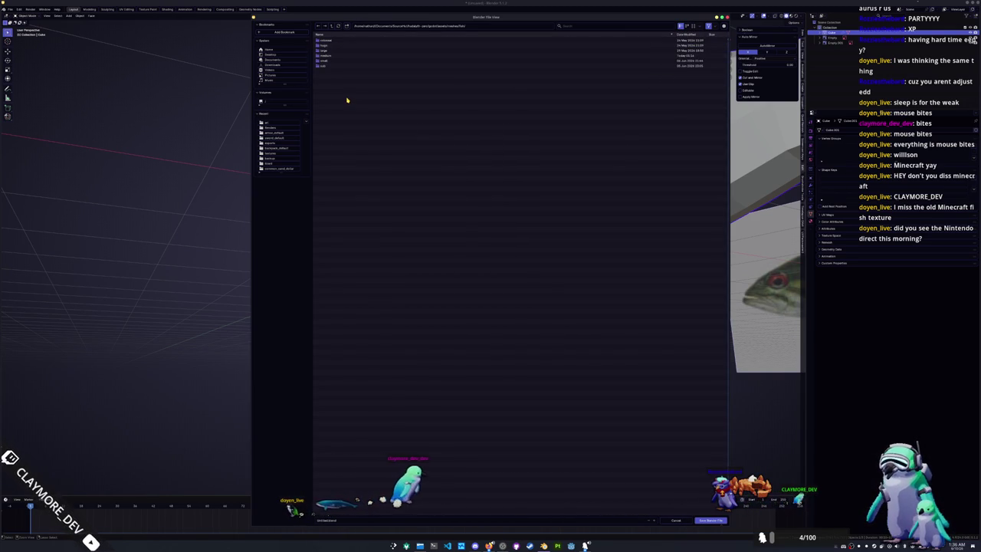
{"action": "double_click", "coordinate": [325, 55]}
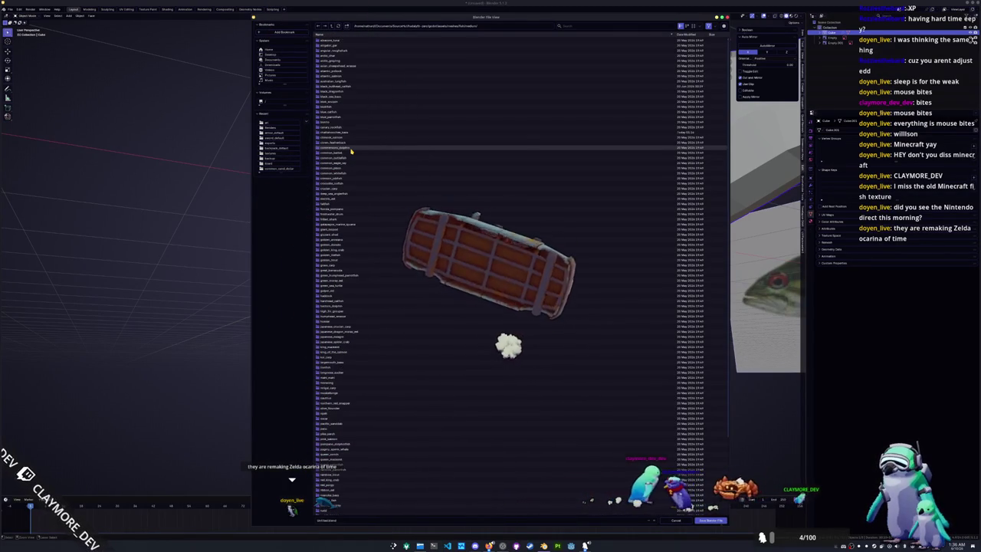
{"action": "double_click", "coordinate": [352, 134]}
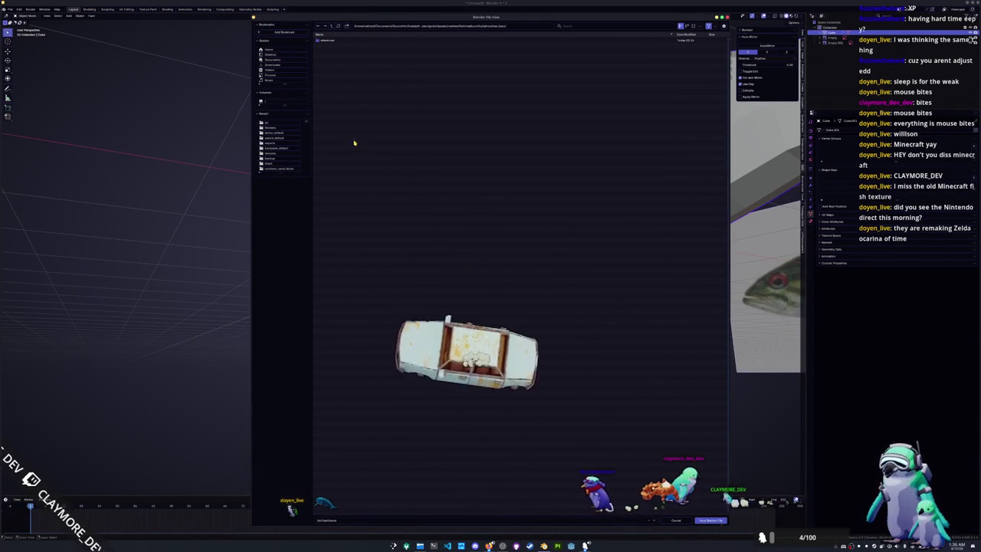
Step: Name the file 'shellcrackfree_basic' and save it
{"action": "left_click", "coordinate": [327, 520]}
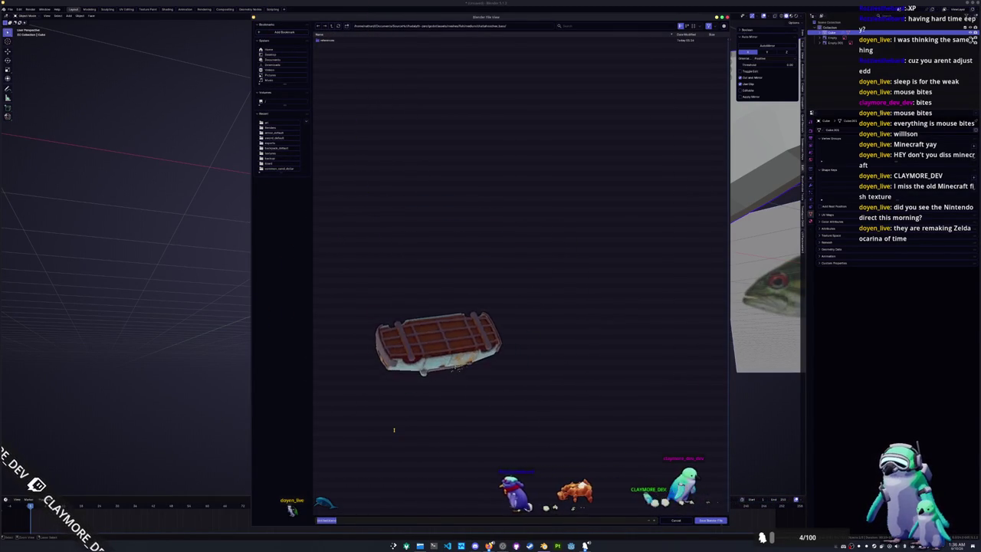
{"action": "type", "text": "shel"}
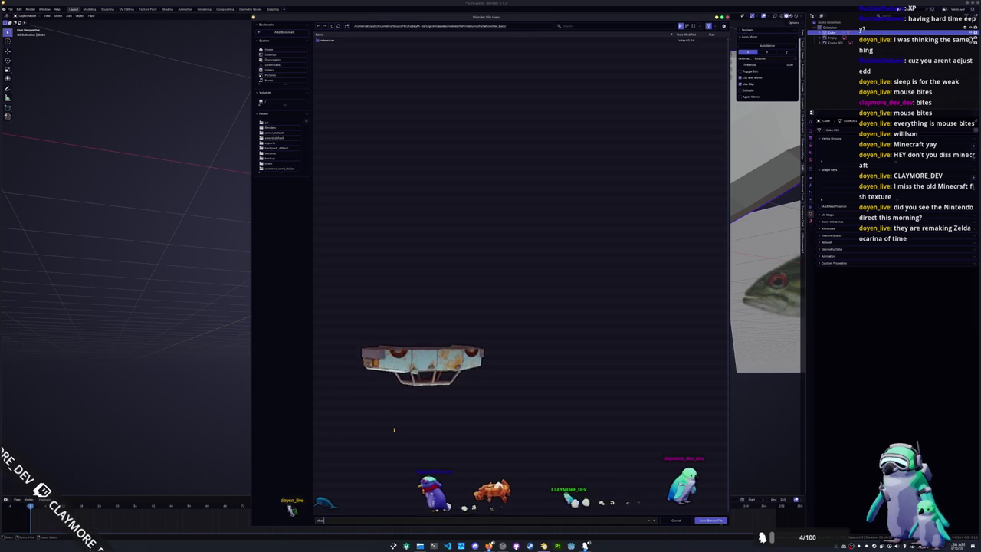
{"action": "type", "text": "lcrack"}
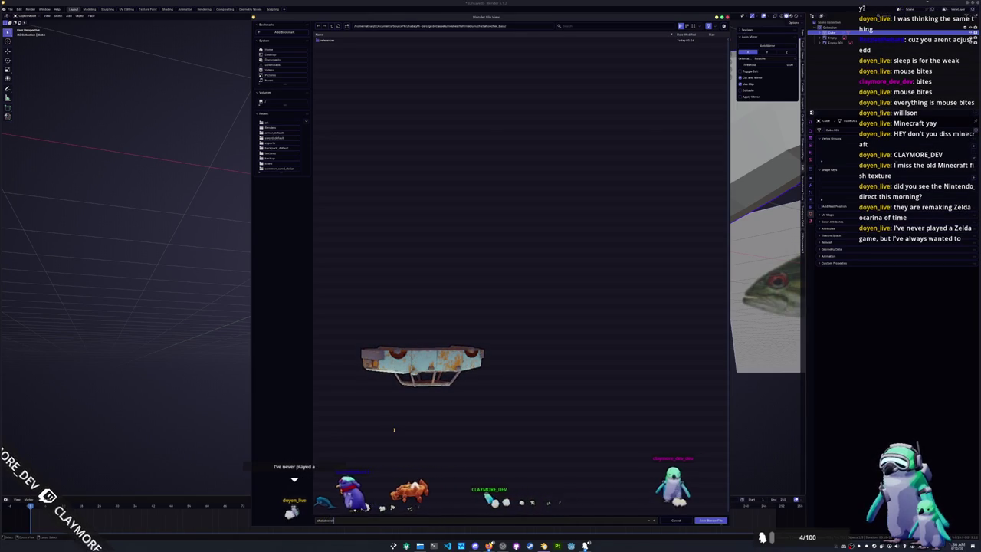
{"action": "type", "text": "free_basic"}
{"action": "key", "text": "Return"}
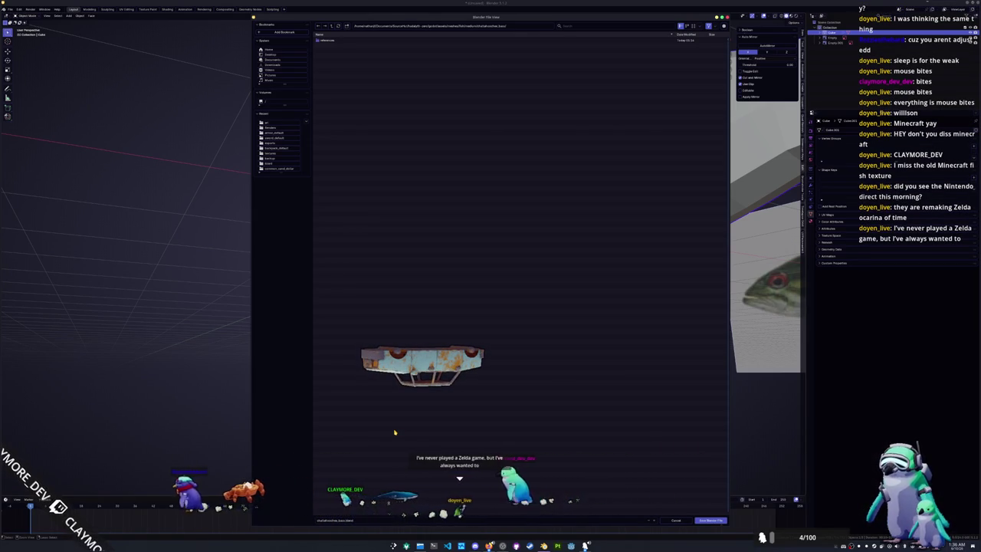
{"action": "key", "text": "Return"}
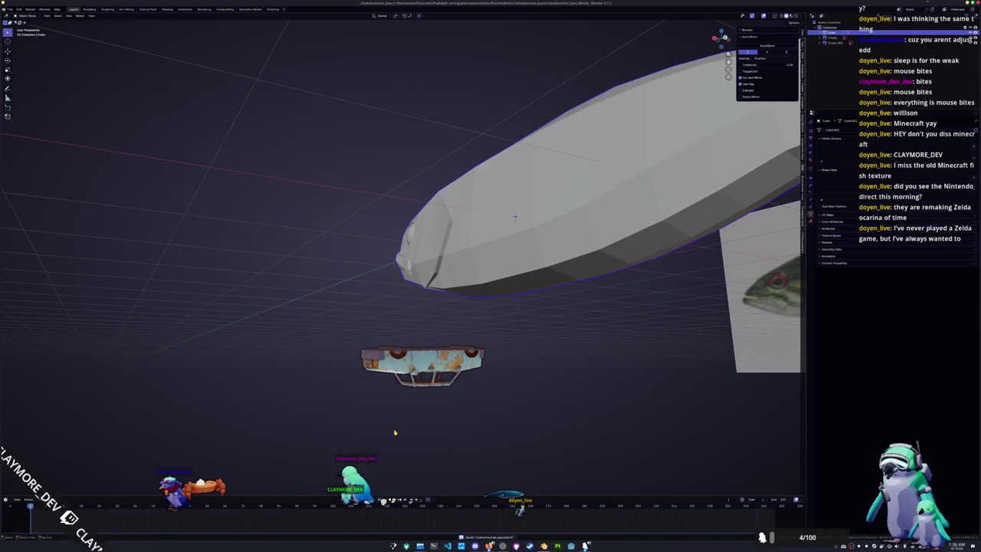
Step: From the right side view, separate the tail-end edge loop into a new object
{"action": "middle_click_drag", "start_coordinate": [396, 310], "coordinate": [460, 307]}
{"action": "key", "text": "KP_7"}
{"action": "key", "text": "Tab"}
{"action": "middle_click_drag", "start_coordinate": [435, 339], "coordinate": [579, 254]}
{"action": "middle_click_drag", "start_coordinate": [399, 307], "coordinate": [429, 253]}
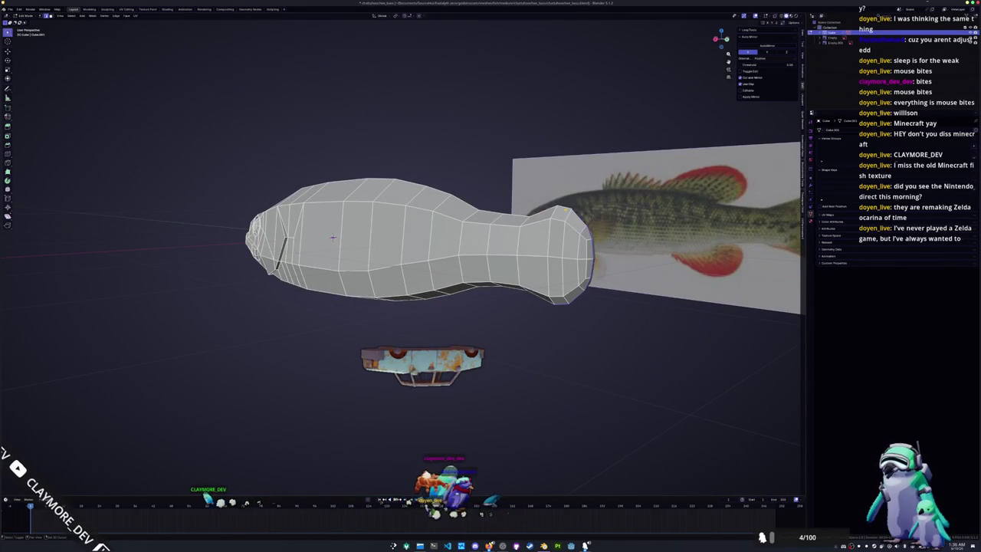
{"action": "key", "text": "KP_3"}
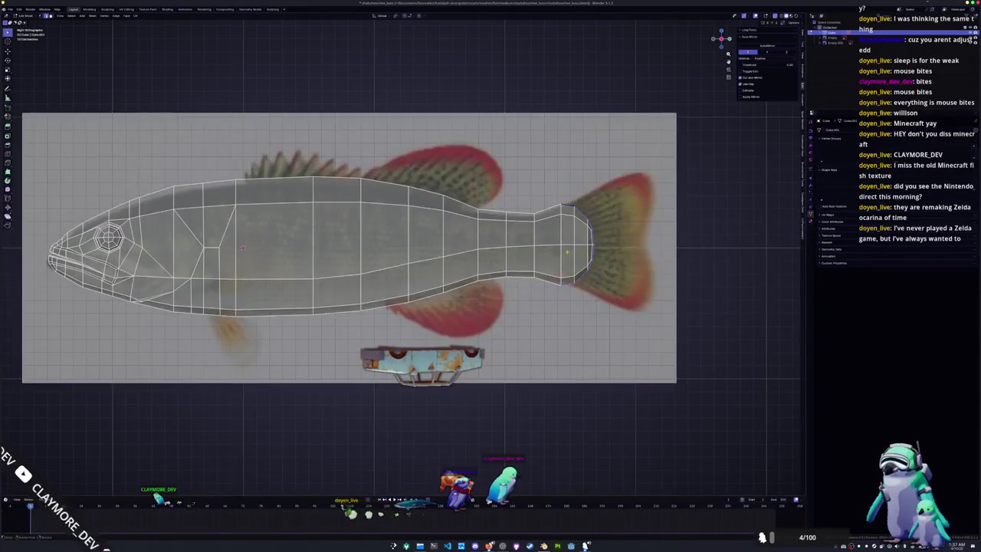
{"action": "scroll", "coordinate": [322, 261], "scroll_direction": "up", "scroll_amount": 1}
{"action": "right_click", "coordinate": [595, 284]}
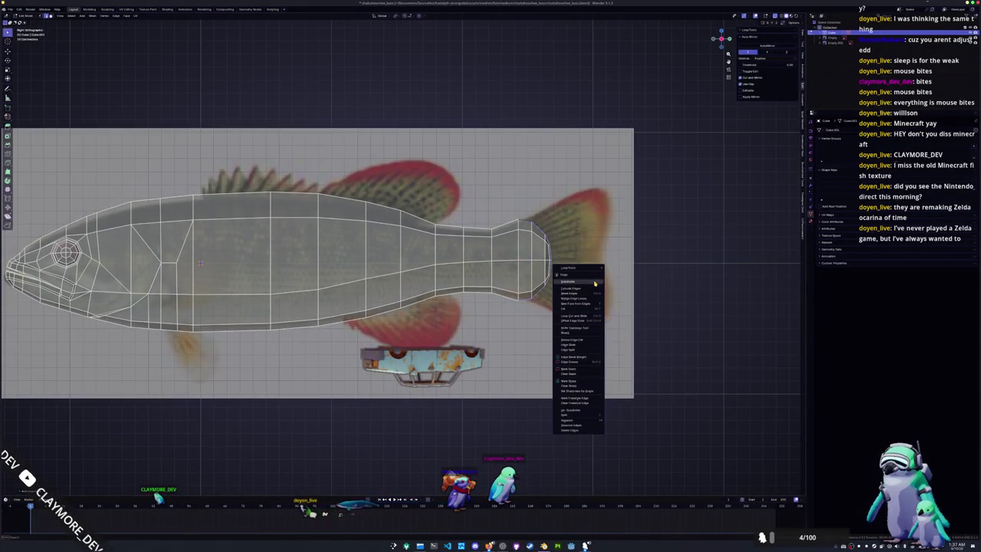
{"action": "left_click", "coordinate": [571, 420]}
{"action": "key", "text": "Tab"}
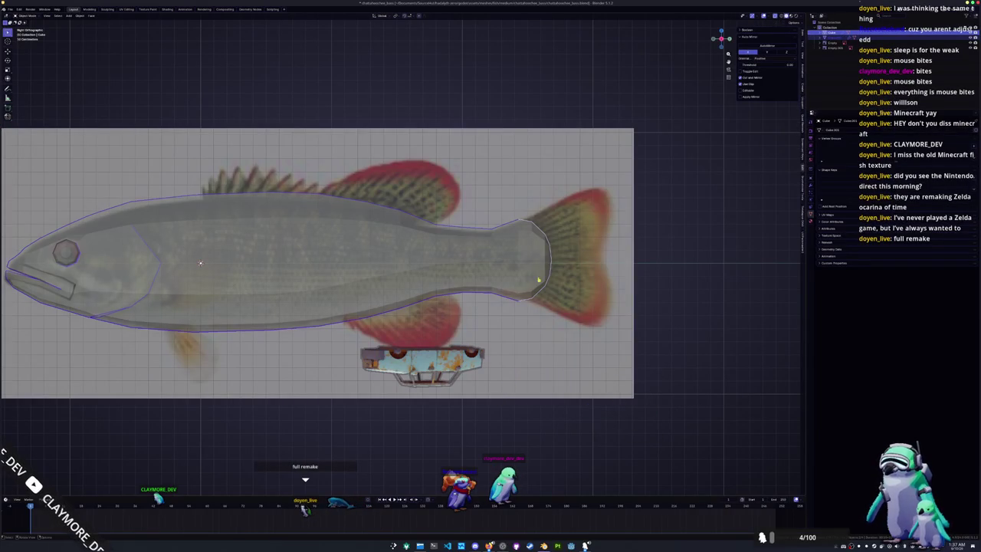
Step: Extrude Cube.001's tail loop back along Y and scale it larger into a fin fan
{"action": "left_click", "coordinate": [550, 253]}
{"action": "key", "text": "Tab"}
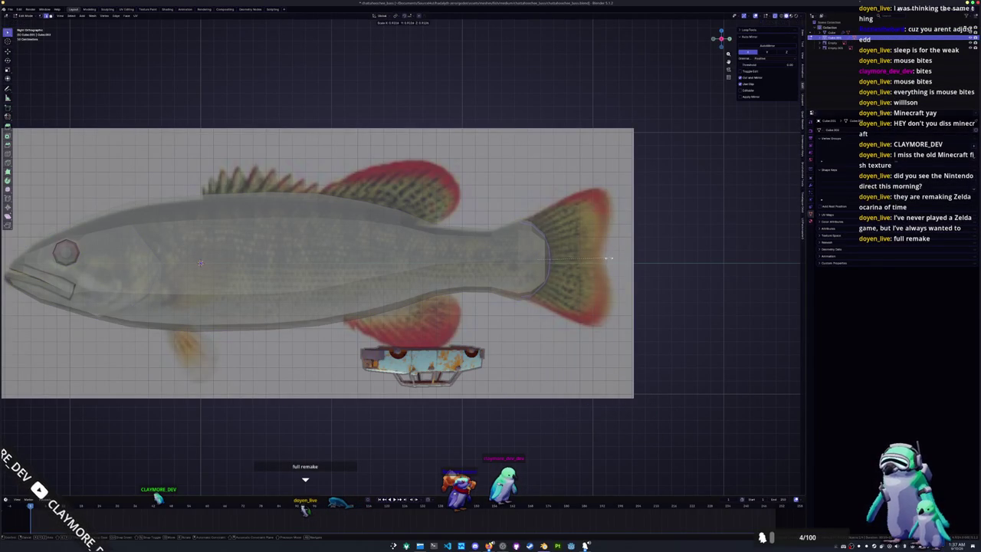
{"action": "key", "text": "g"}
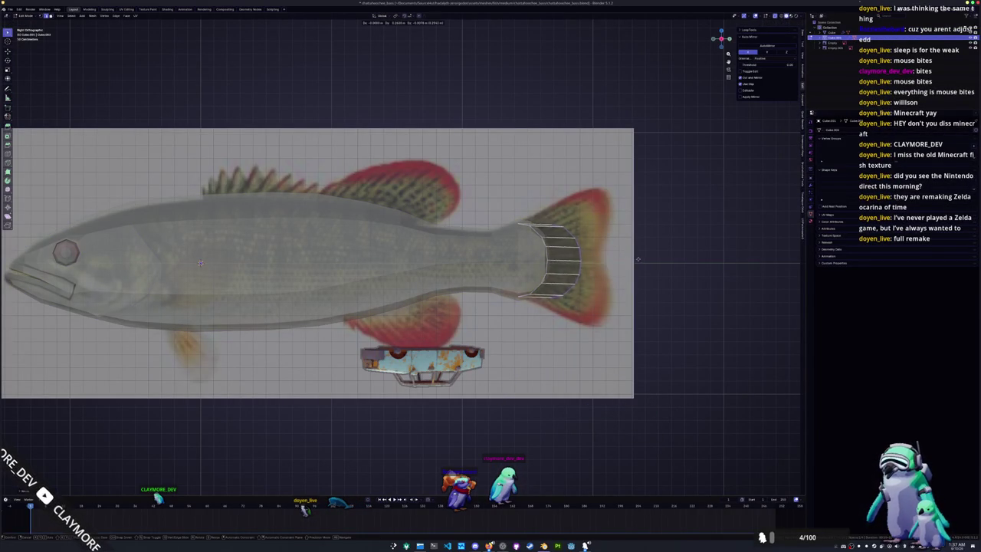
{"action": "key", "text": "y"}
{"action": "left_click", "coordinate": [648, 258]}
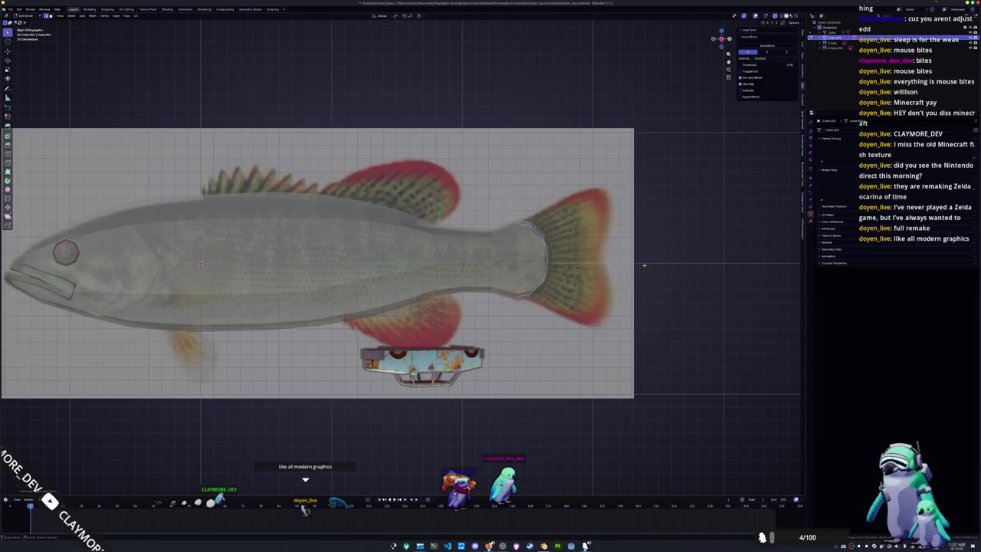
{"action": "left_click", "coordinate": [720, 263]}
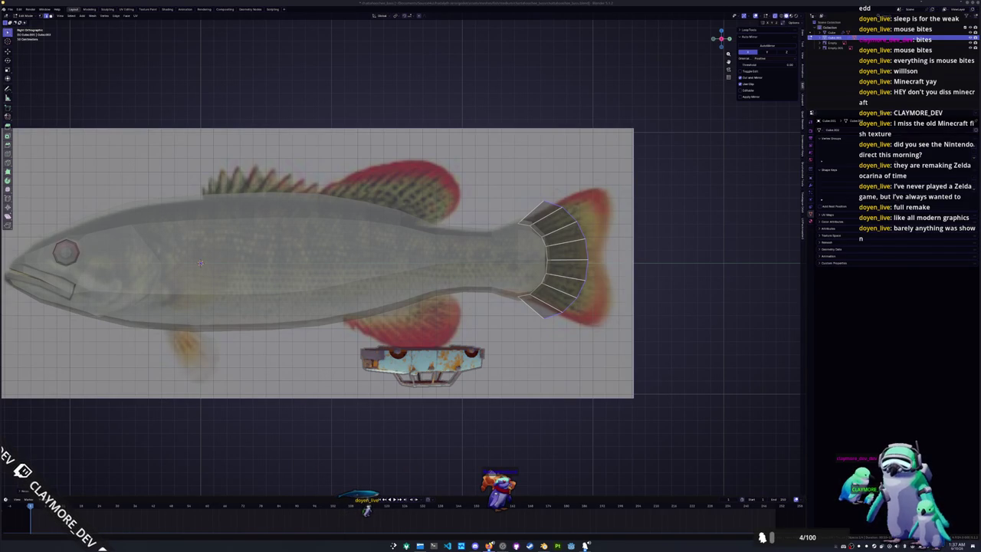
{"action": "left_click_drag", "start_coordinate": [980, 218], "coordinate": [787, 329]}
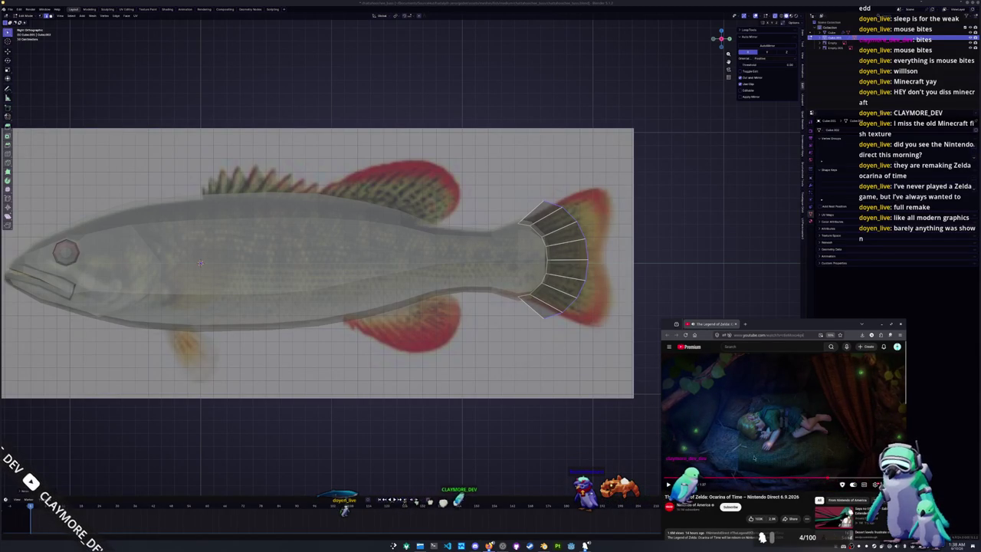
Step: Close the YouTube window, then enlarge and reposition the tail-fin strip to fit the reference tail
{"action": "left_click", "coordinate": [655, 386]}
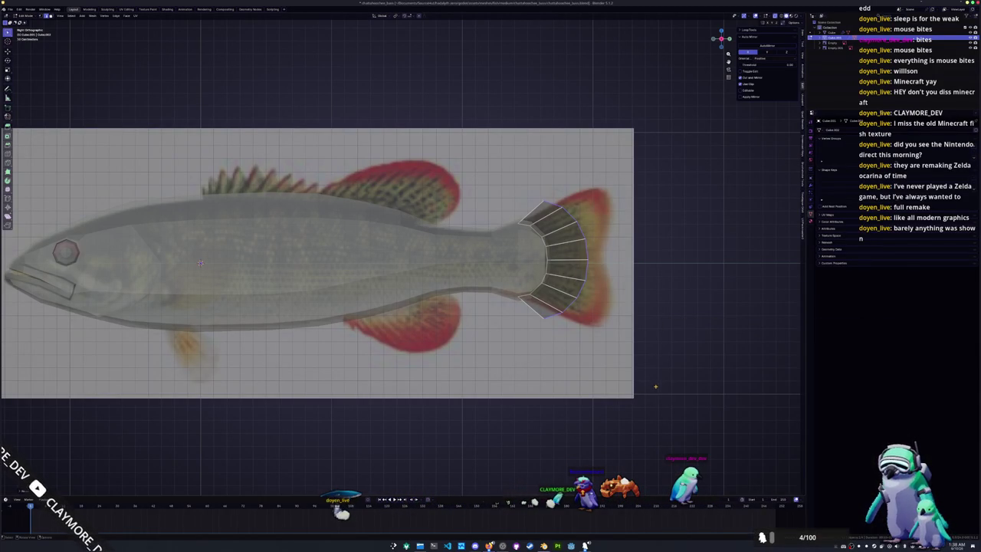
{"action": "key", "text": "s"}
{"action": "left_click", "coordinate": [637, 288]}
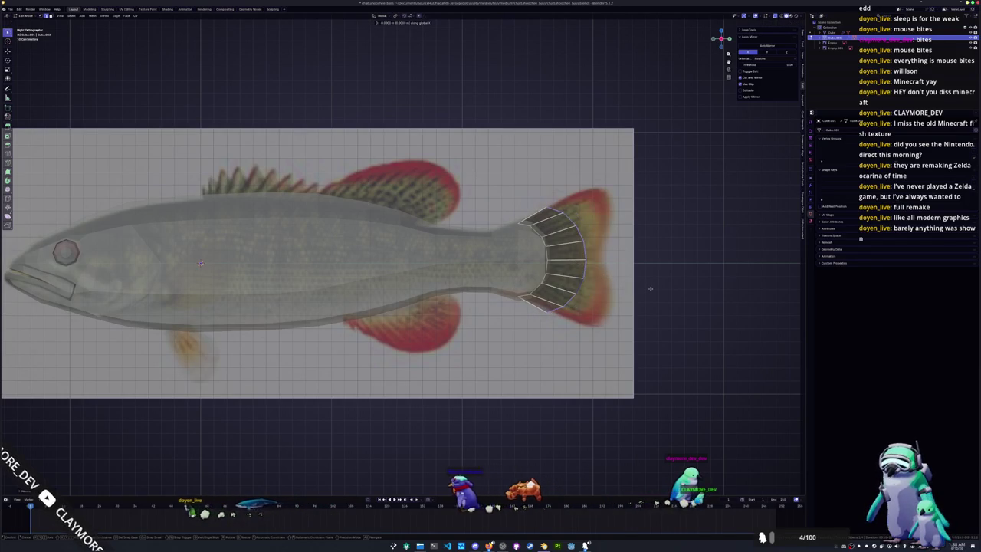
{"action": "key", "text": "s"}
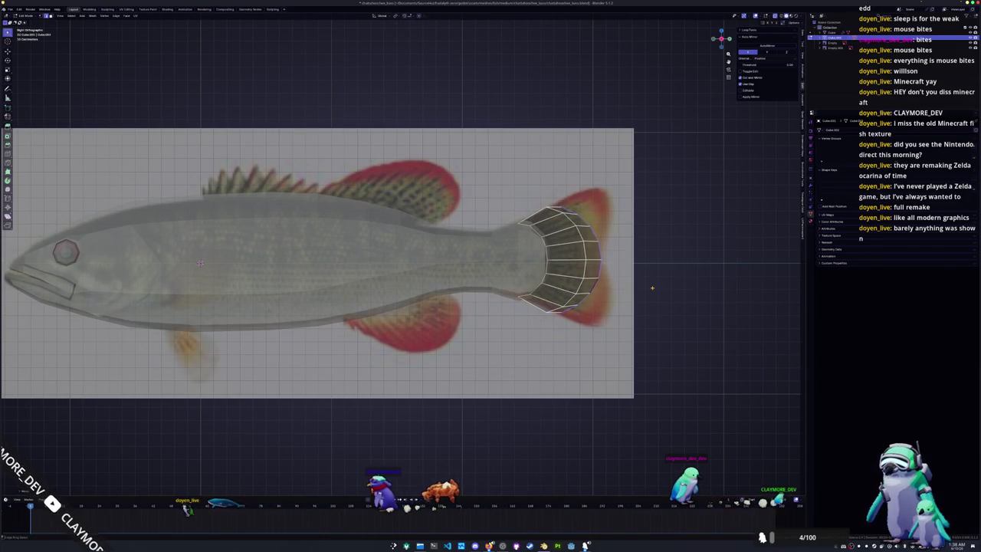
{"action": "key", "text": "s"}
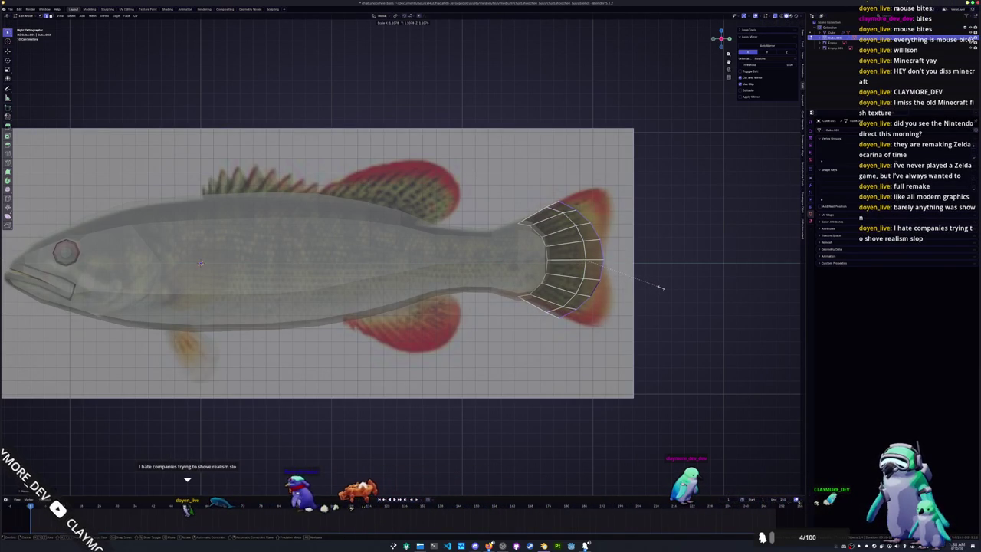
{"action": "left_click", "coordinate": [663, 288]}
{"action": "middle_click_drag", "start_coordinate": [663, 288], "coordinate": [639, 303], "text": "shift"}
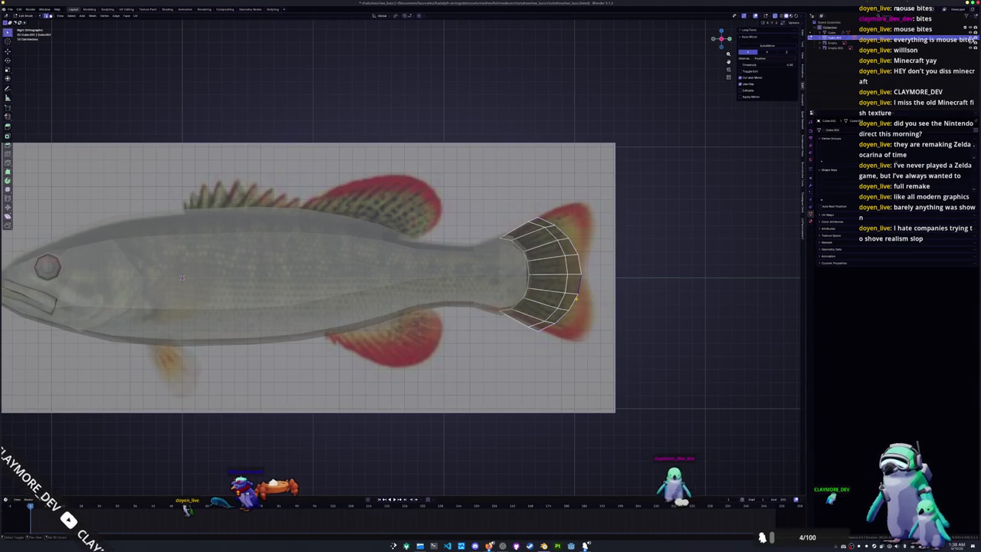
{"action": "key", "text": "s"}
{"action": "left_click", "coordinate": [656, 335]}
{"action": "key", "text": "g"}
{"action": "left_click", "coordinate": [659, 345]}
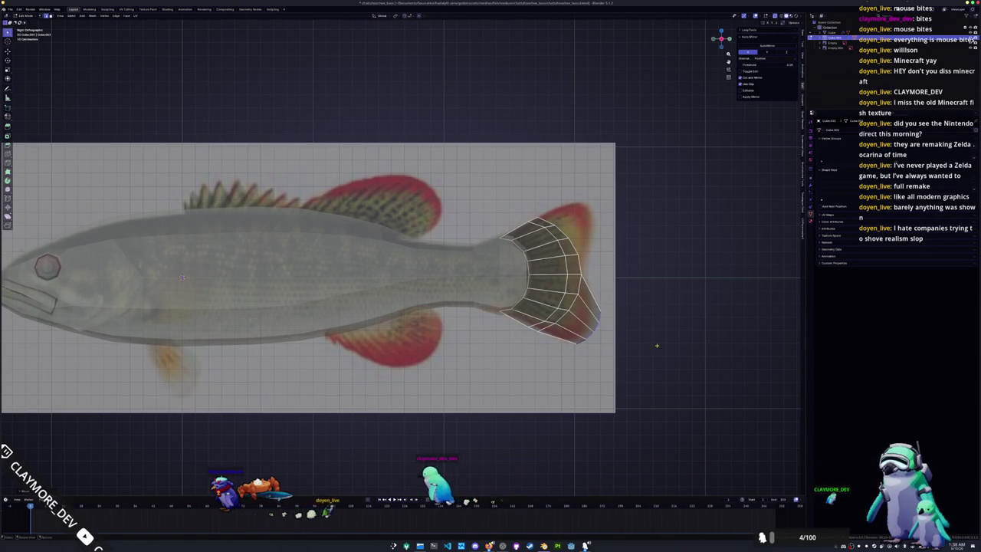
Step: Slide a tail vertex onto the fin edge and extrude the top edge into an upper fin face
{"action": "scroll", "coordinate": [657, 344], "scroll_direction": "up", "scroll_amount": 1}
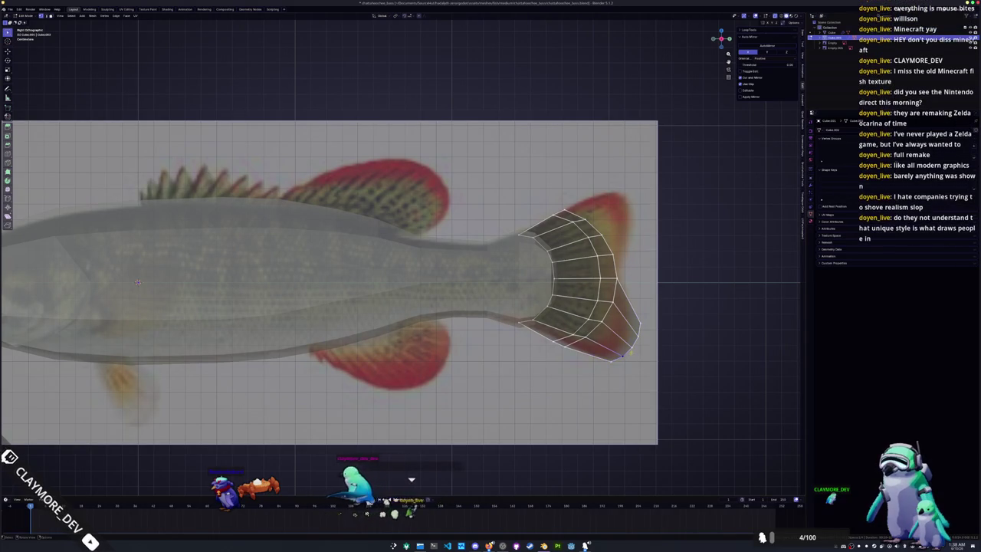
{"action": "middle_click_drag", "start_coordinate": [627, 358], "coordinate": [583, 356], "text": "shift"}
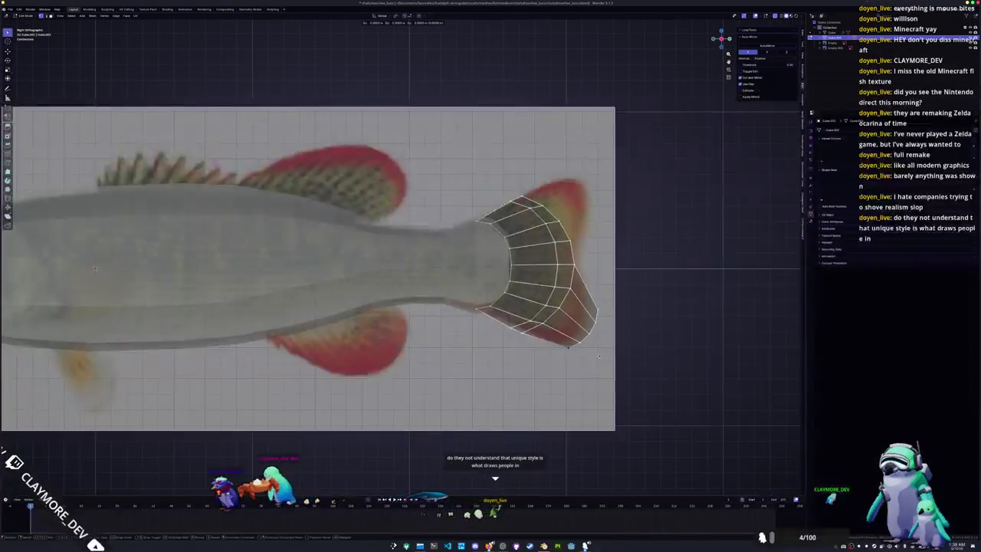
{"action": "key", "text": "shift+v"}
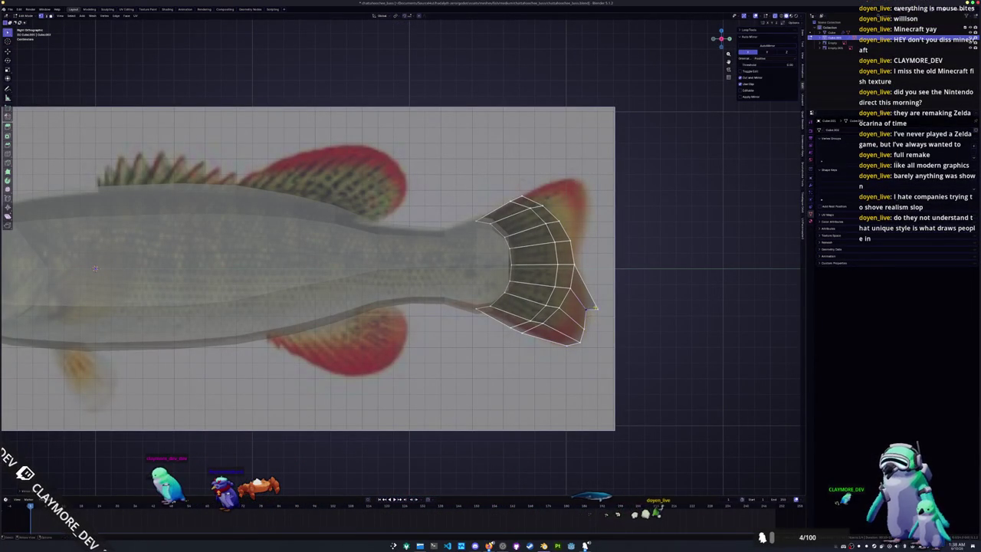
{"action": "left_click", "coordinate": [584, 288]}
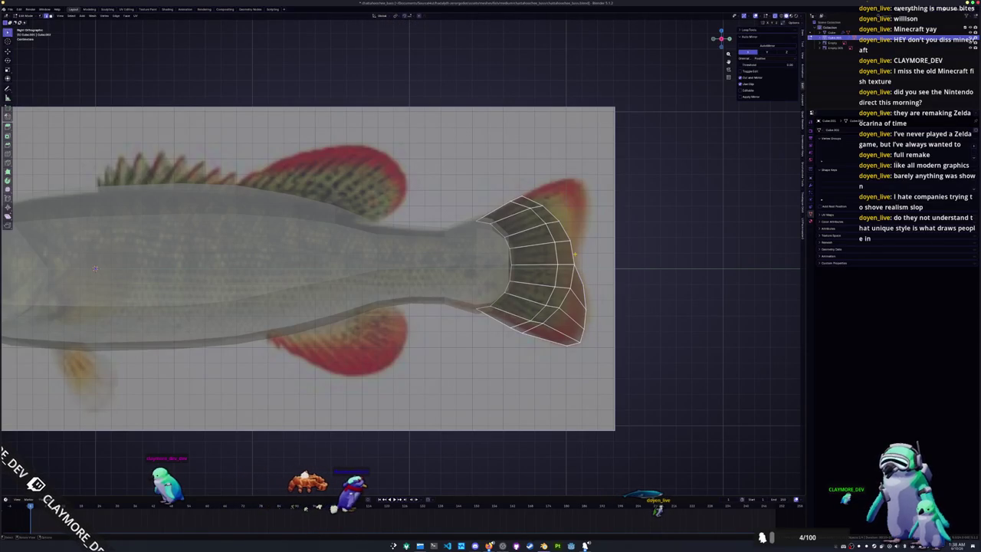
{"action": "key", "text": "e"}
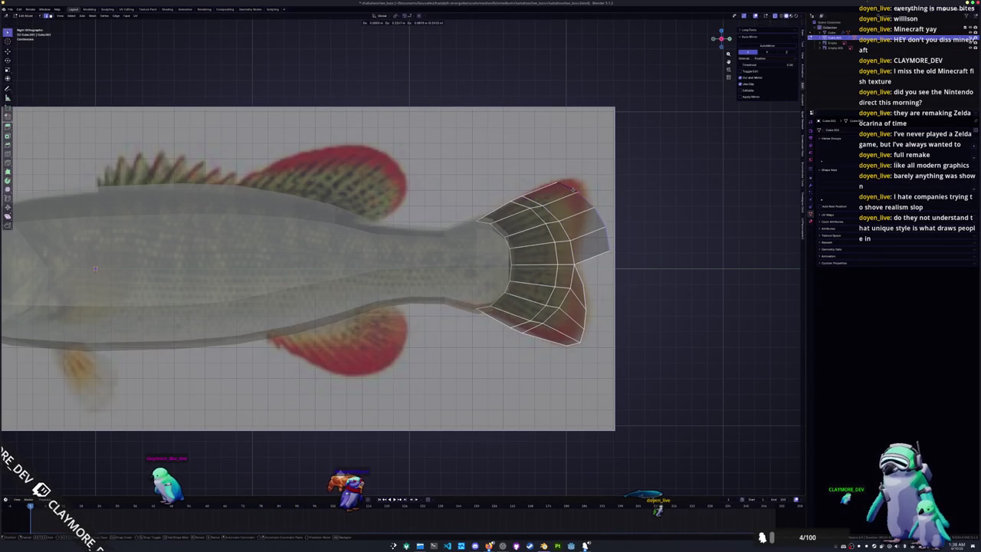
{"action": "left_click", "coordinate": [578, 182]}
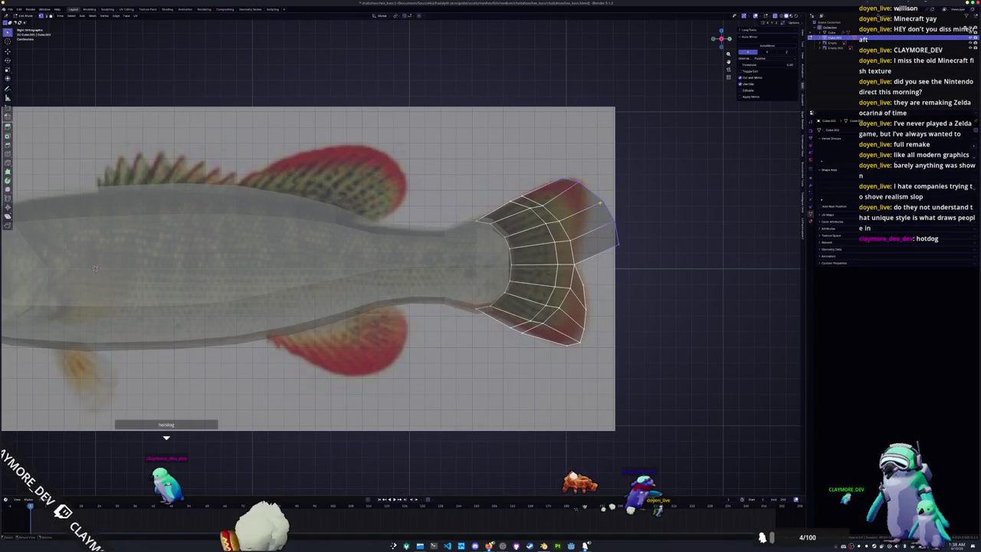
Step: Slide the upper-fin and tail-edge vertices to trace the forked tail outline, then zoom out
{"action": "key", "text": "g"}
{"action": "key", "text": "g"}
{"action": "left_click", "coordinate": [564, 179]}
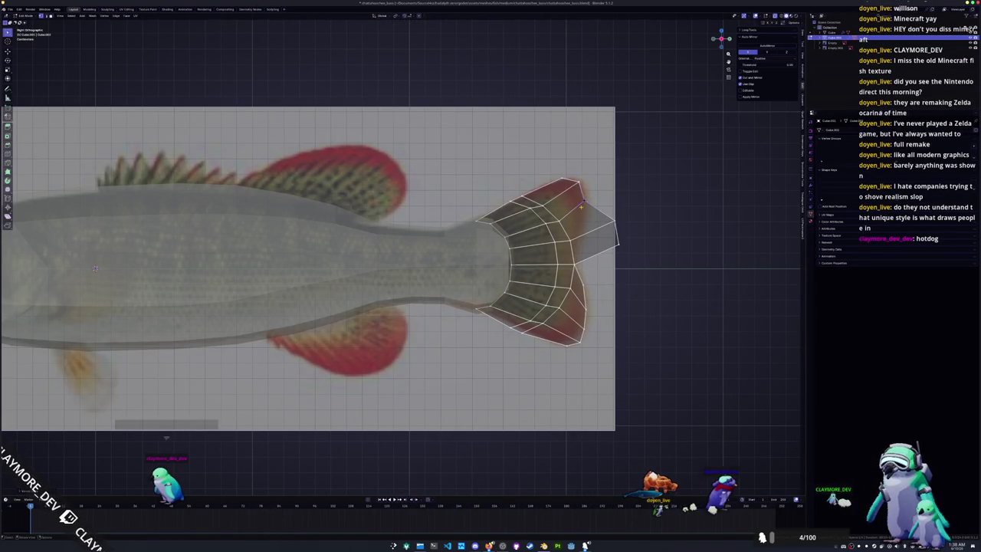
{"action": "key", "text": "g"}
{"action": "key", "text": "g"}
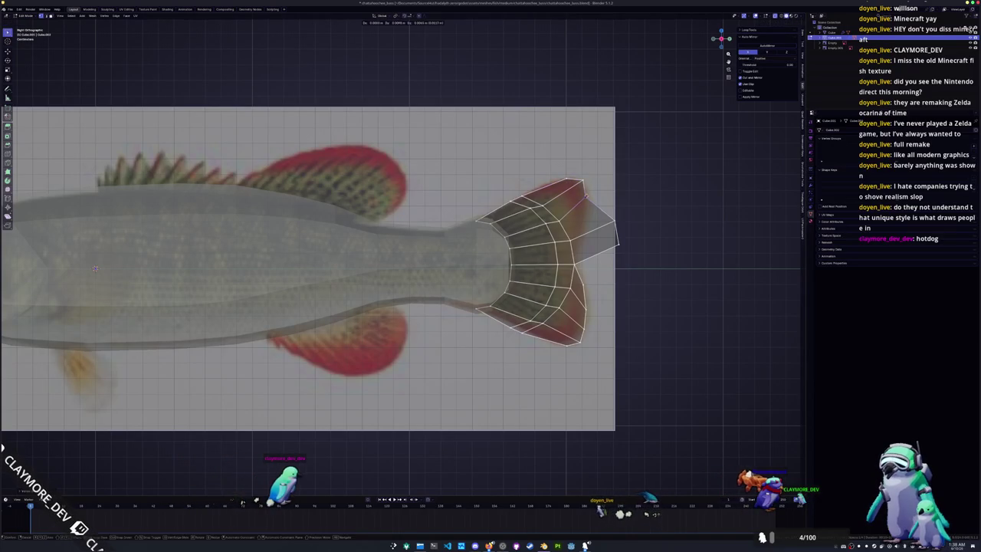
{"action": "key", "text": "g"}
{"action": "key", "text": "g"}
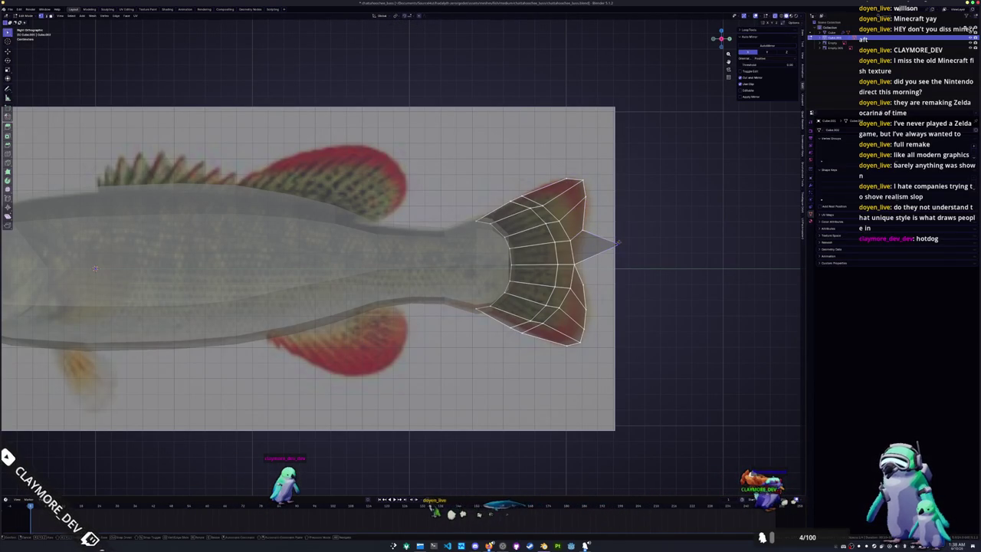
{"action": "key", "text": "g"}
{"action": "key", "text": "g"}
{"action": "left_click", "coordinate": [580, 245]}
{"action": "scroll", "coordinate": [581, 246], "scroll_direction": "down", "scroll_amount": 5}
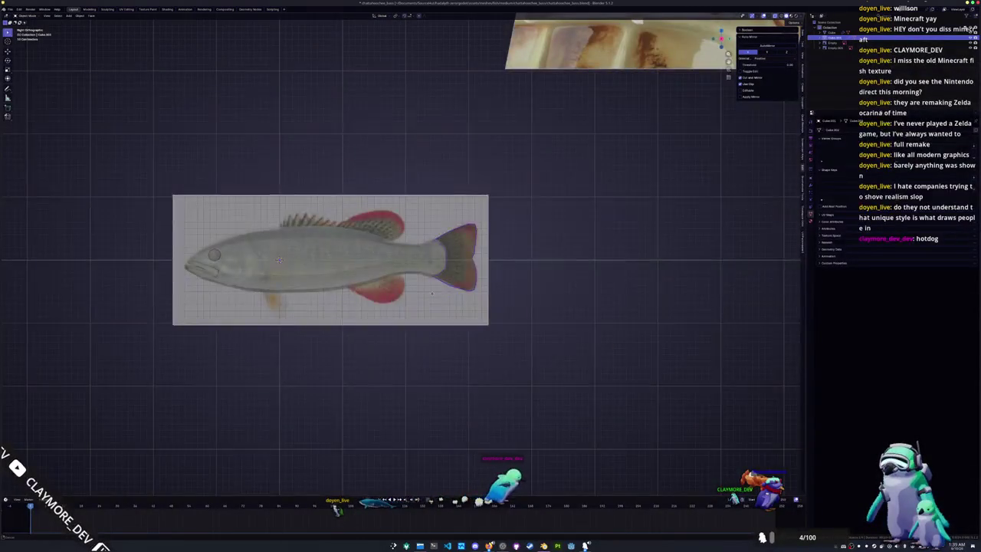
Step: Separate the selected body faces into a new object and lift the strip upward
{"action": "middle_click_drag", "start_coordinate": [437, 292], "coordinate": [526, 300], "text": "shift"}
{"action": "key", "text": "a"}
{"action": "scroll", "coordinate": [505, 274], "scroll_direction": "up", "scroll_amount": 2}
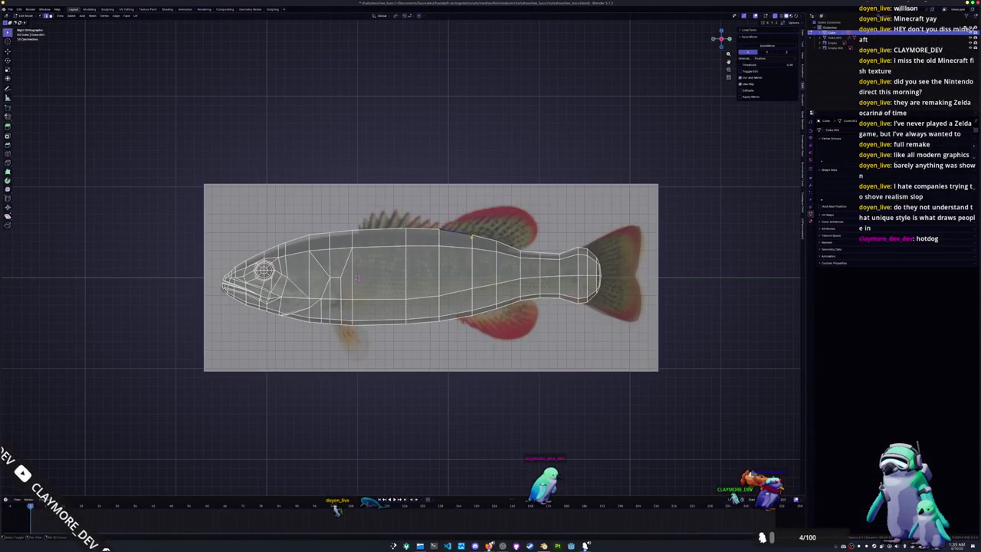
{"action": "right_click", "coordinate": [516, 241]}
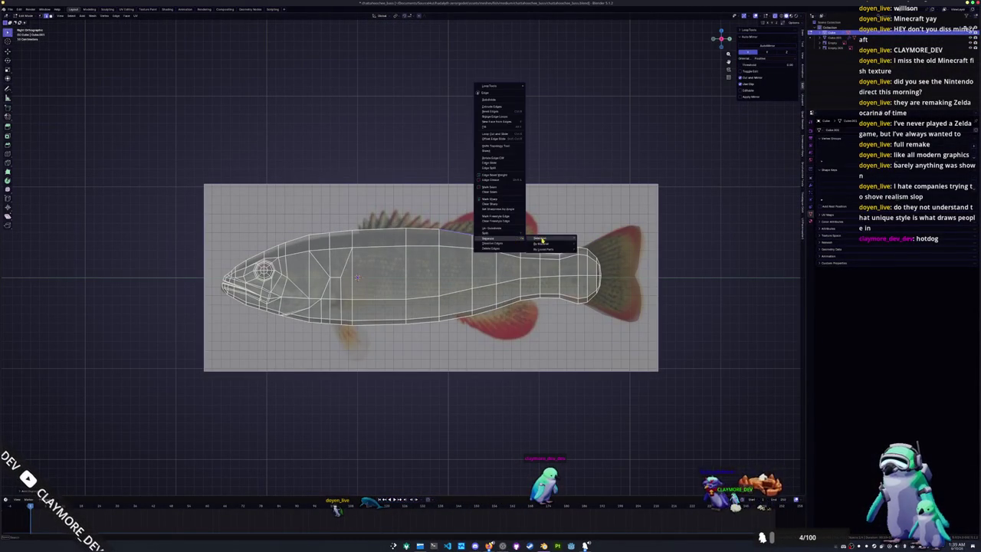
{"action": "left_click", "coordinate": [541, 240]}
{"action": "key", "text": "Tab"}
{"action": "key", "text": "g"}
{"action": "key", "text": "z"}
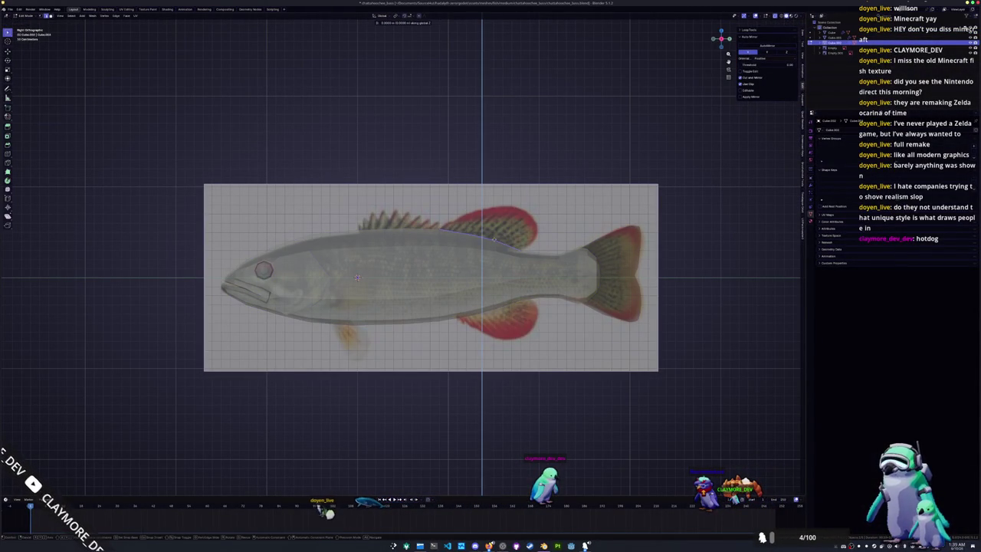
{"action": "key", "text": "z"}
{"action": "key", "text": "z"}
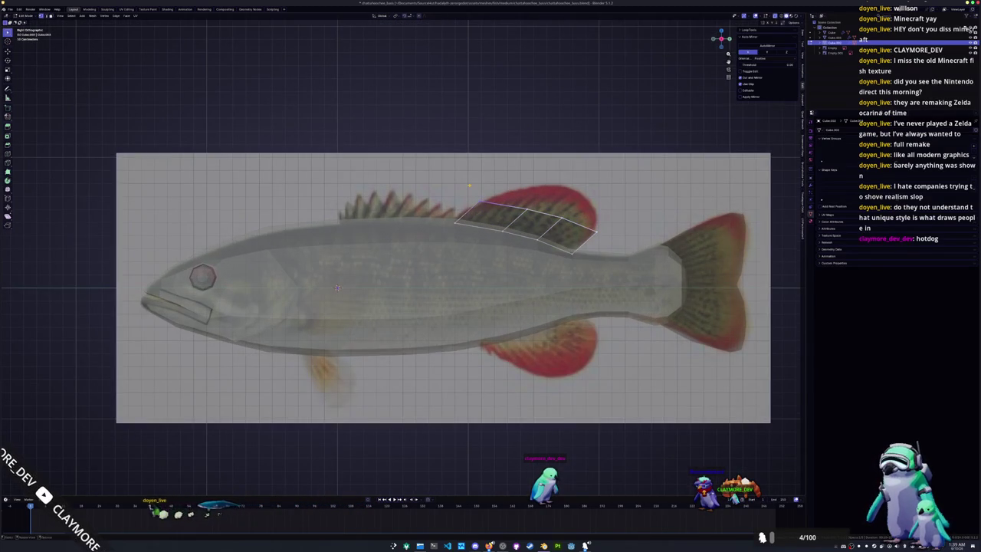
Step: Stretch the strip over the red soft dorsal fin and slide its right corner vertex into place
{"action": "key", "text": "g"}
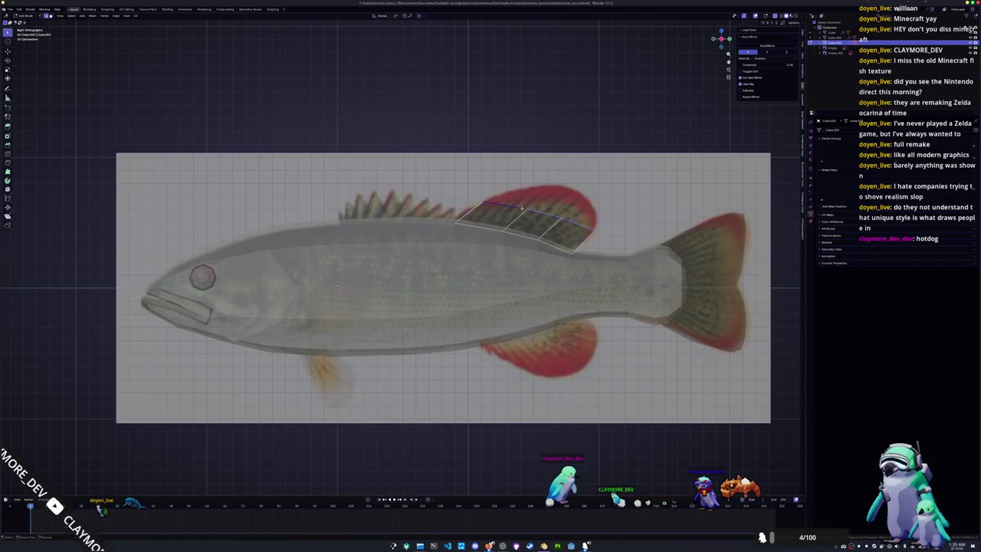
{"action": "left_click", "coordinate": [630, 196]}
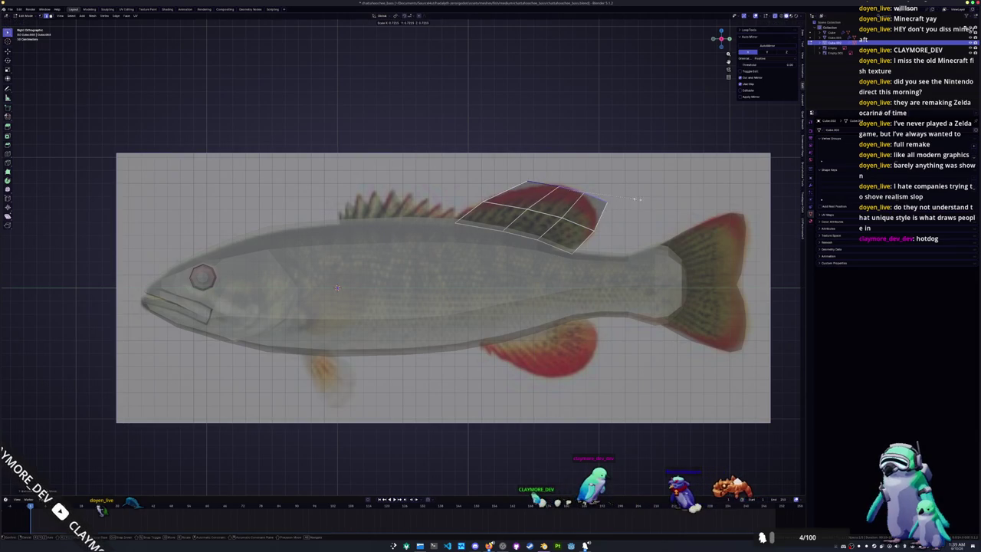
{"action": "left_click", "coordinate": [603, 201]}
{"action": "key", "text": "shift+v"}
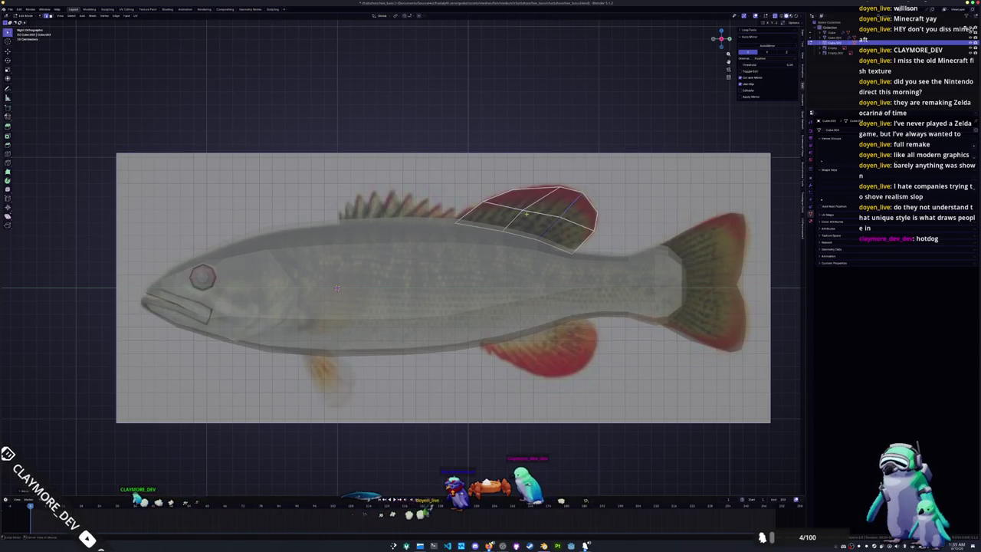
{"action": "key", "text": "Tab"}
{"action": "middle_click_drag", "start_coordinate": [513, 243], "coordinate": [578, 259], "text": "shift"}
Step: Separate a belly part of the fish body into its own object and delete its unneeded geometry
{"action": "left_click", "coordinate": [593, 345]}
{"action": "key", "text": "Tab"}
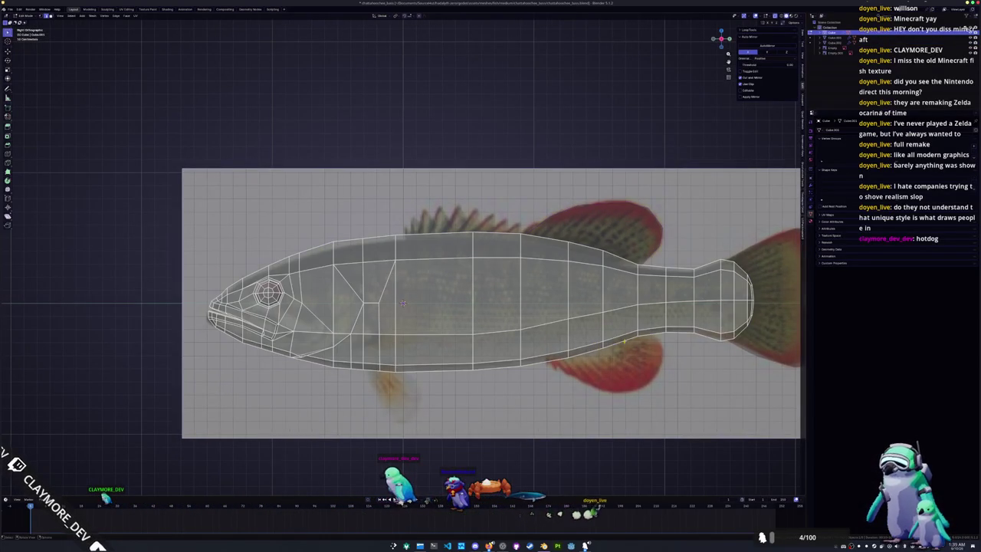
{"action": "middle_click_drag", "start_coordinate": [403, 303], "coordinate": [353, 282], "text": "shift"}
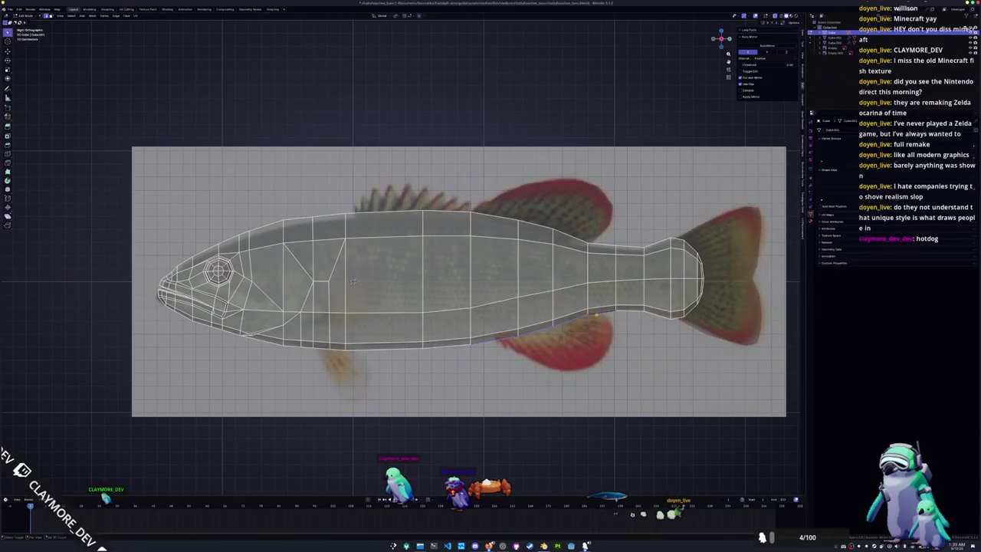
{"action": "right_click", "coordinate": [557, 343]}
{"action": "left_click", "coordinate": [567, 343]}
{"action": "key", "text": "Tab"}
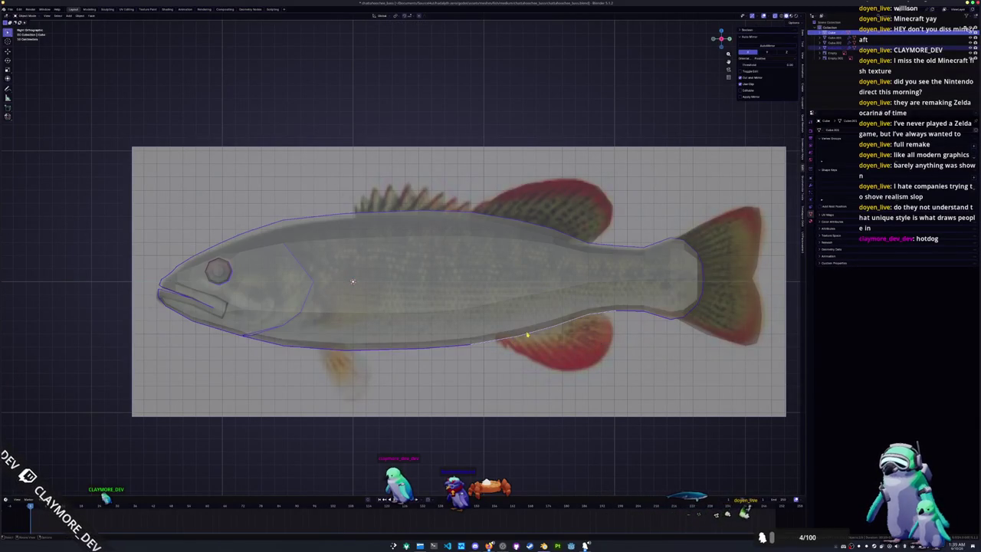
{"action": "key", "text": "Tab"}
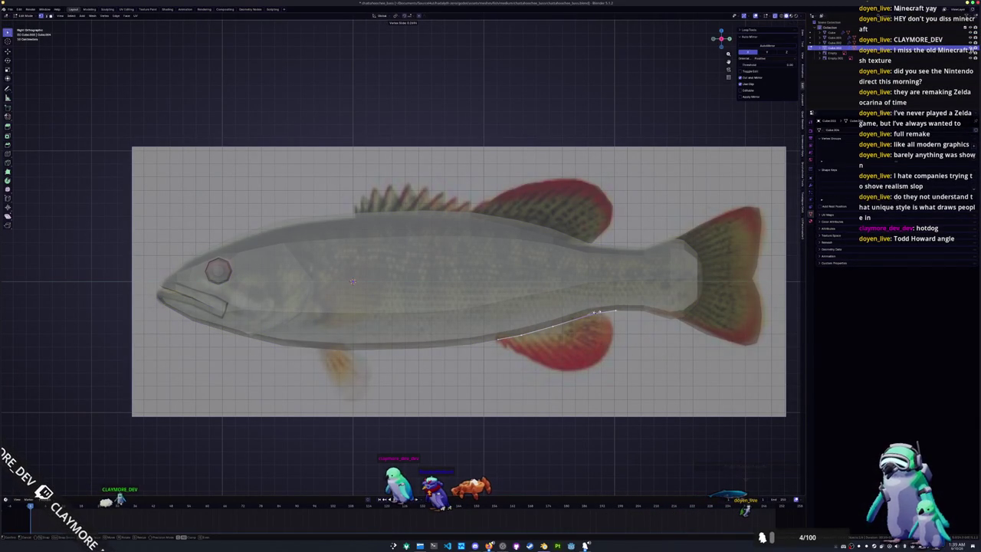
{"action": "key", "text": "x"}
{"action": "key", "text": "Escape"}
{"action": "key", "text": "x"}
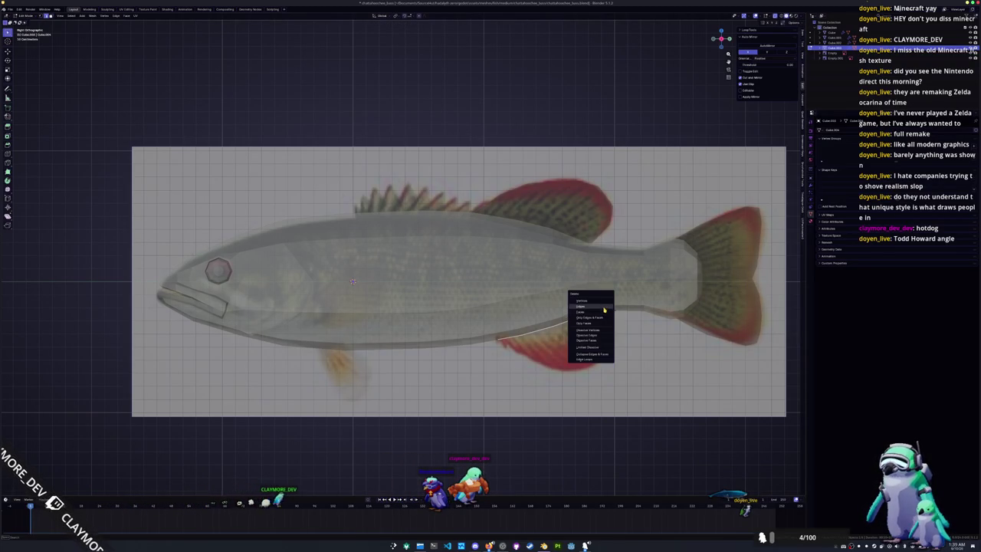
{"action": "left_click", "coordinate": [604, 306]}
{"action": "key", "text": "Tab"}
{"action": "key", "text": "Tab"}
Step: Extrude two rows of faces down over the red anal fin and adjust the outer row and vertices
{"action": "key", "text": "e"}
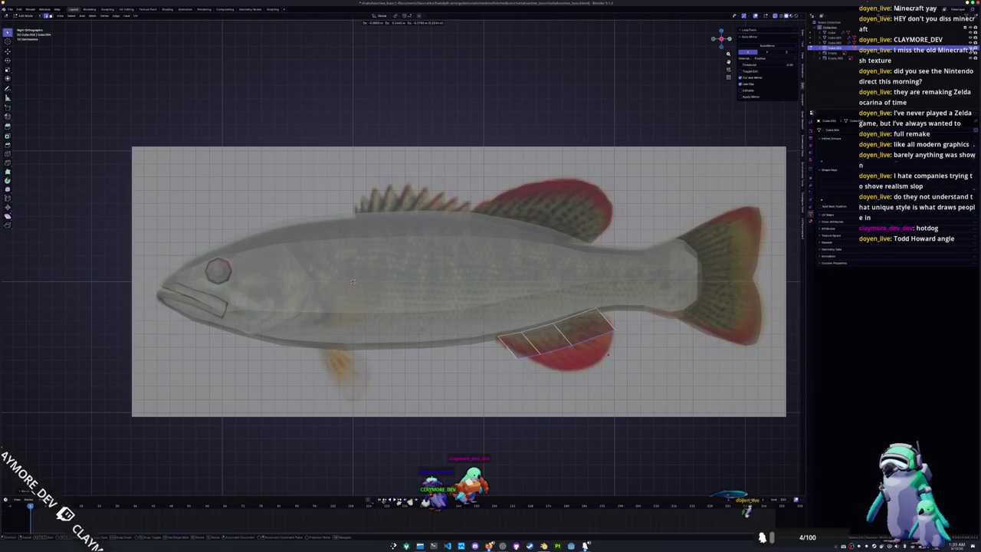
{"action": "left_click", "coordinate": [607, 352]}
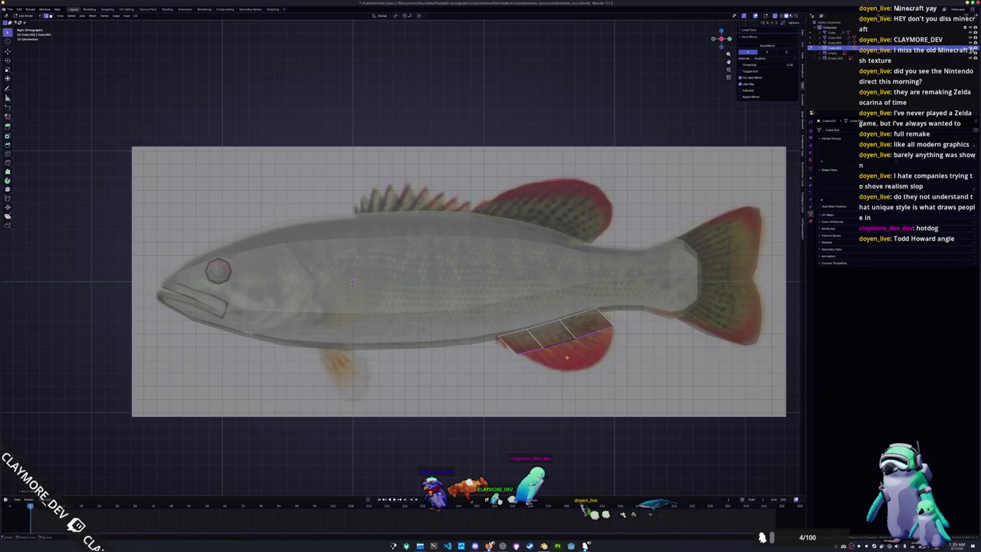
{"action": "key", "text": "e"}
{"action": "left_click", "coordinate": [678, 374]}
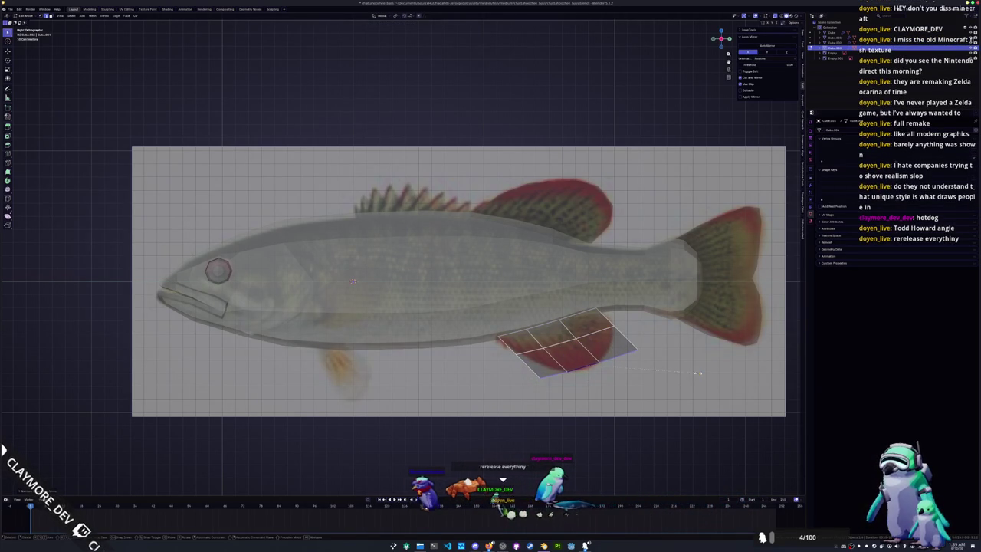
{"action": "key", "text": "g"}
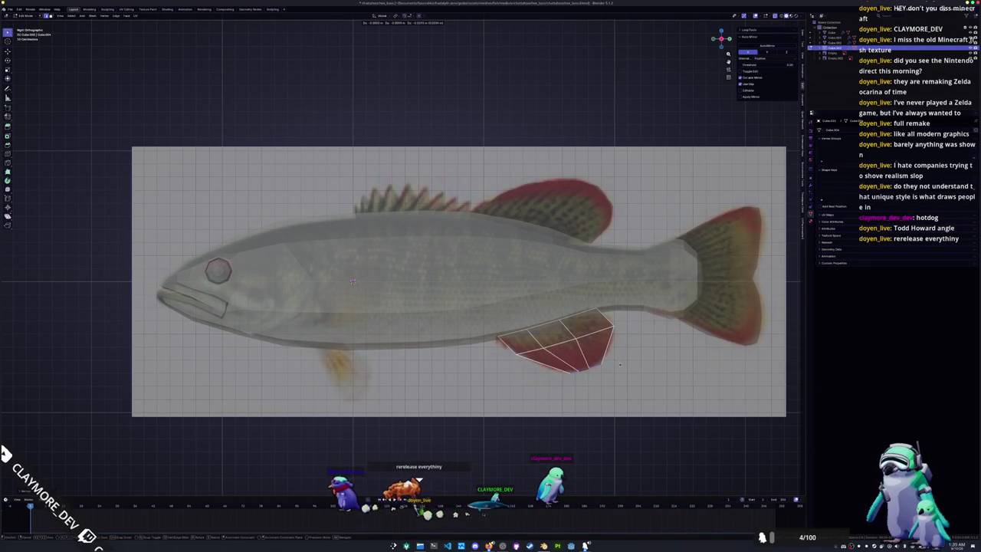
{"action": "left_click", "coordinate": [600, 360]}
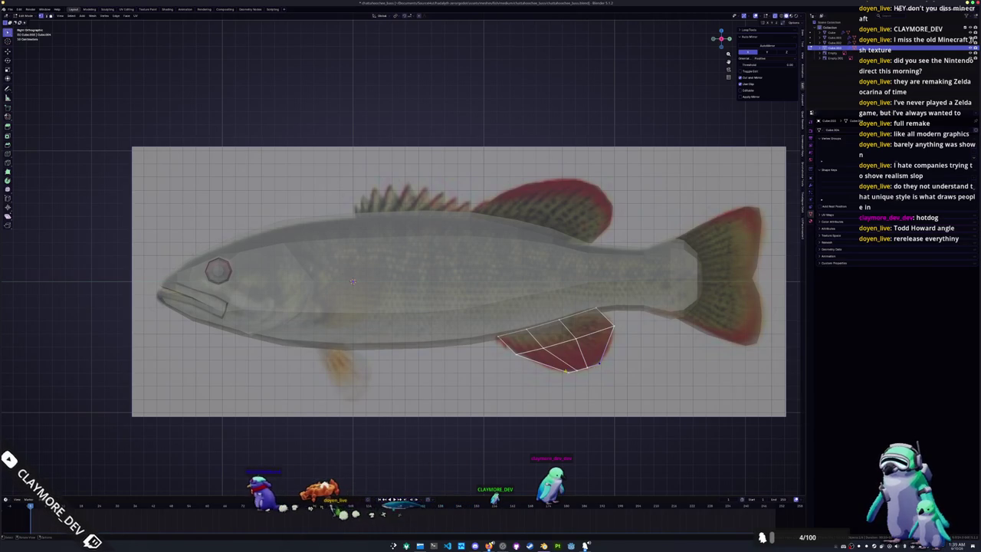
{"action": "key", "text": "g"}
{"action": "key", "text": "g"}
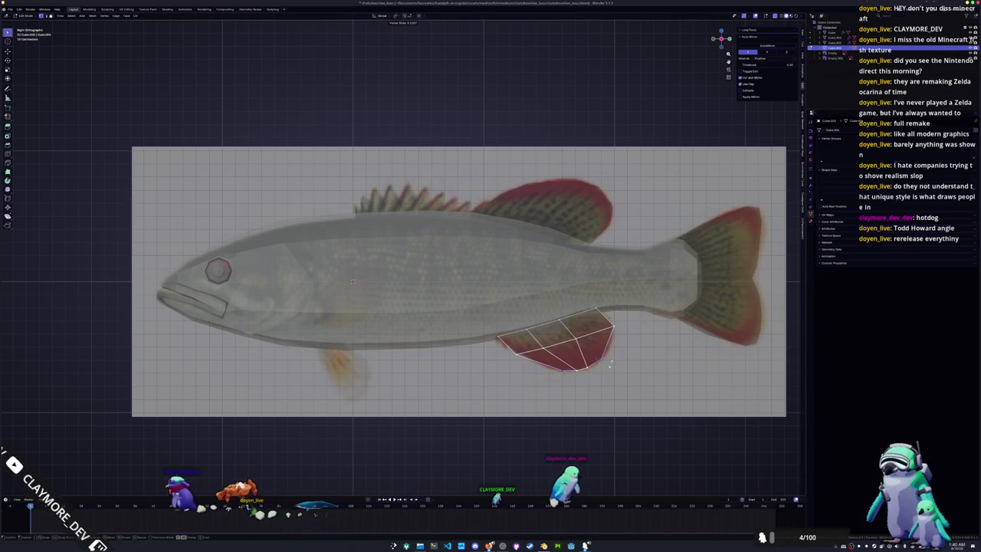
{"action": "left_click", "coordinate": [586, 370]}
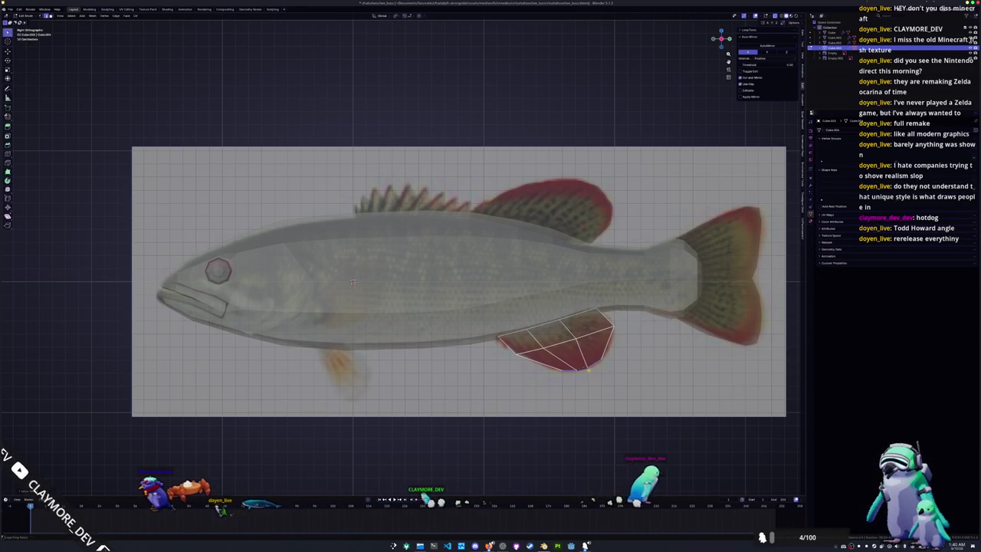
Step: Add a scaled edge loop across the anal fin and refine its lower vertices to fit
{"action": "key", "text": "ctrl+r"}
{"action": "key", "text": "s"}
{"action": "left_click", "coordinate": [637, 346]}
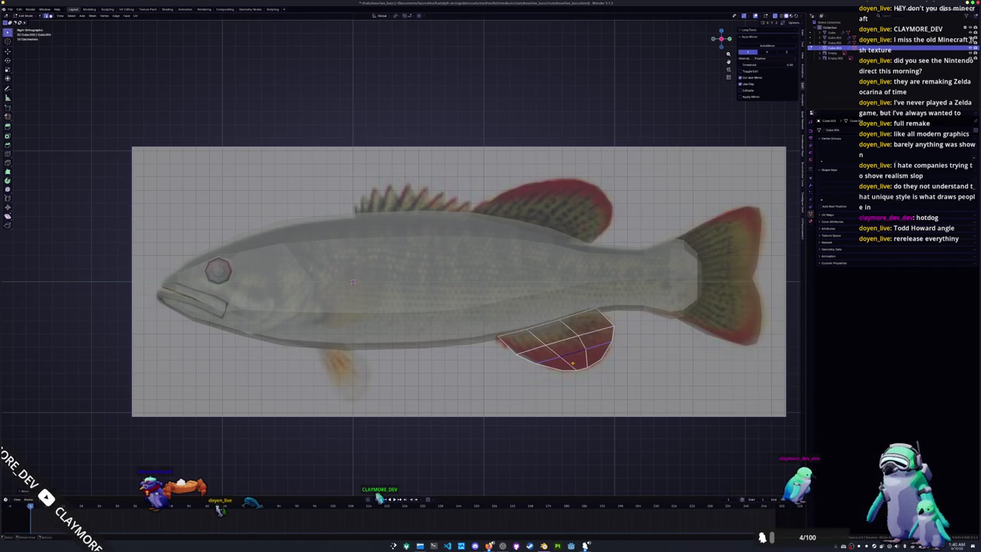
{"action": "scroll", "coordinate": [353, 282], "scroll_direction": "up", "scroll_amount": 3}
{"action": "scroll", "coordinate": [399, 280], "scroll_direction": "down", "scroll_amount": 1}
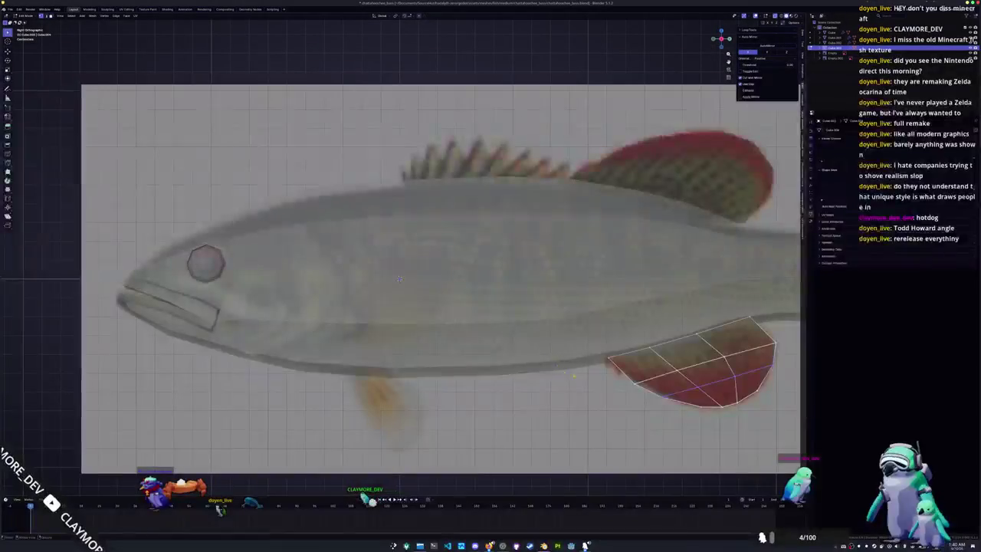
{"action": "left_click_drag", "start_coordinate": [591, 341], "coordinate": [625, 367]}
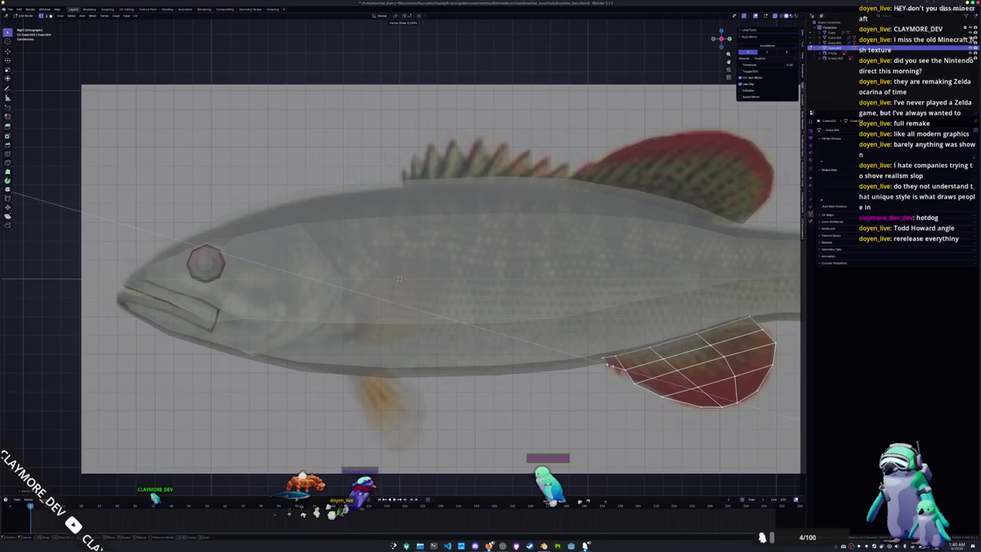
{"action": "key", "text": "1"}
{"action": "key", "text": "s"}
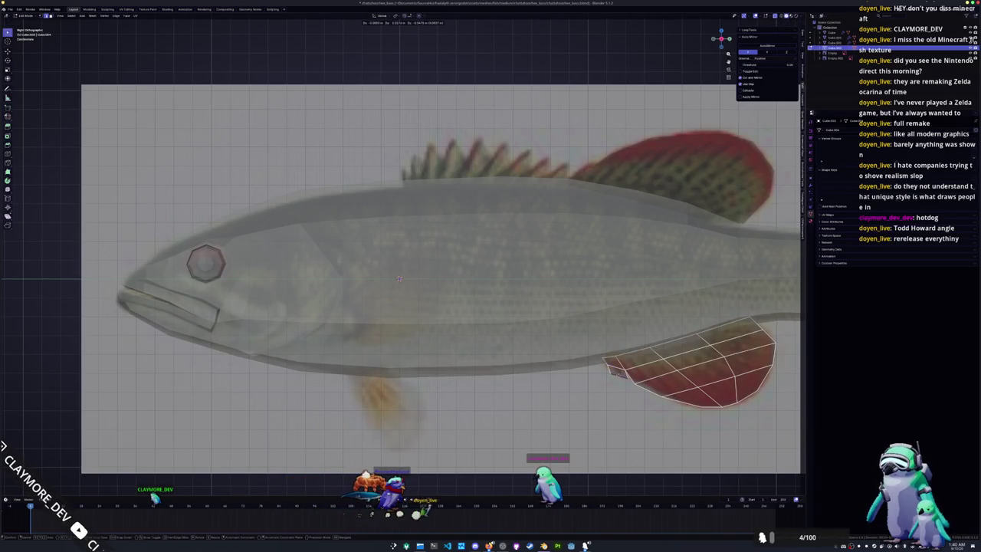
{"action": "key", "text": "g"}
{"action": "key", "text": "g"}
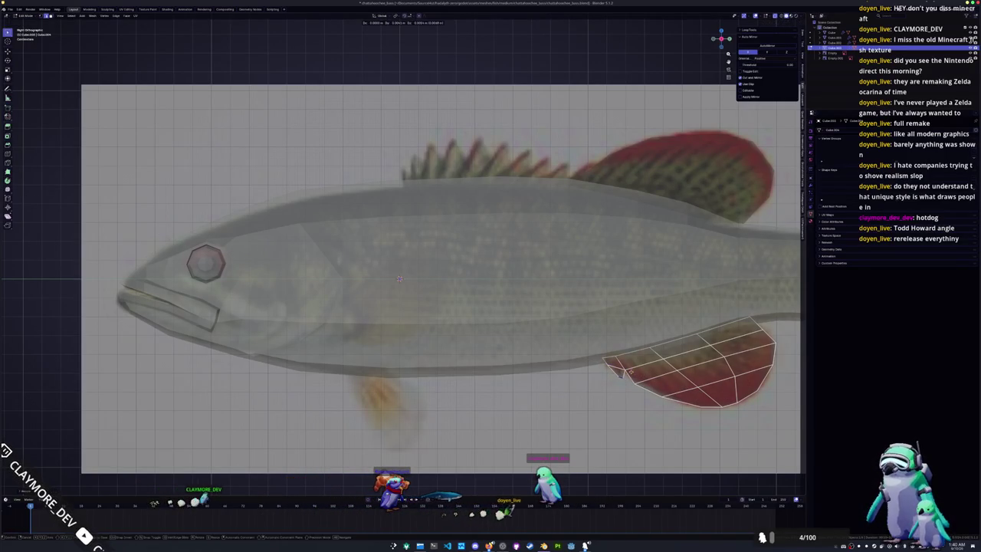
{"action": "key", "text": "Return"}
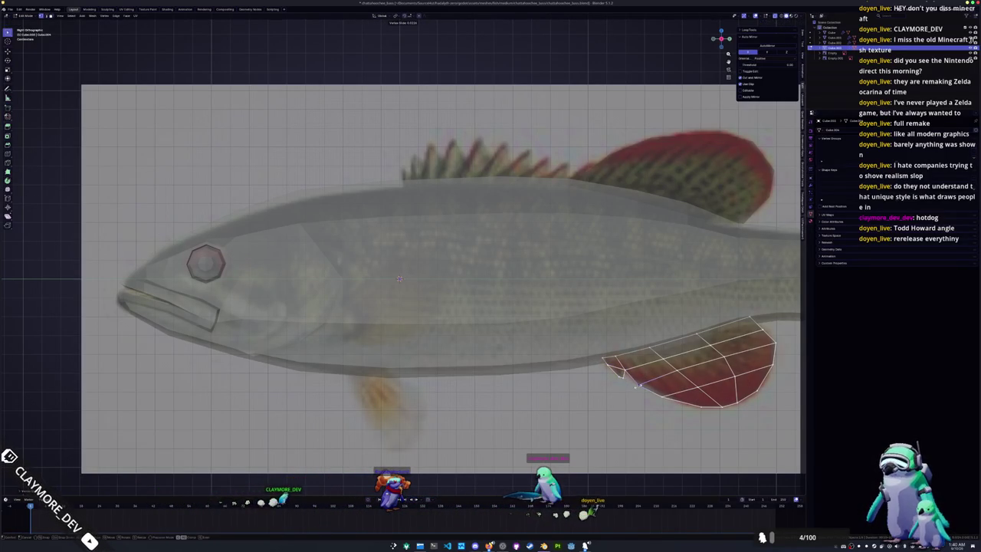
Step: Leave Edit Mode on the anal fin piece and reselect the fish body for editing
{"action": "scroll", "coordinate": [509, 373], "scroll_direction": "down", "scroll_amount": 2}
{"action": "key", "text": "Tab"}
{"action": "scroll", "coordinate": [509, 373], "scroll_direction": "left", "scroll_amount": 2, "text": "ctrl"}
{"action": "scroll", "coordinate": [509, 372], "scroll_direction": "left", "scroll_amount": 1, "text": "ctrl"}
{"action": "scroll", "coordinate": [514, 329], "scroll_direction": "up", "scroll_amount": 4, "text": "shift"}
{"action": "left_click", "coordinate": [539, 323]}
{"action": "key", "text": "Tab"}
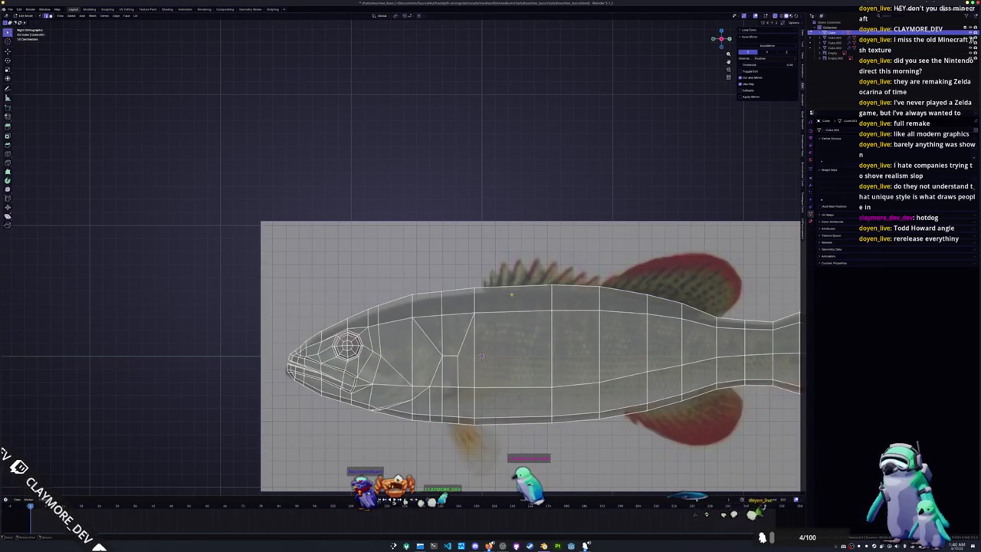
Step: Separate the body's top edge into its own object and extrude it straight up along Z
{"action": "scroll", "coordinate": [575, 295], "scroll_direction": "down", "scroll_amount": 1}
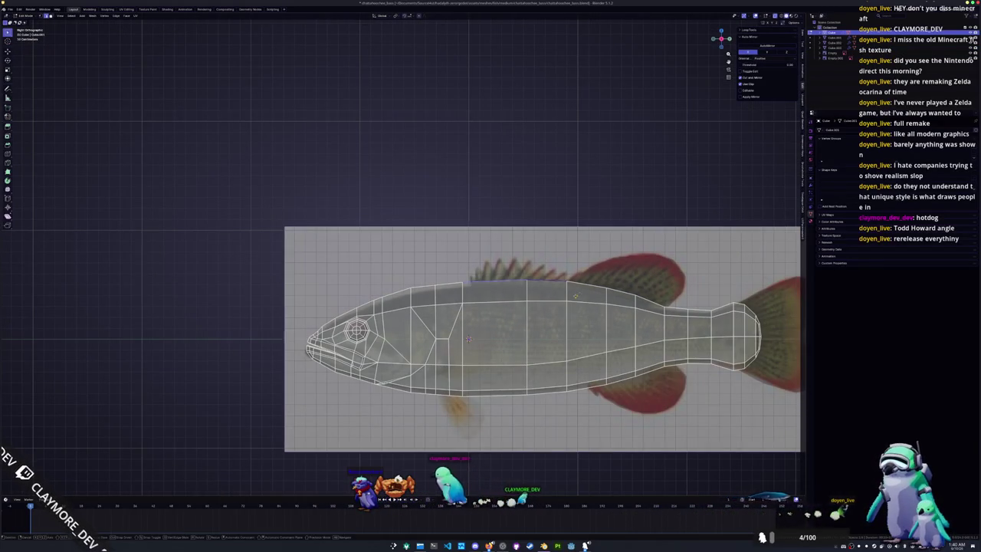
{"action": "right_click", "coordinate": [560, 292]}
{"action": "left_click", "coordinate": [595, 289]}
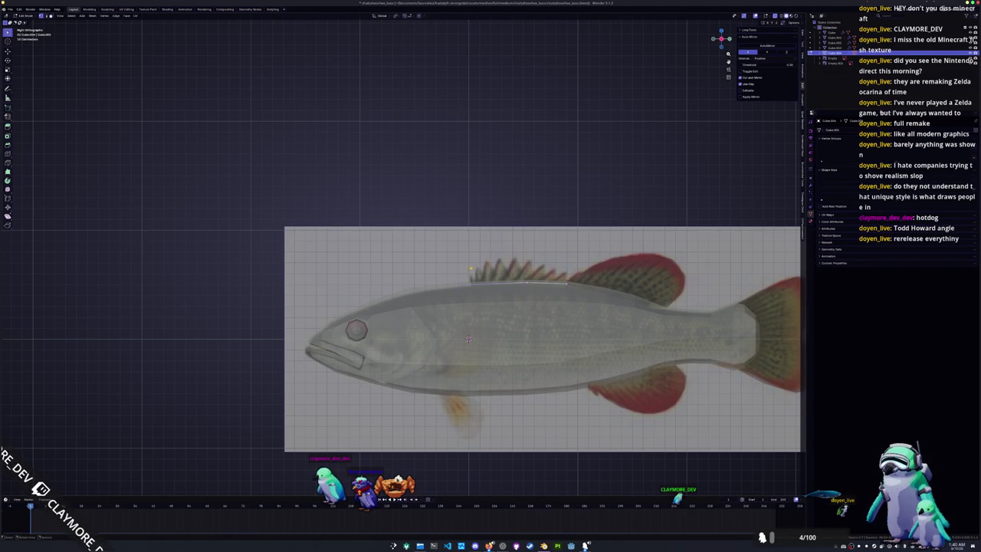
{"action": "scroll", "coordinate": [405, 253], "scroll_direction": "up", "scroll_amount": 2}
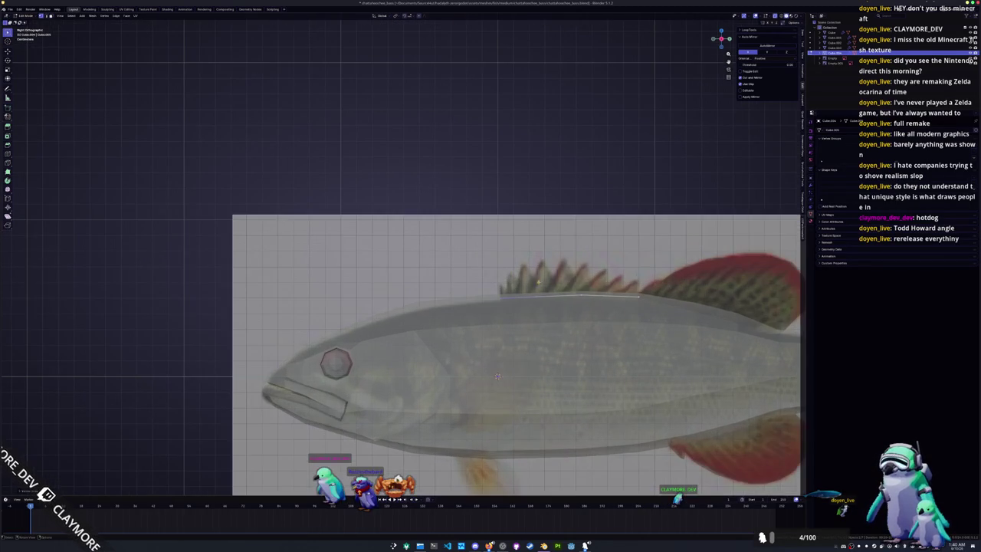
{"action": "key", "text": "e"}
{"action": "key", "text": "z"}
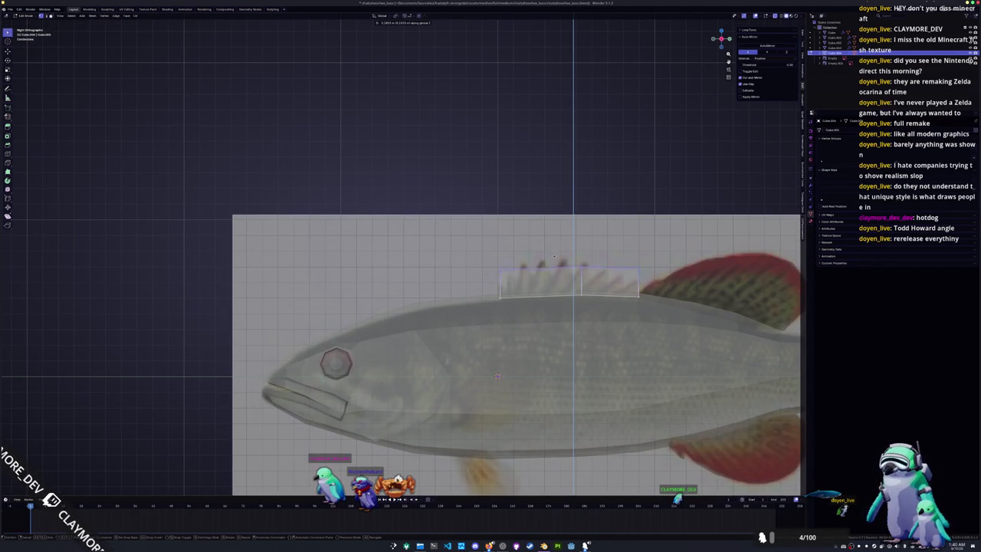
{"action": "left_click", "coordinate": [552, 266]}
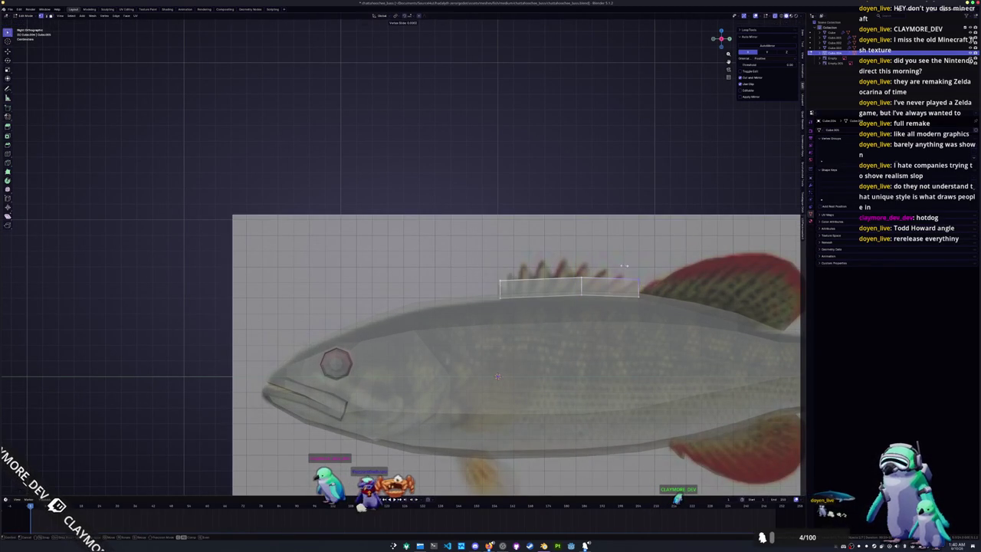
Step: Slide the fin's corner vertex and raise a rear fin vertex into a spine point
{"action": "key", "text": "g"}
{"action": "key", "text": "g"}
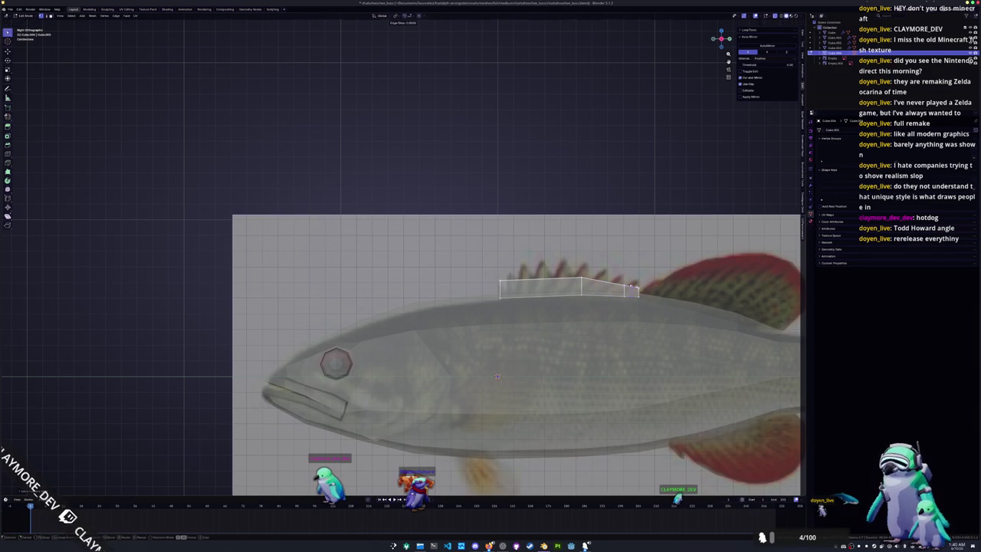
{"action": "key", "text": "g"}
{"action": "key", "text": "g"}
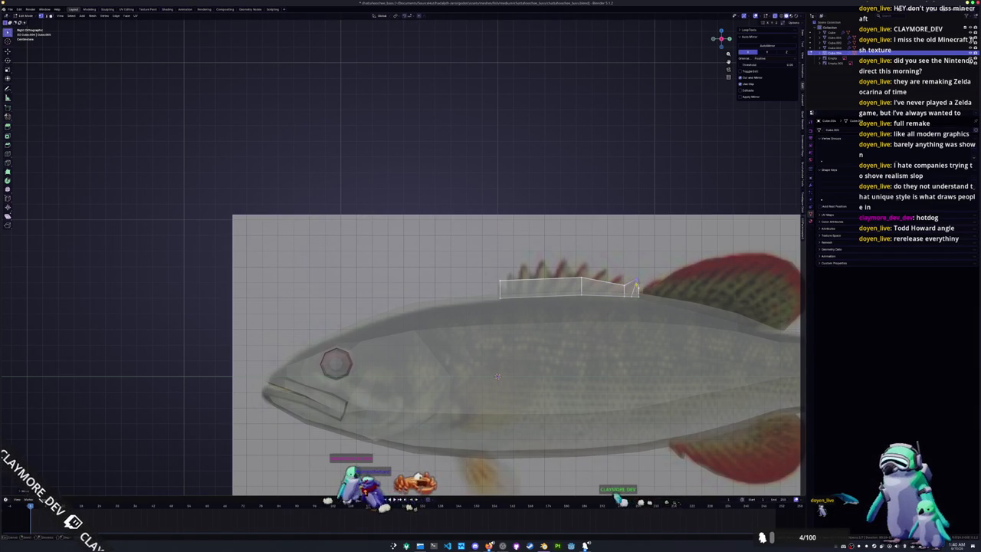
{"action": "scroll", "coordinate": [402, 265], "scroll_direction": "up", "scroll_amount": 1}
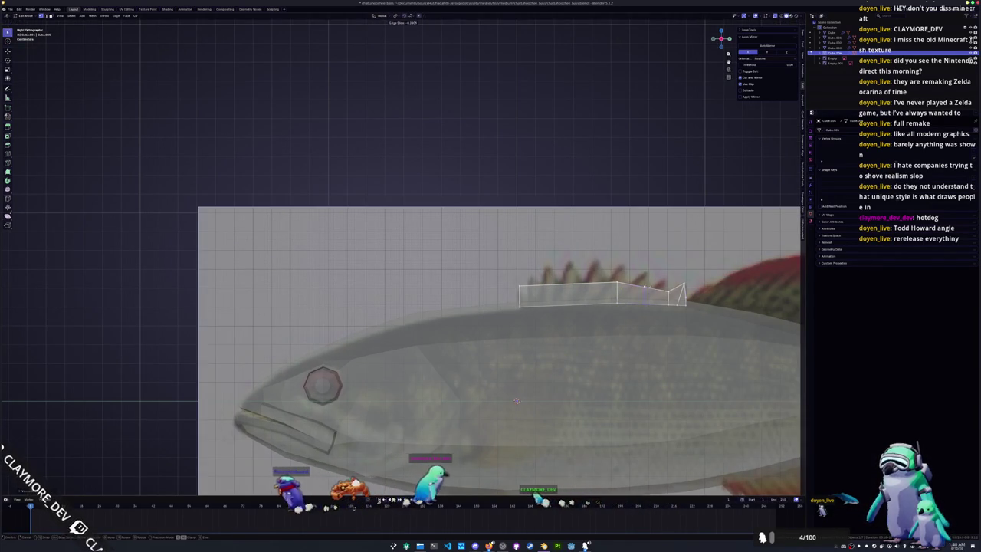
{"action": "key", "text": "g"}
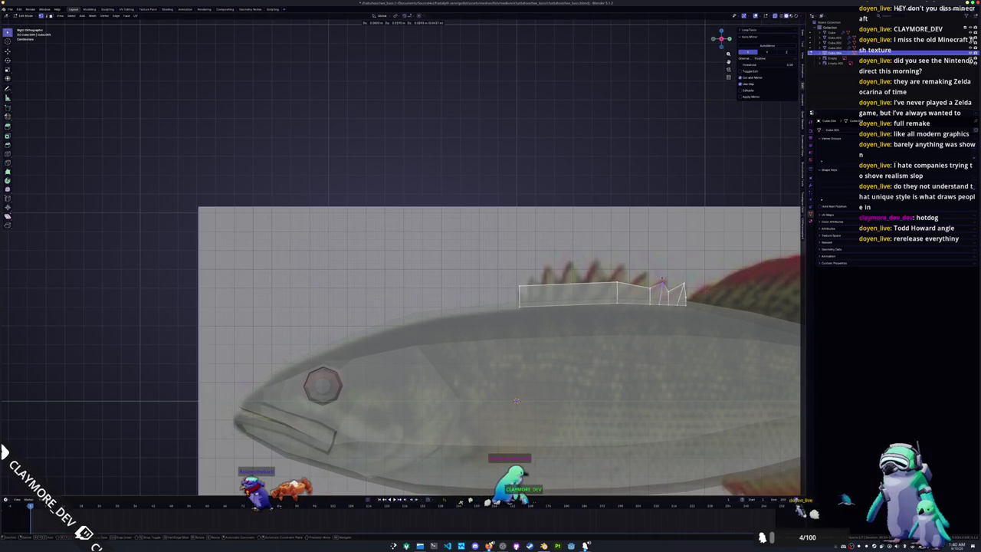
{"action": "key", "text": "Escape"}
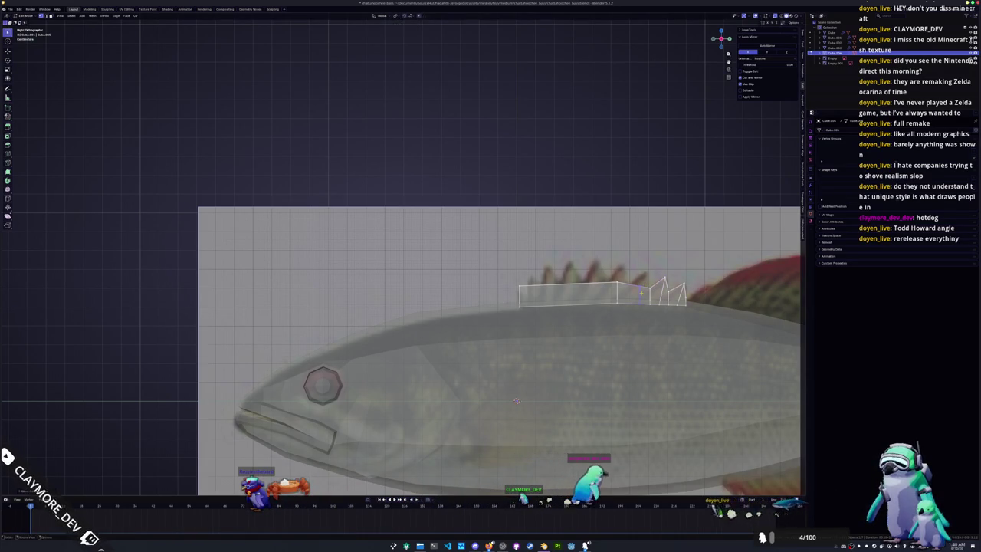
{"action": "key", "text": "g"}
{"action": "key", "text": "Escape"}
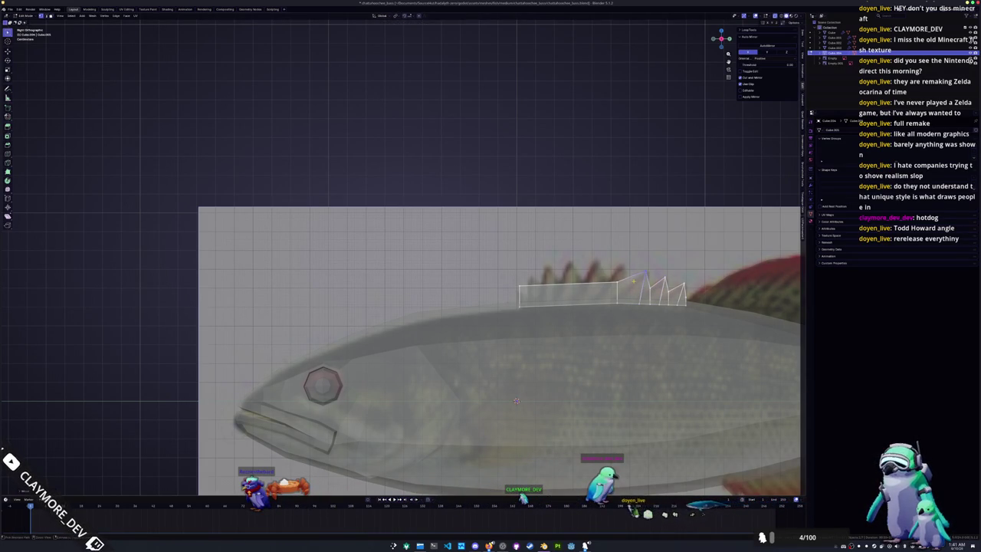
{"action": "key", "text": "Escape"}
{"action": "key", "text": "g"}
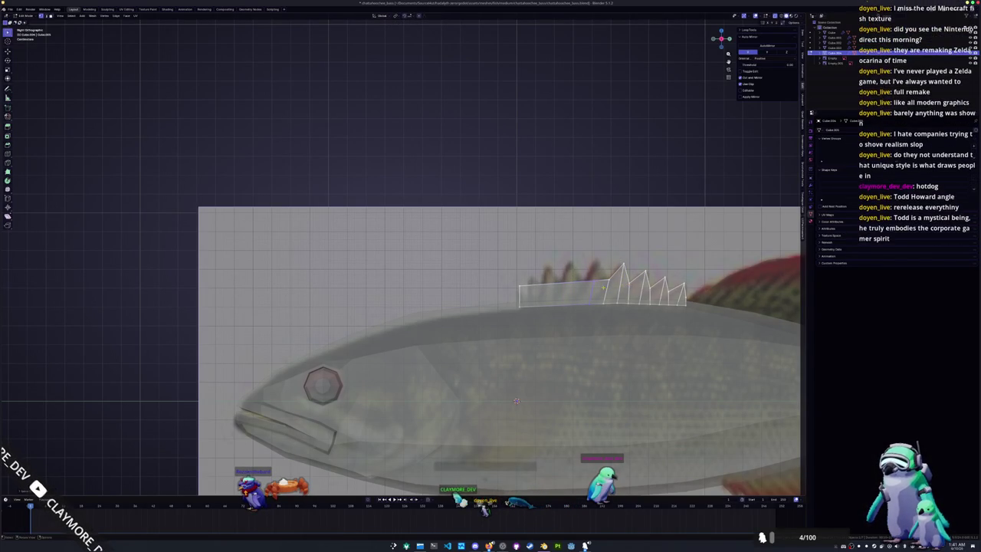
Step: Pull the first dorsal-fin vertices up into spike tips following the reference
{"action": "middle_click_drag", "start_coordinate": [516, 401], "coordinate": [492, 411], "text": "shift"}
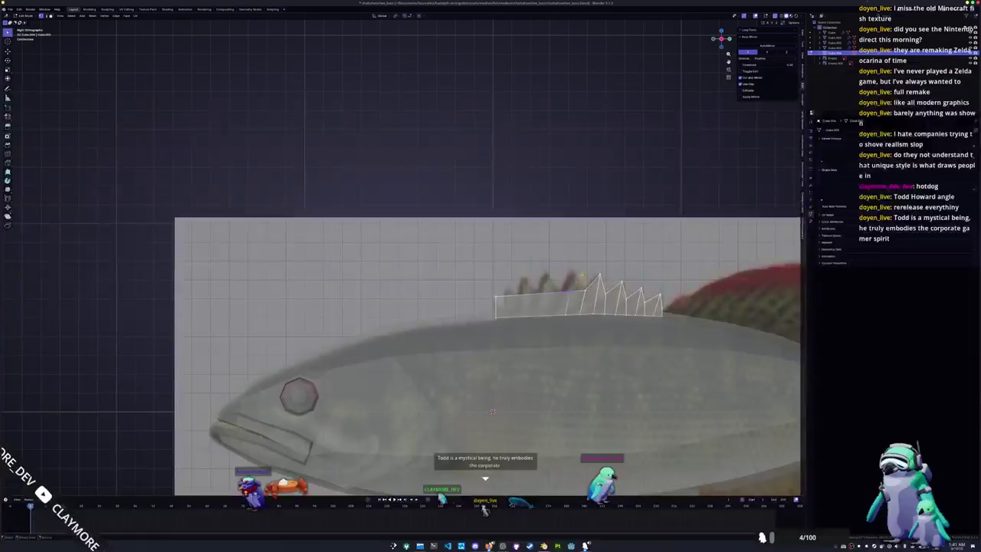
{"action": "left_click_drag", "start_coordinate": [576, 279], "coordinate": [579, 258]}
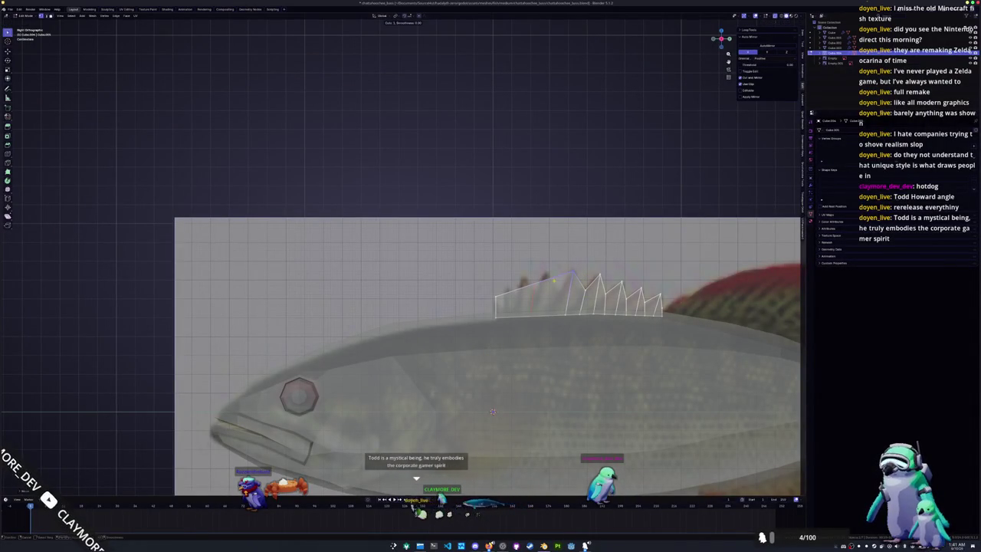
{"action": "key", "text": "g"}
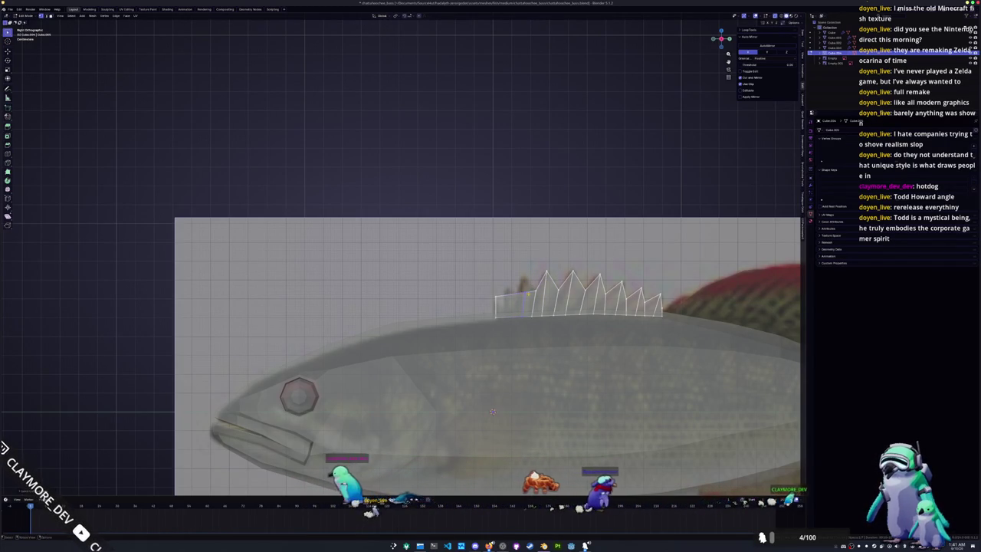
{"action": "key", "text": "g"}
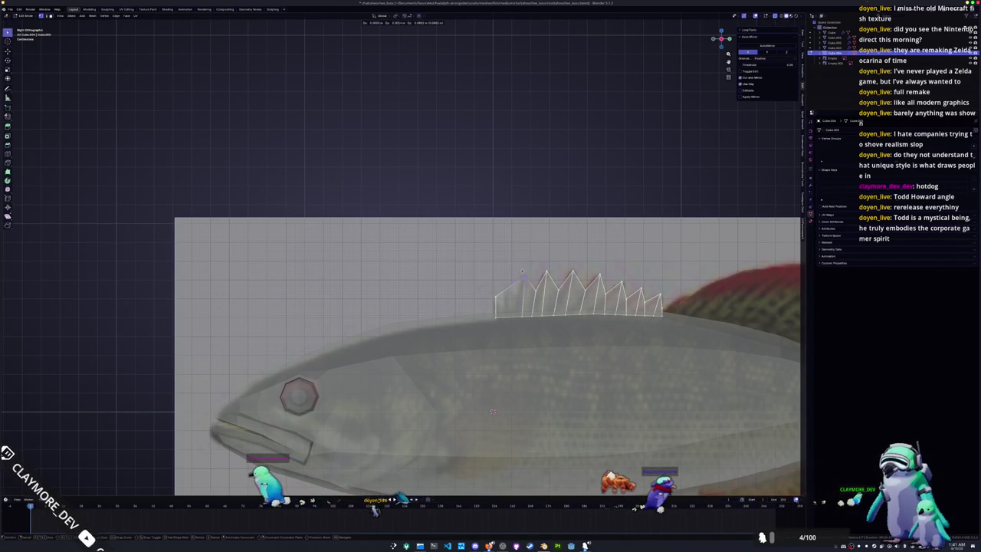
{"action": "key", "text": "Escape"}
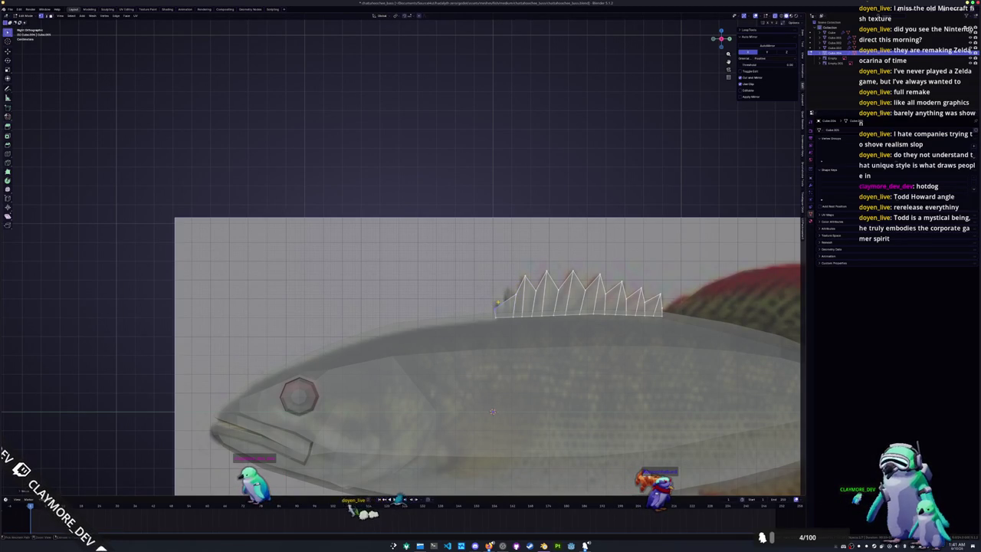
{"action": "key", "text": "g"}
{"action": "left_click", "coordinate": [492, 411]}
Step: Move the remaining fin vertices up to form the rest of the spiny points
{"action": "scroll", "coordinate": [498, 422], "scroll_direction": "up", "scroll_amount": 1}
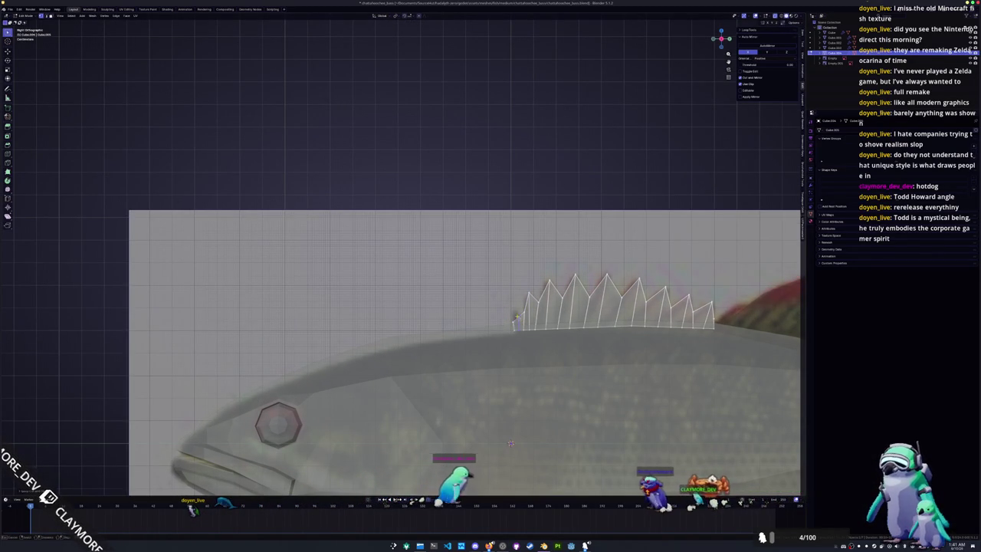
{"action": "key", "text": "g"}
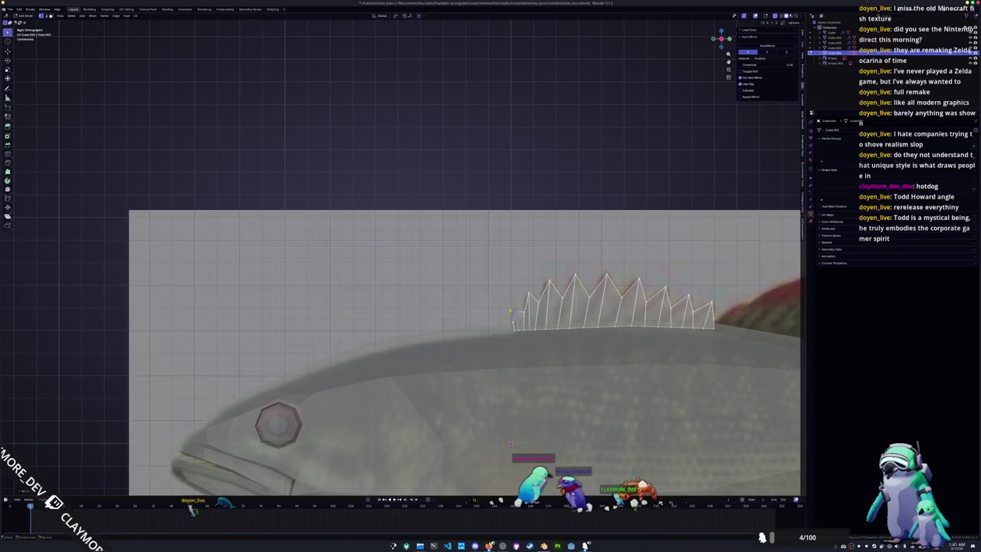
{"action": "left_click", "coordinate": [547, 328]}
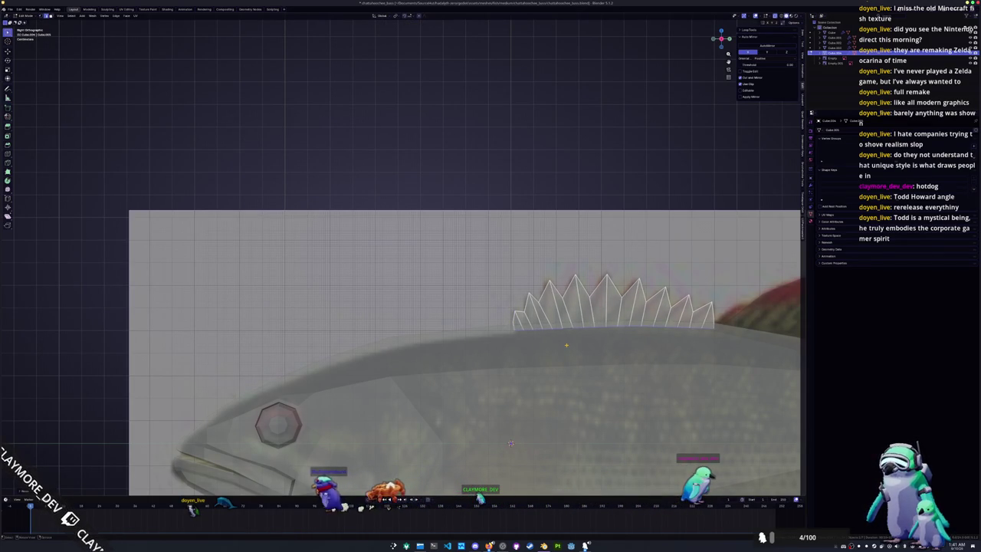
{"action": "scroll", "coordinate": [638, 230], "scroll_direction": "up", "scroll_amount": 1}
{"action": "scroll", "coordinate": [637, 230], "scroll_direction": "up", "scroll_amount": 1}
{"action": "key", "text": "s"}
{"action": "key", "text": "g"}
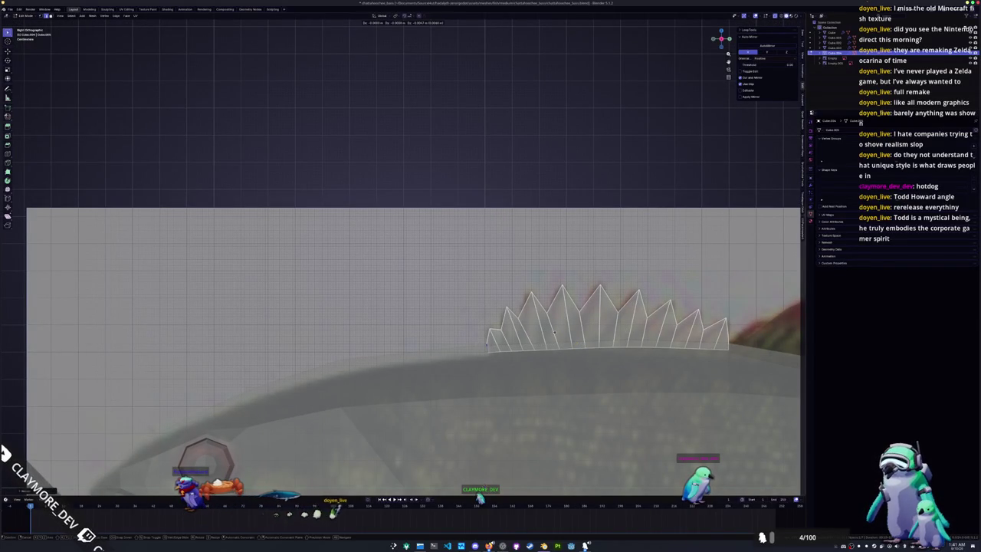
{"action": "left_click", "coordinate": [554, 331]}
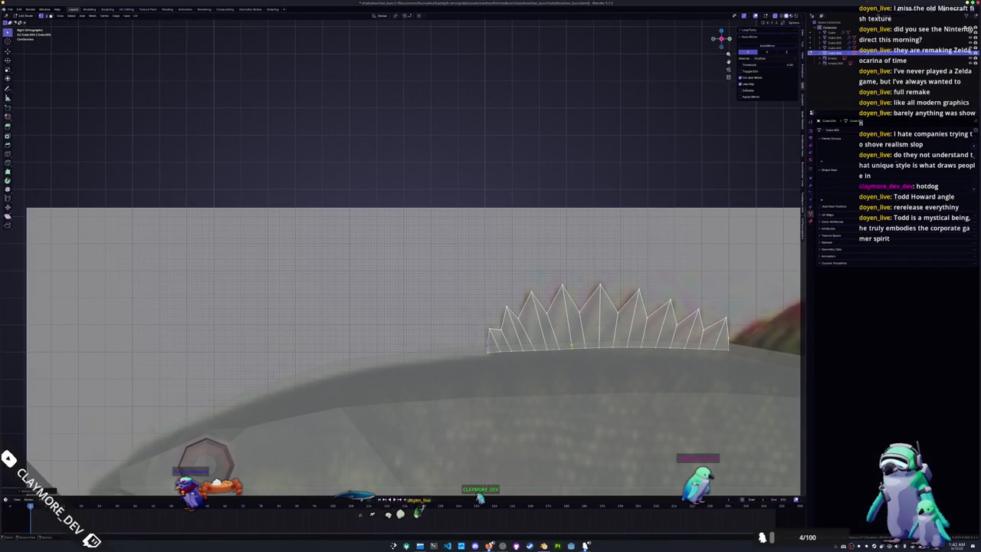
Step: Leave Edit Mode, zoom out to show the whole fish, and select the body mesh
{"action": "middle_click_drag", "start_coordinate": [486, 488], "coordinate": [407, 486], "text": "shift"}
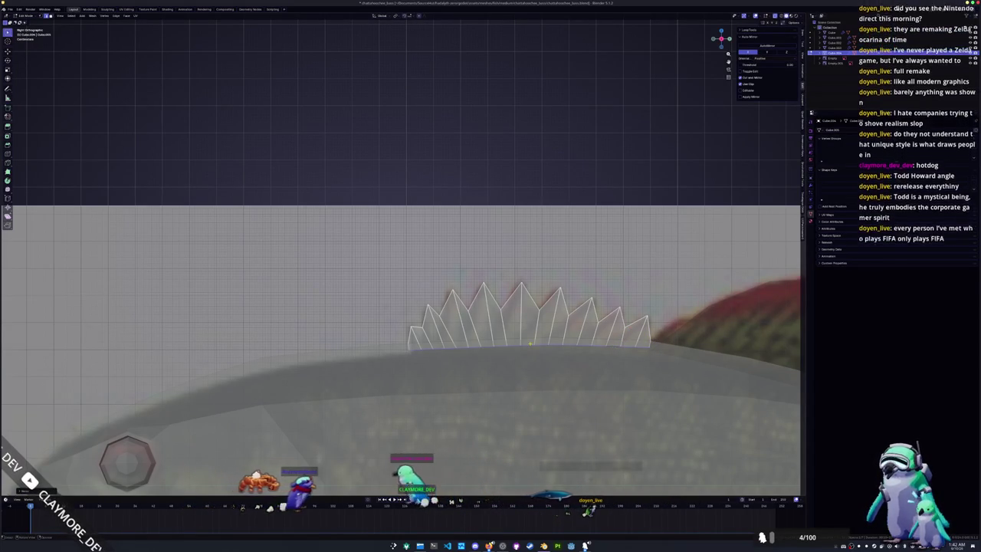
{"action": "scroll", "coordinate": [405, 447], "scroll_direction": "down", "scroll_amount": 1}
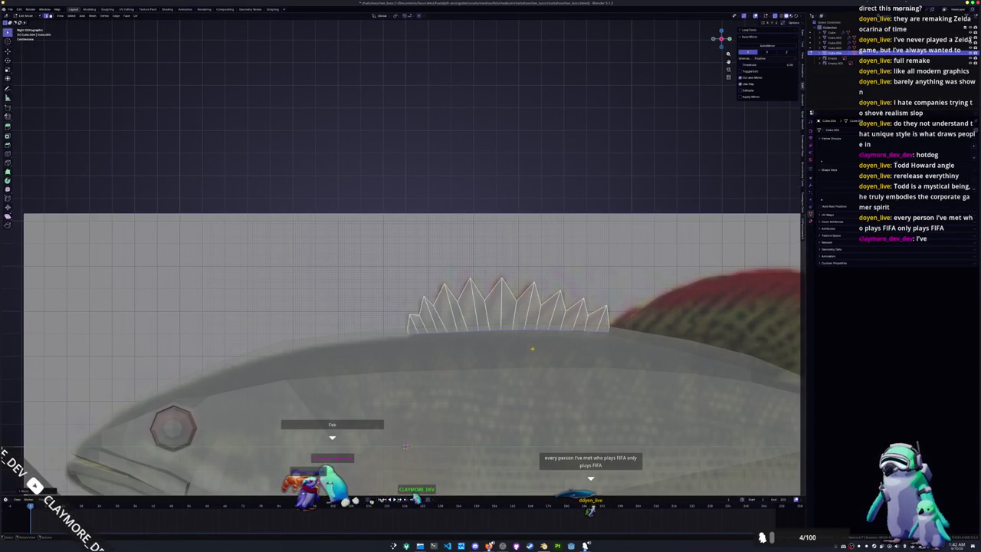
{"action": "key", "text": "Tab"}
{"action": "scroll", "coordinate": [532, 349], "scroll_direction": "down", "scroll_amount": 4}
{"action": "left_click", "coordinate": [516, 356]}
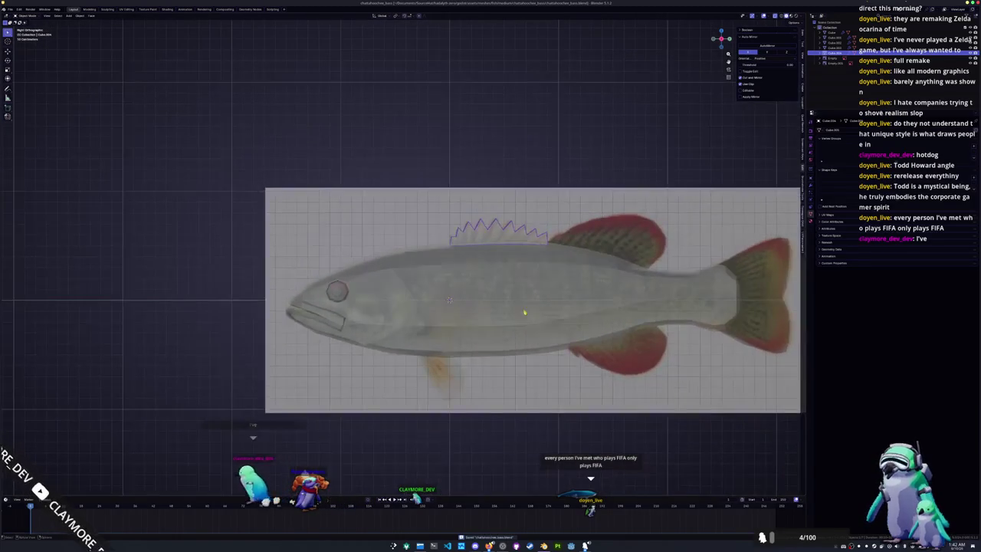
Step: Switch from the body mesh to another object and view the fish from the front
{"action": "key", "text": "Tab"}
{"action": "scroll", "coordinate": [453, 360], "scroll_direction": "up", "scroll_amount": 3}
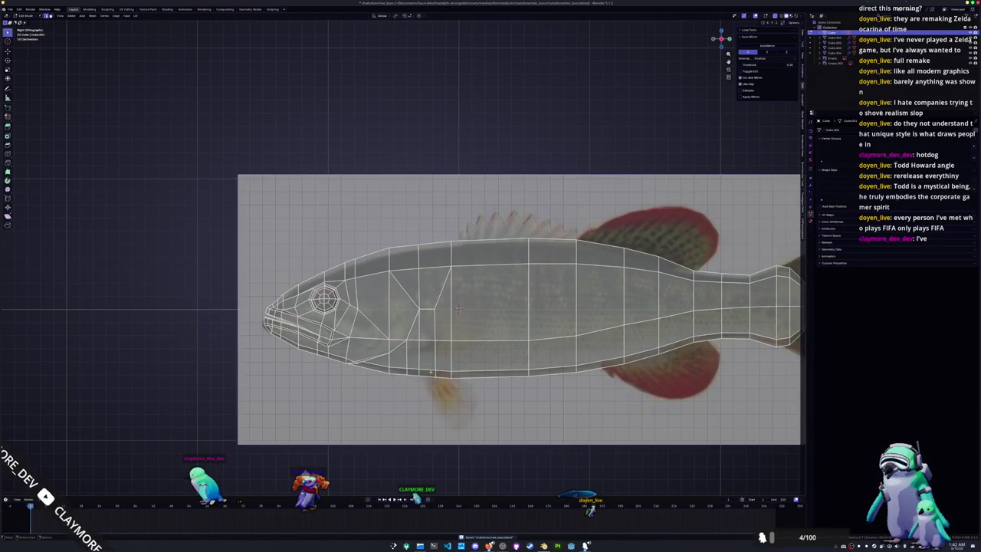
{"action": "right_click", "coordinate": [469, 371]}
{"action": "left_click", "coordinate": [529, 380]}
{"action": "key", "text": "Tab"}
{"action": "left_click", "coordinate": [444, 372]}
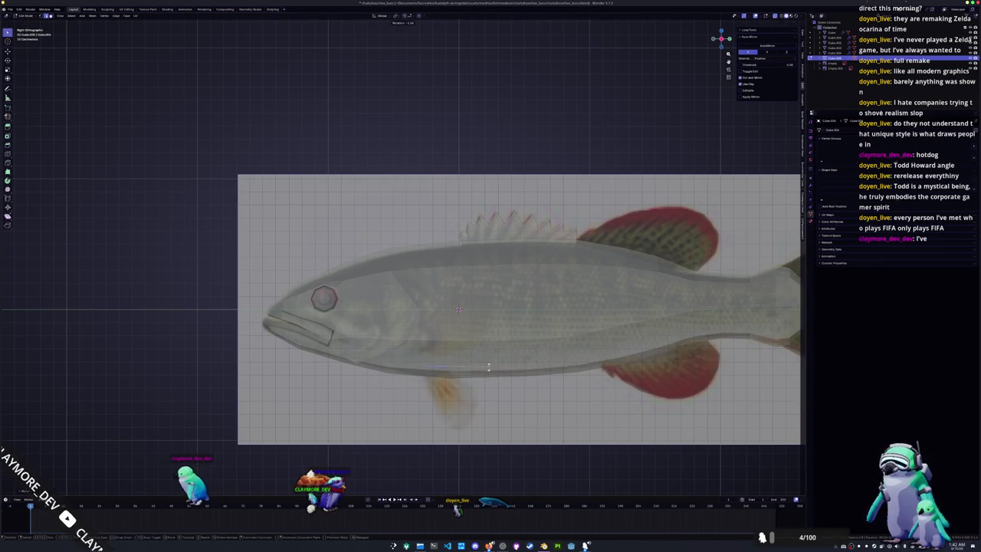
{"action": "key", "text": "KP_1"}
{"action": "scroll", "coordinate": [489, 364], "scroll_direction": "up", "scroll_amount": 2}
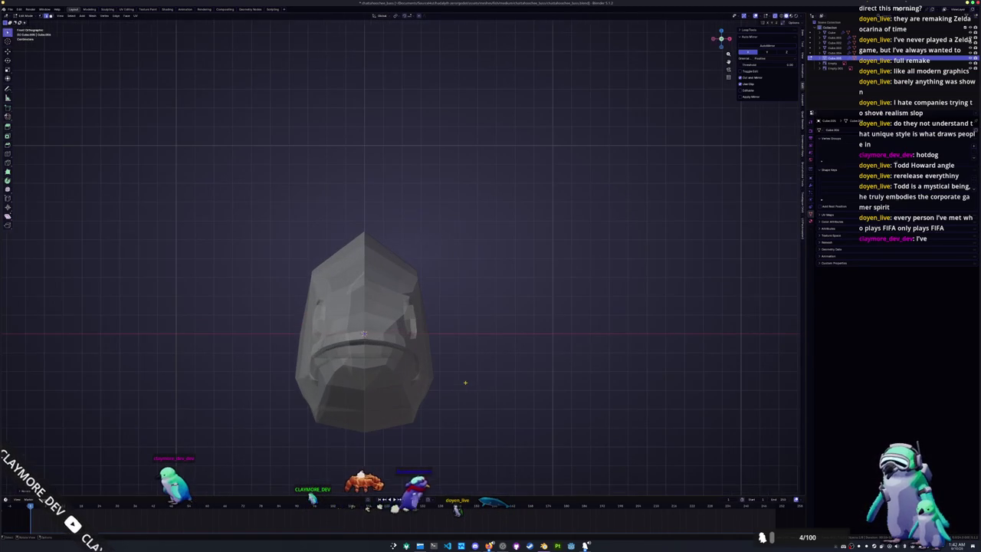
Step: Extrude an edge down from the belly, adjust it along X, and tilt it about 14 degrees
{"action": "key", "text": "e"}
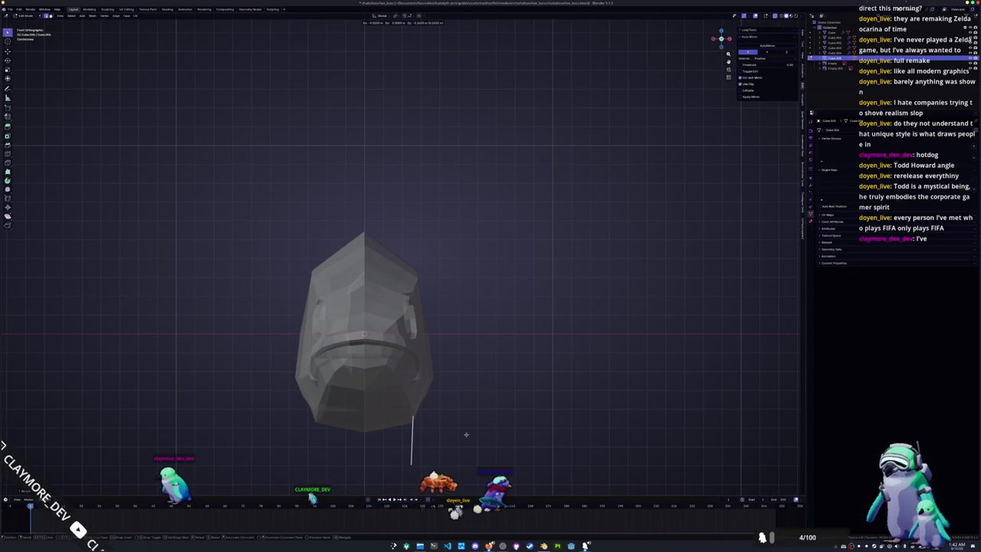
{"action": "left_click", "coordinate": [467, 433]}
{"action": "middle_click_drag", "start_coordinate": [467, 434], "coordinate": [495, 367], "text": "shift"}
{"action": "key", "text": "s"}
{"action": "key", "text": "x"}
{"action": "key", "text": "g"}
{"action": "key", "text": "x"}
{"action": "key", "text": "z"}
{"action": "key", "text": "Escape"}
{"action": "key", "text": "r"}
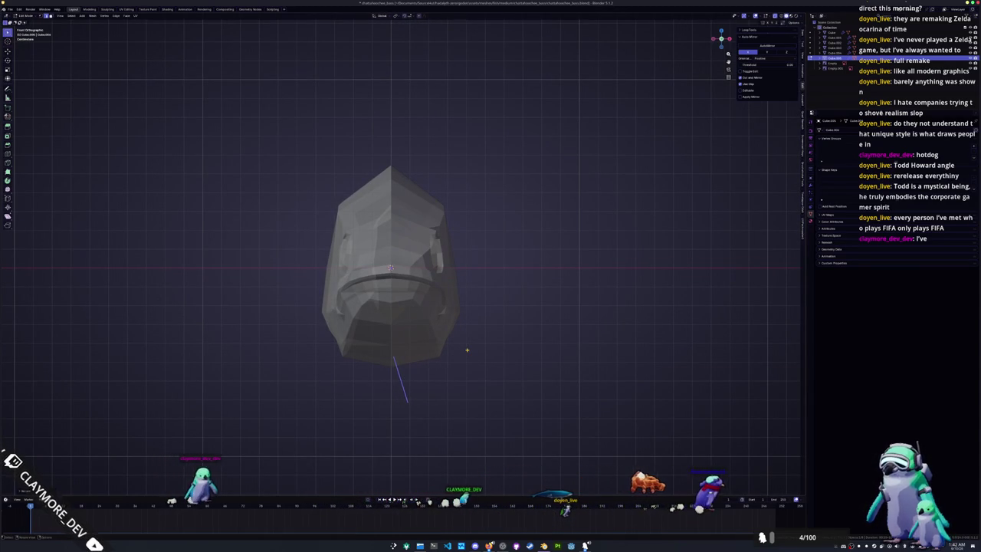
{"action": "key", "text": "KP_3"}
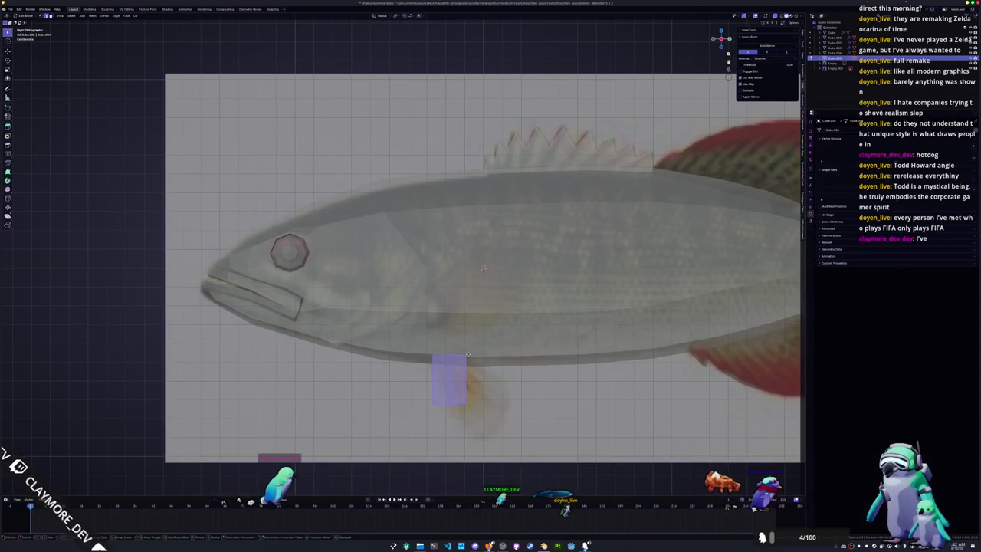
Step: Shift the pelvic-fin quad toward the tail, scale it, and pull its rear corner down and back
{"action": "key", "text": "g"}
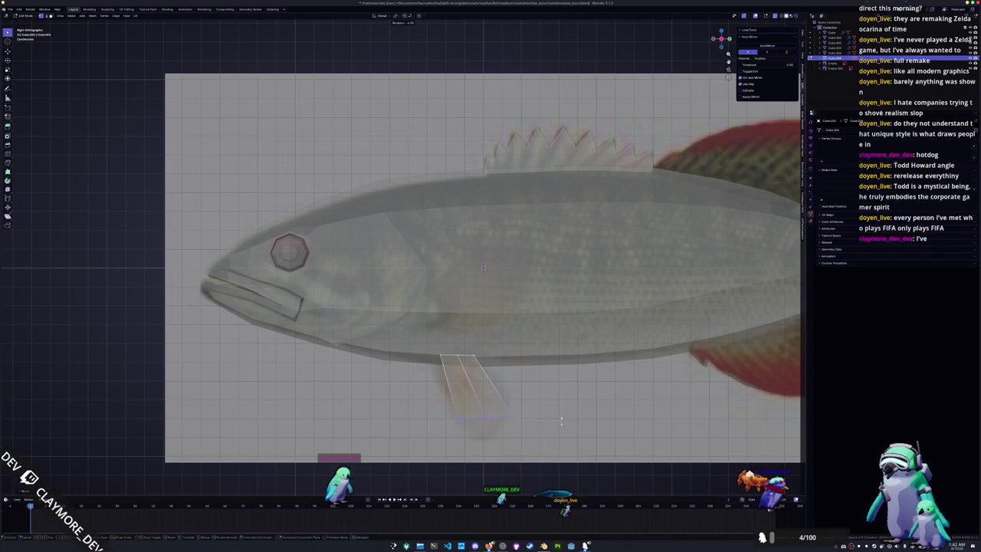
{"action": "left_click", "coordinate": [509, 375]}
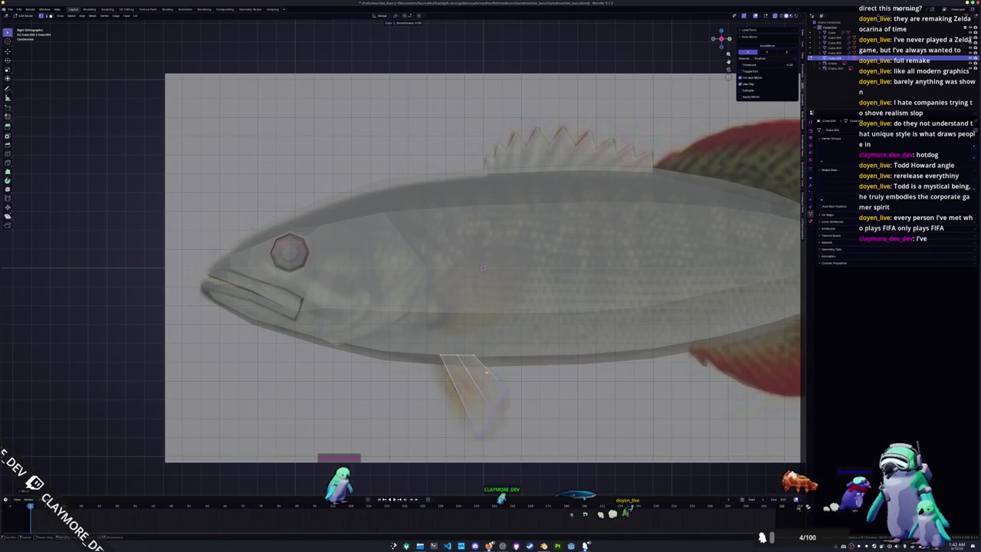
{"action": "key", "text": "s"}
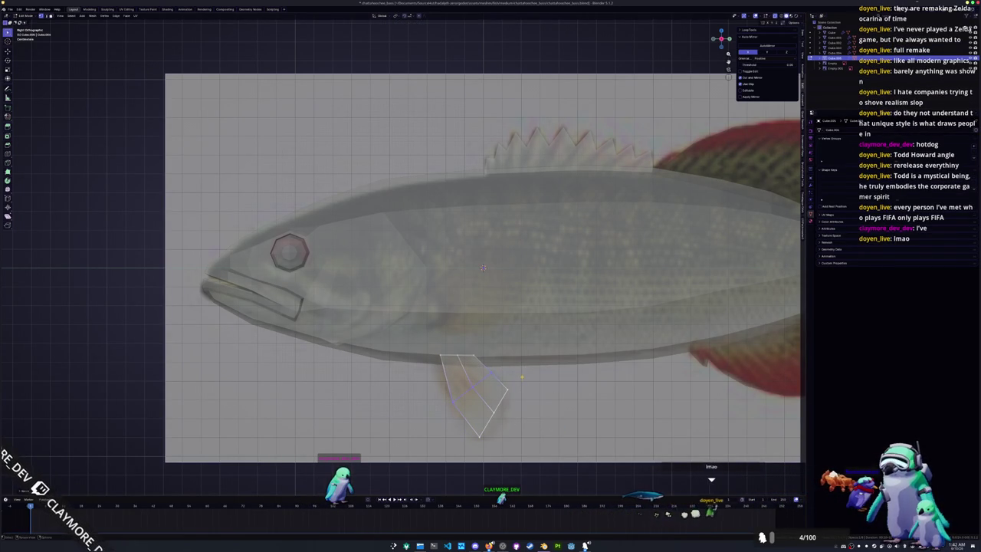
{"action": "left_click", "coordinate": [525, 381]}
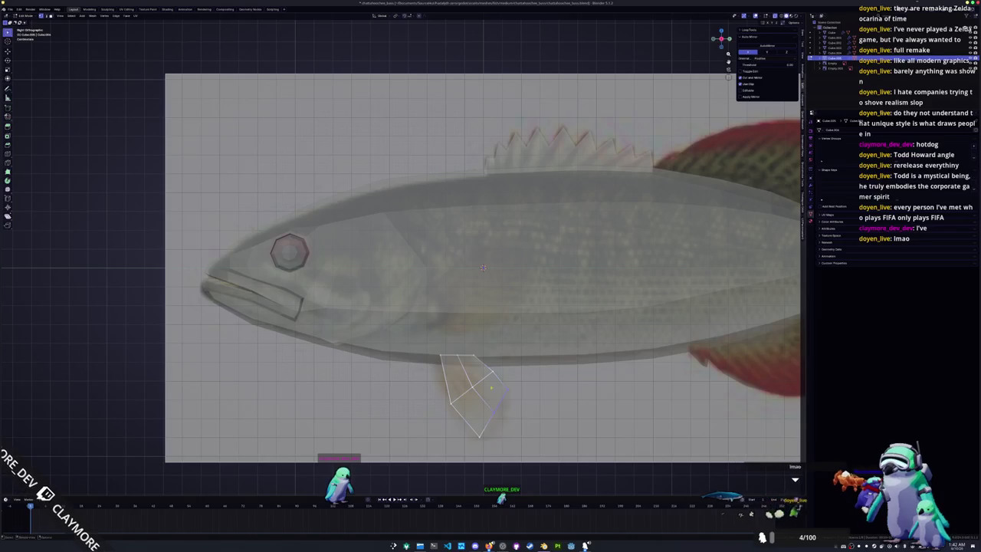
{"action": "key", "text": "g"}
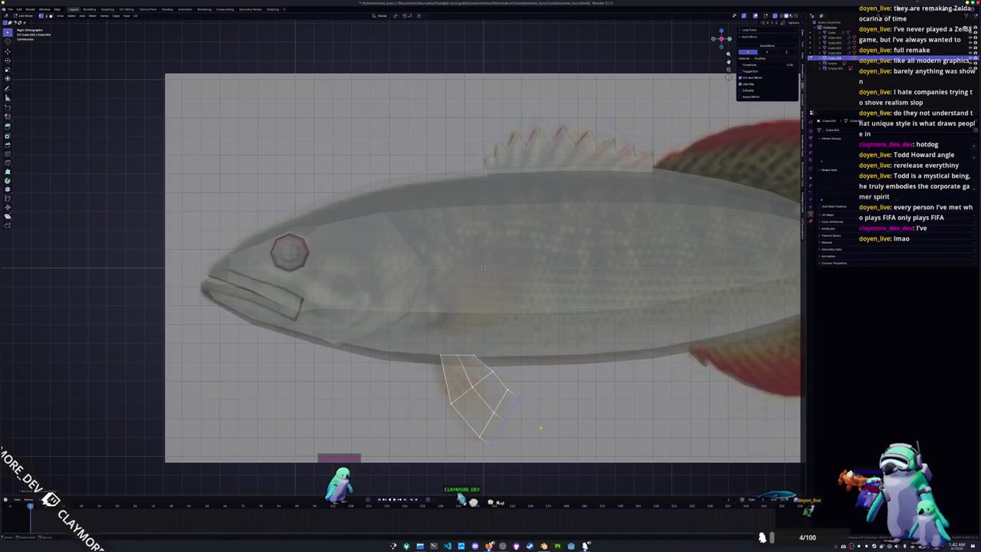
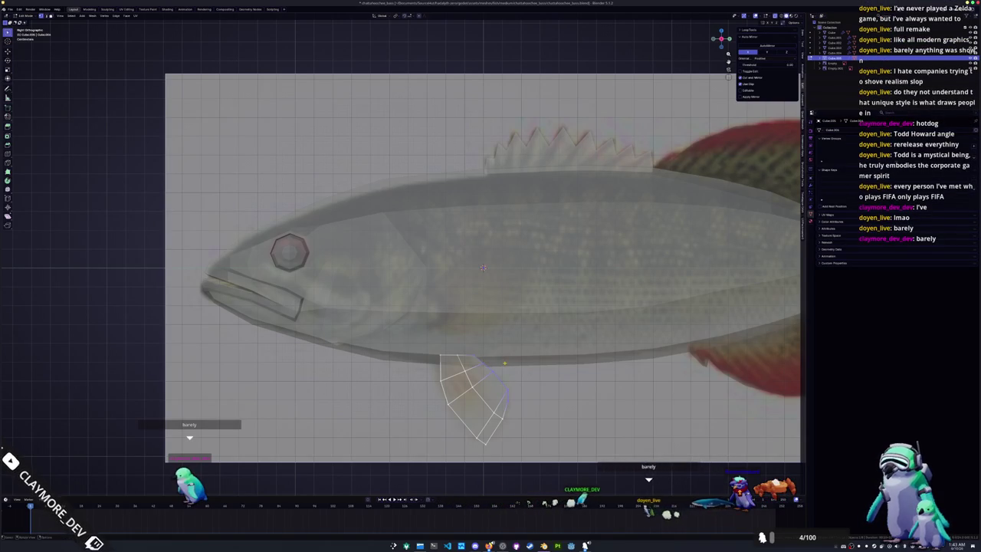
Step: In front view, rotate the lower belly fin so it angles outward from the body
{"action": "key", "text": "g"}
{"action": "key", "text": "g"}
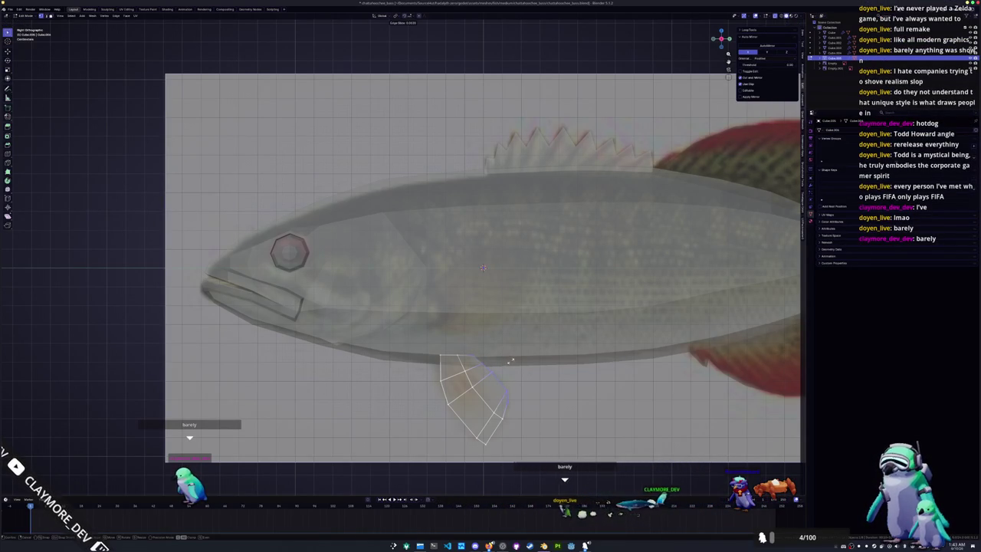
{"action": "key", "text": "g"}
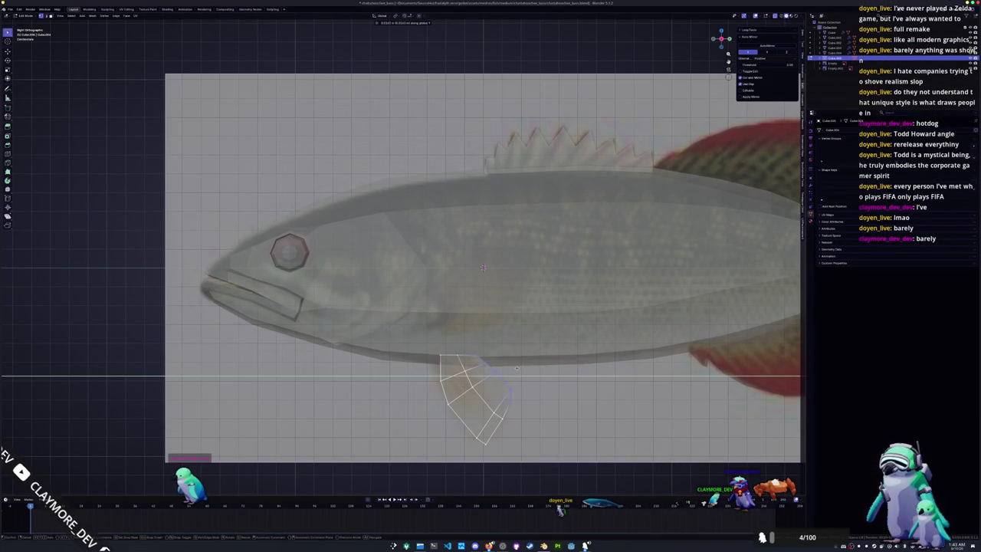
{"action": "middle_click_drag", "start_coordinate": [519, 388], "coordinate": [545, 390]}
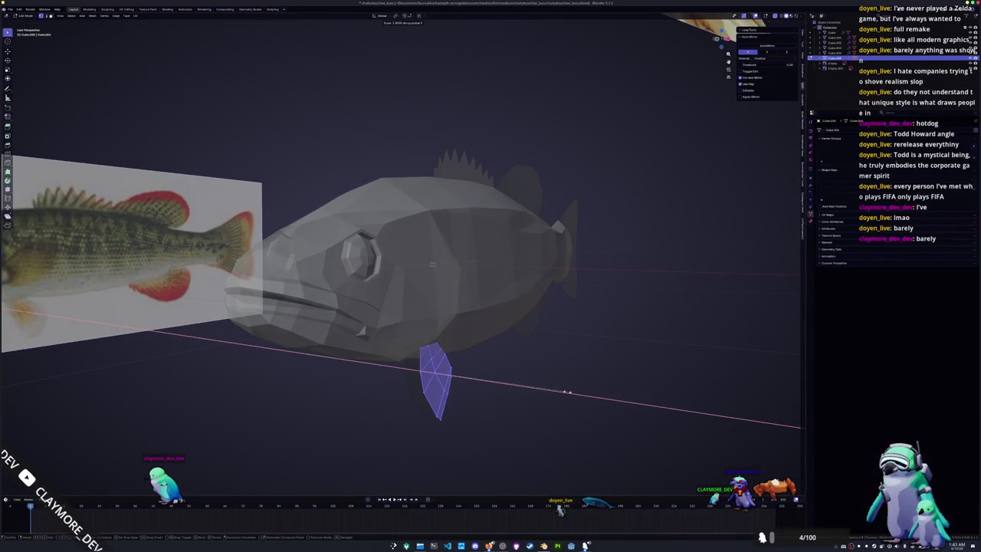
{"action": "key", "text": "KP_1"}
{"action": "key", "text": "r"}
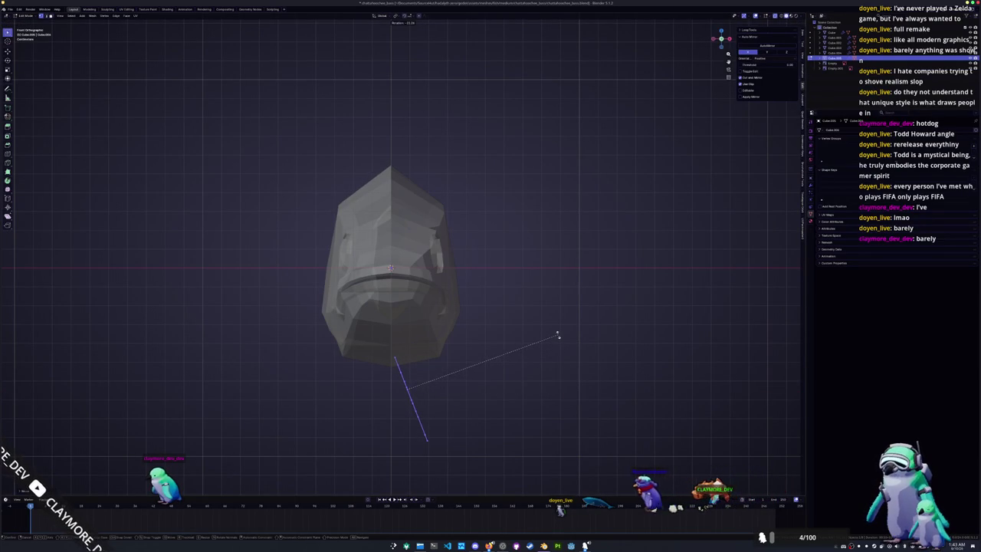
{"action": "left_click", "coordinate": [558, 337]}
Step: Check the model in solid and see-through shading, then select the fish body for mesh editing
{"action": "middle_click_drag", "start_coordinate": [546, 358], "coordinate": [548, 387]}
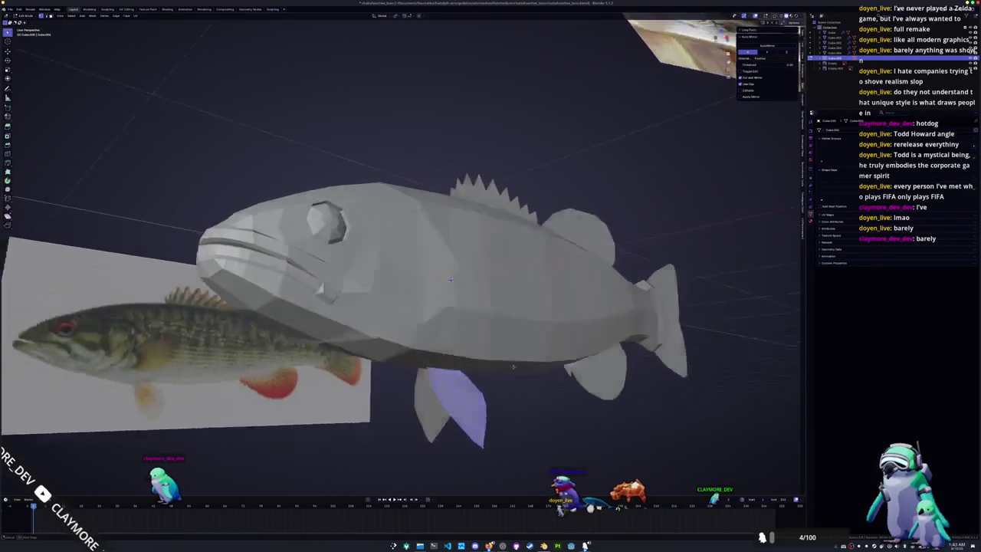
{"action": "key", "text": "alt+z"}
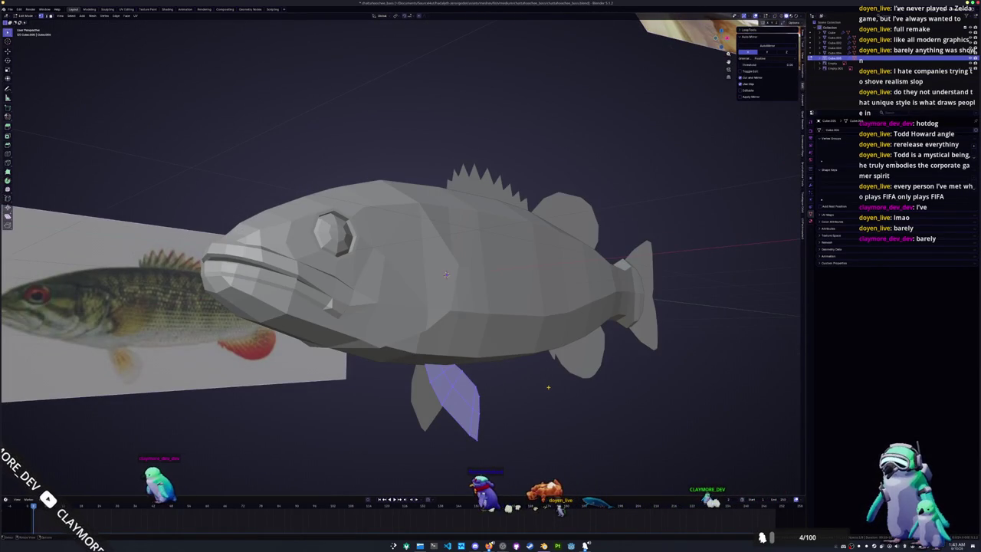
{"action": "key", "text": "alt+z"}
{"action": "key", "text": "KP_3"}
{"action": "scroll", "coordinate": [548, 387], "scroll_direction": "up", "scroll_amount": 4}
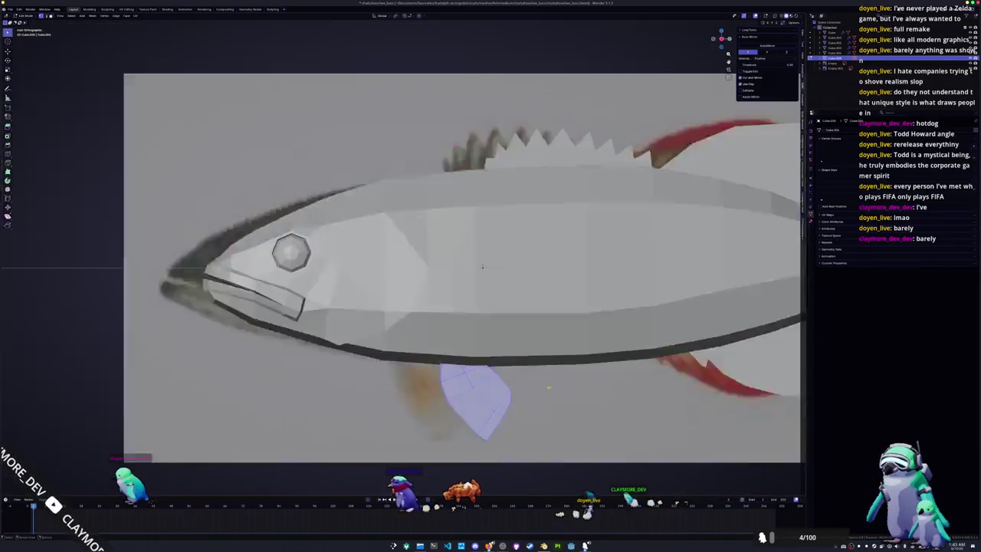
{"action": "left_click", "coordinate": [483, 267]}
{"action": "key", "text": "Tab"}
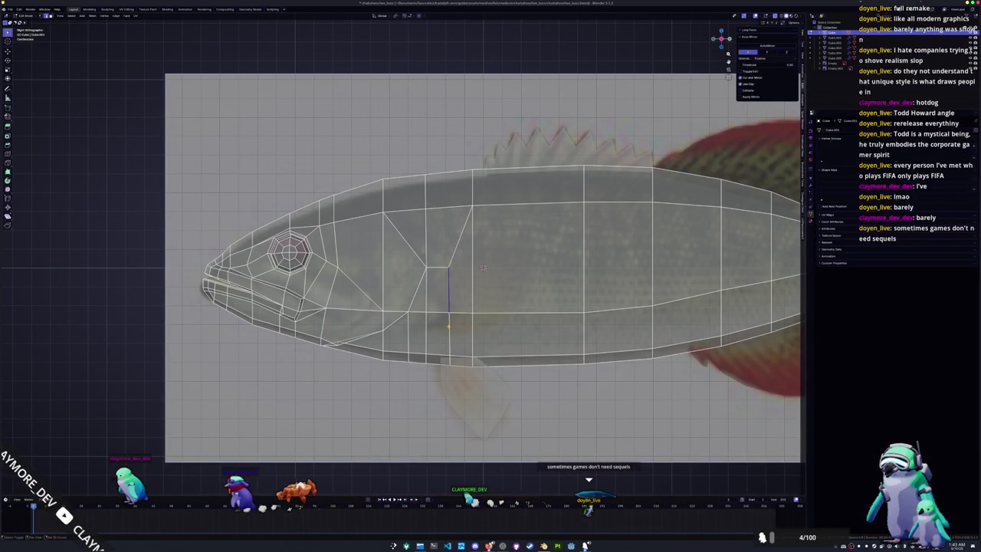
Step: Switch from the body to the separate fin piece and flatten it vertically in front view
{"action": "right_click", "coordinate": [477, 324]}
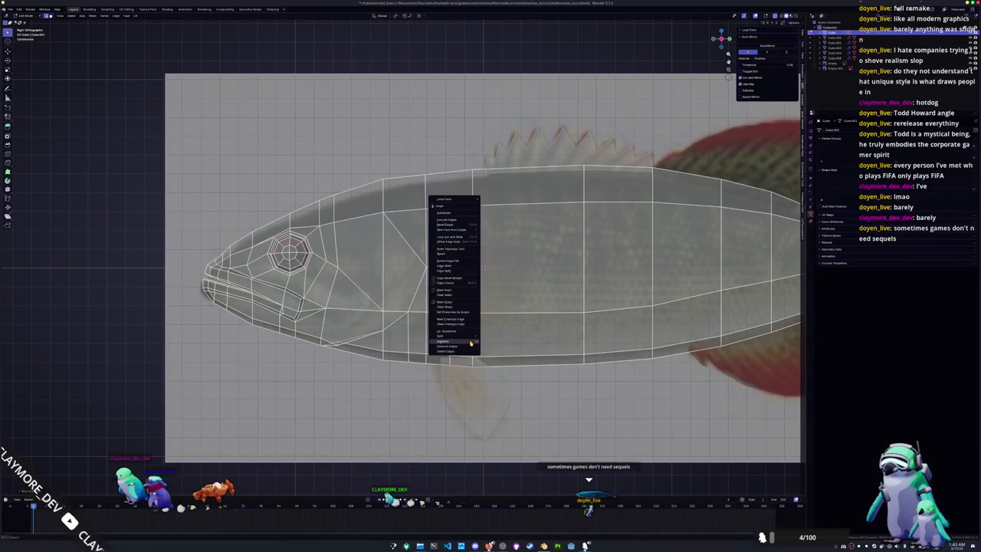
{"action": "key", "text": "Tab"}
{"action": "left_click", "coordinate": [450, 301]}
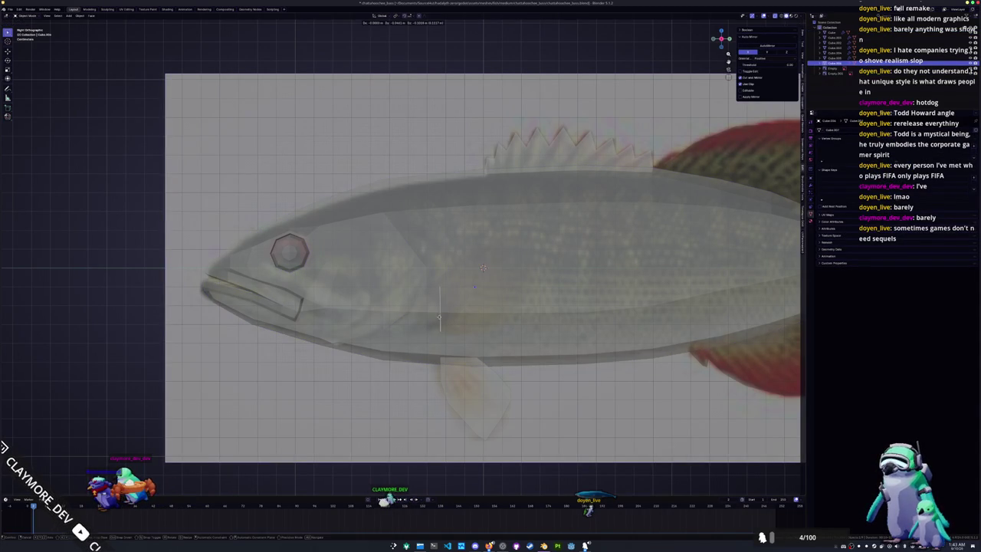
{"action": "key", "text": "Tab"}
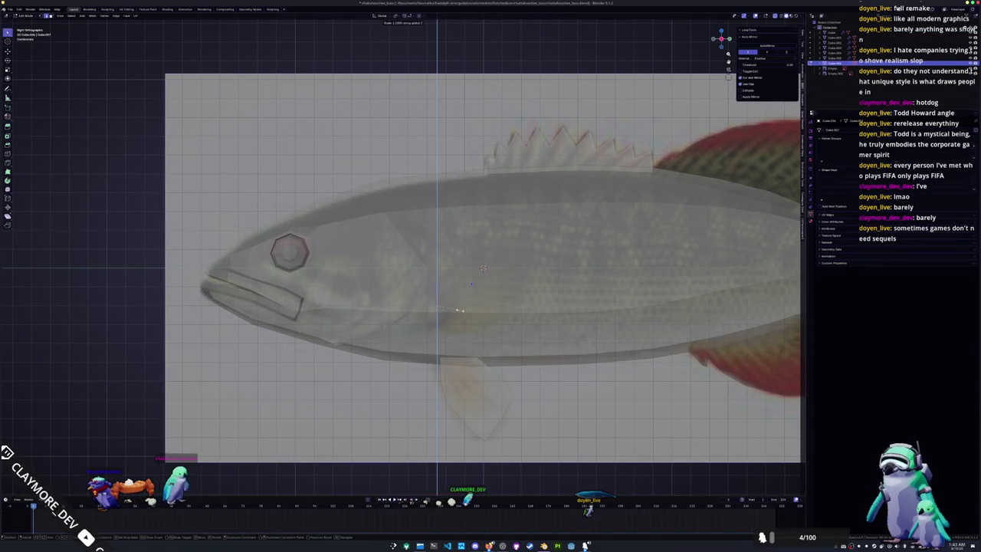
{"action": "middle_click_drag", "start_coordinate": [458, 311], "coordinate": [490, 316]}
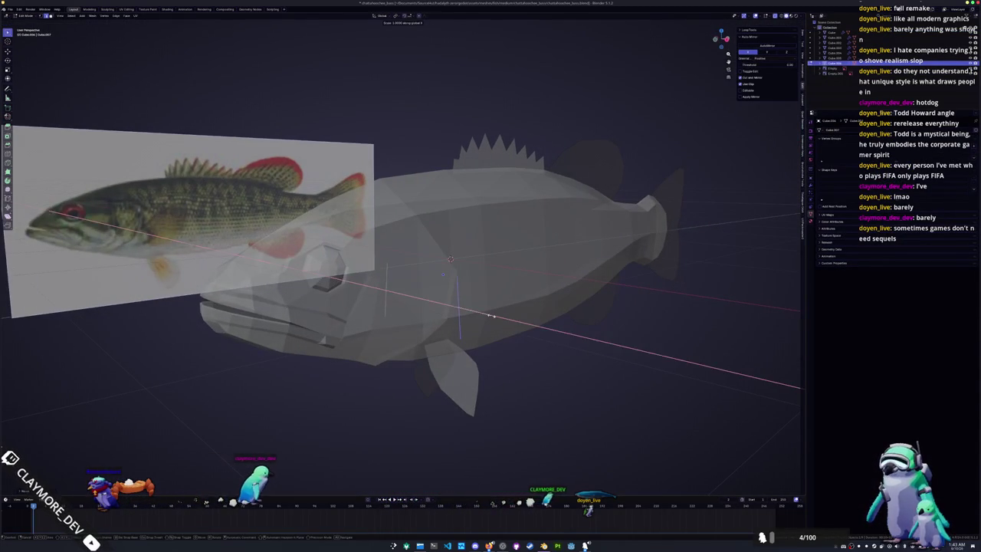
{"action": "key", "text": "KP_1"}
{"action": "key", "text": "s"}
{"action": "key", "text": "z"}
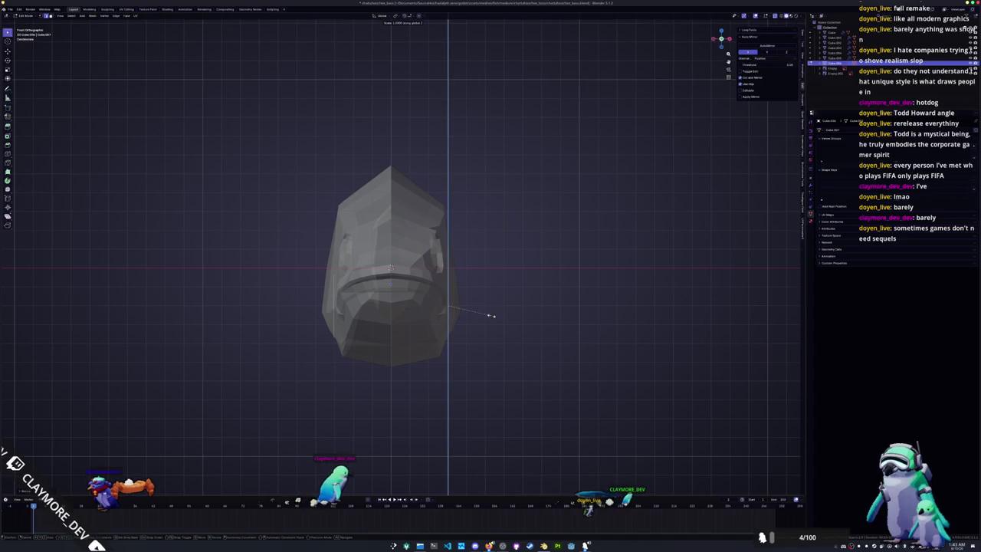
{"action": "left_click", "coordinate": [484, 313]}
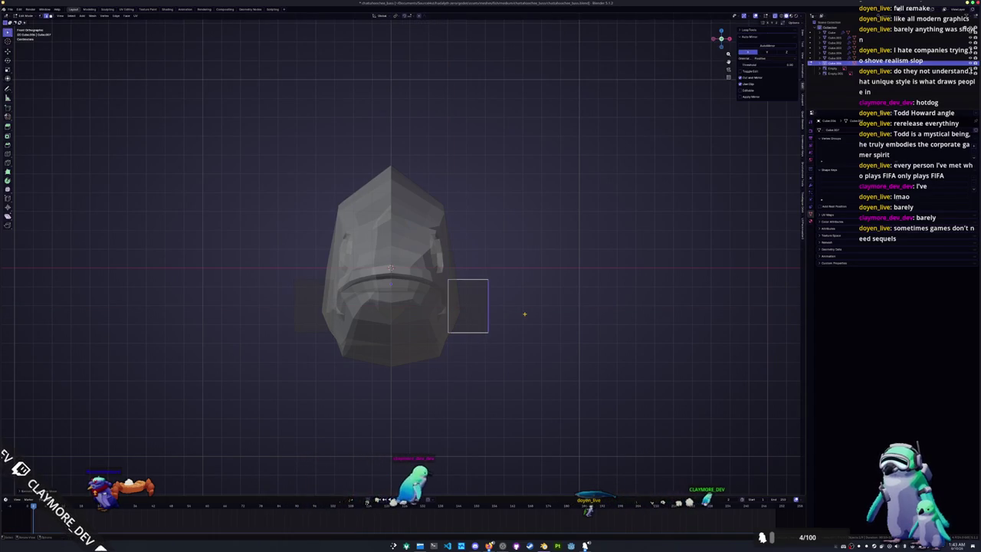
Step: Slide the flattened fin piece along Y onto the fish's flank behind the head
{"action": "key", "text": "KP_3"}
{"action": "key", "text": "g"}
{"action": "key", "text": "y"}
{"action": "key", "text": "y"}
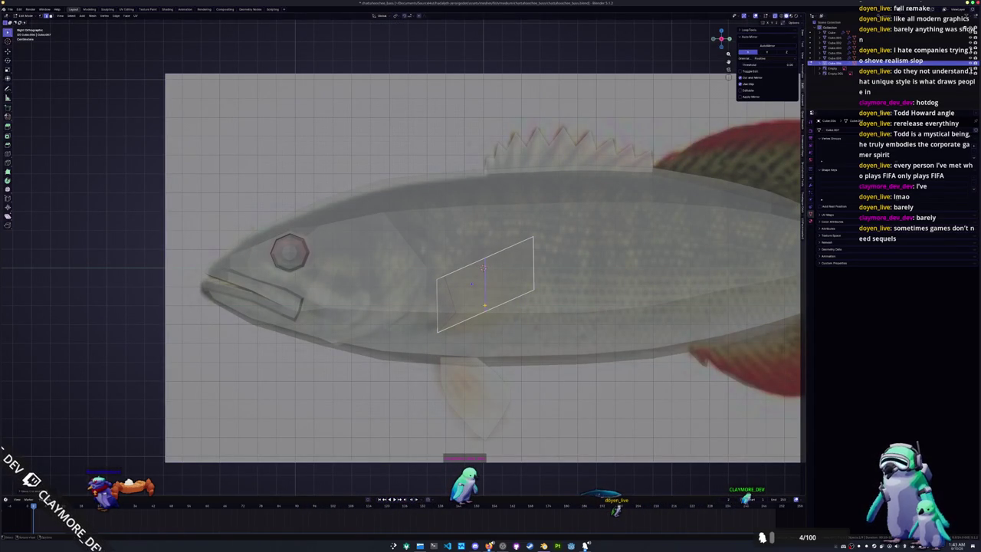
{"action": "key", "text": "g"}
{"action": "key", "text": "z"}
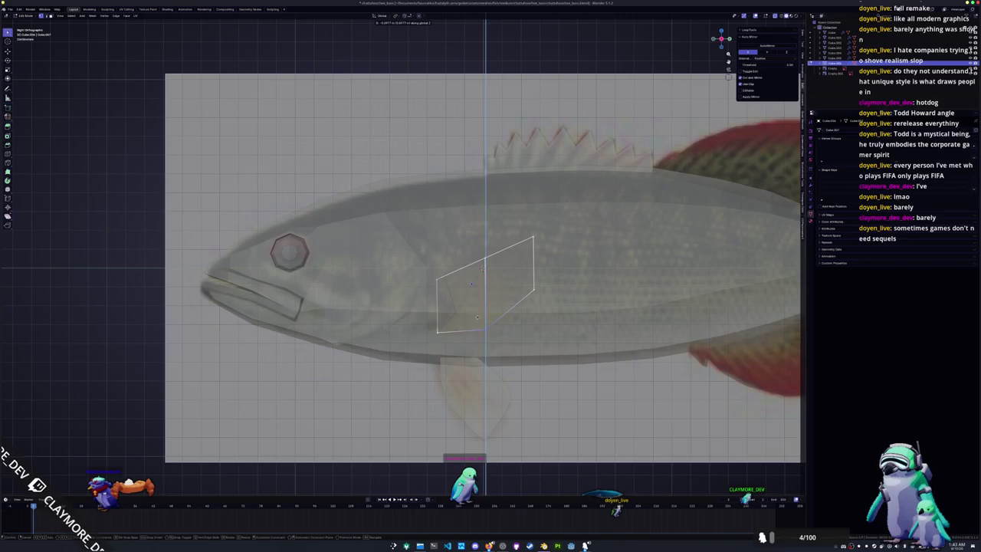
{"action": "right_click", "coordinate": [478, 224]}
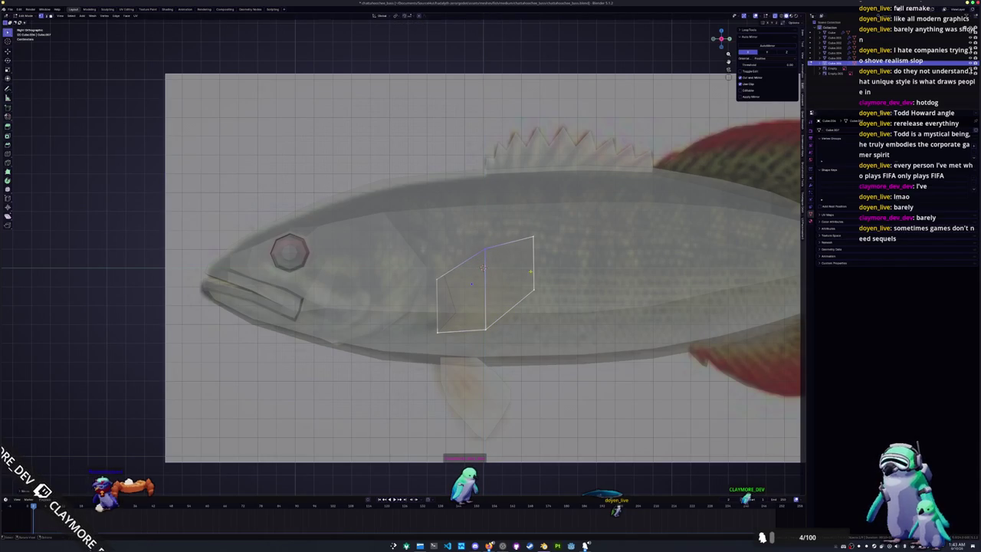
Step: Collapse the fin's right edge to a straight line (scale Z 0) and extend it backward
{"action": "key", "text": "s"}
{"action": "key", "text": "z"}
{"action": "key", "text": "y"}
{"action": "key", "text": "0"}
{"action": "key", "text": "Return"}
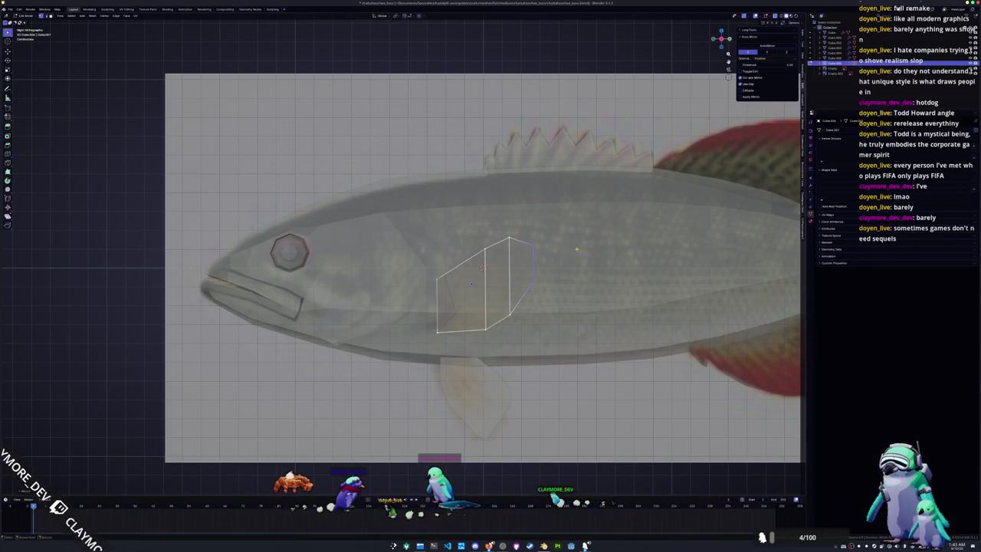
{"action": "left_click", "coordinate": [544, 293]}
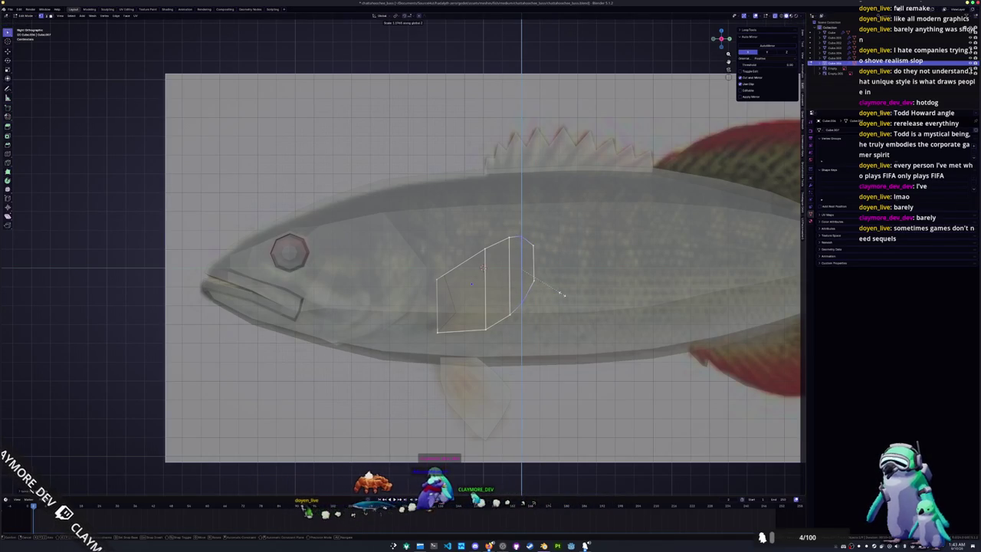
{"action": "mouse_move", "coordinate": [543, 293]}
{"action": "middle_mouse_down", "text": "shift"}
{"action": "mouse_move", "coordinate": [509, 315]}
{"action": "mouse_move", "coordinate": [560, 347]}
{"action": "middle_mouse_up", "text": "shift"}
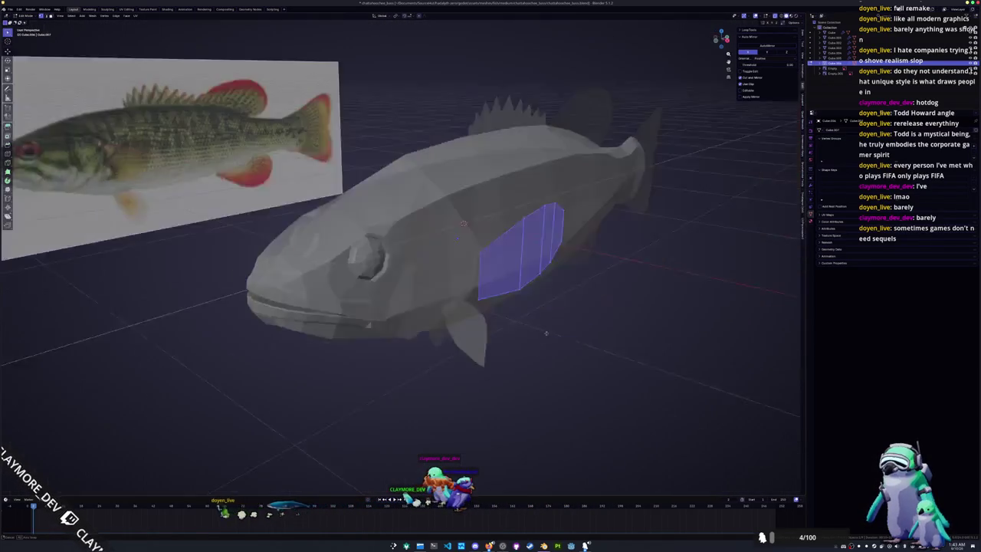
Step: Rotate the side fin's faces around the Z axis
{"action": "key", "text": "r"}
{"action": "key", "text": "z"}
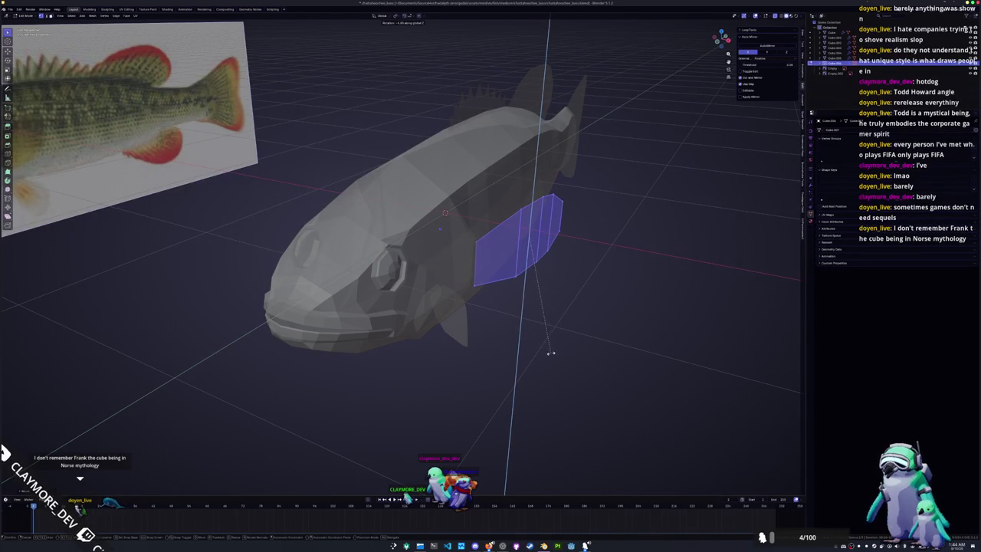
{"action": "left_click", "coordinate": [545, 356]}
{"action": "key", "text": "KP_3"}
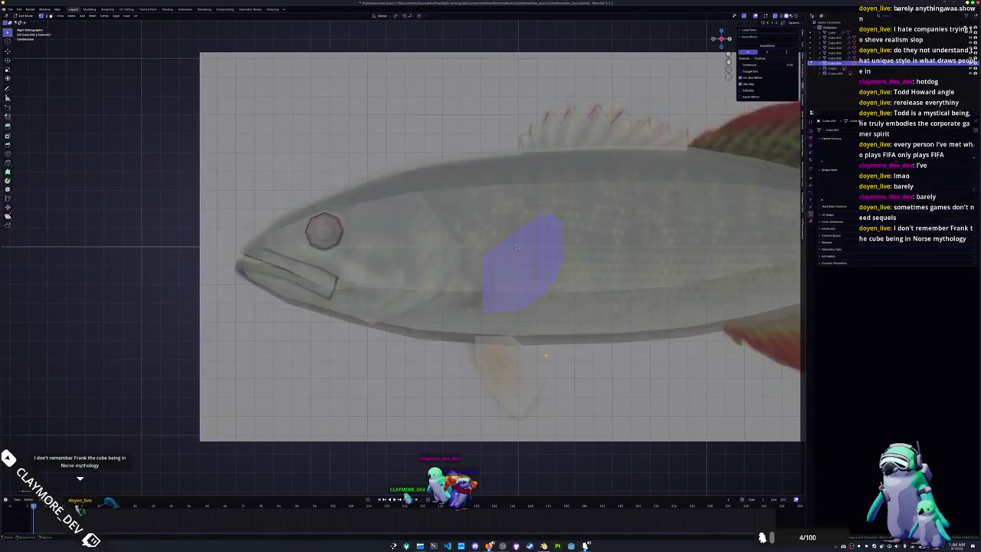
Step: Adjust the heights of the fin's vertices in side view to refine its outline
{"action": "key", "text": "Tab"}
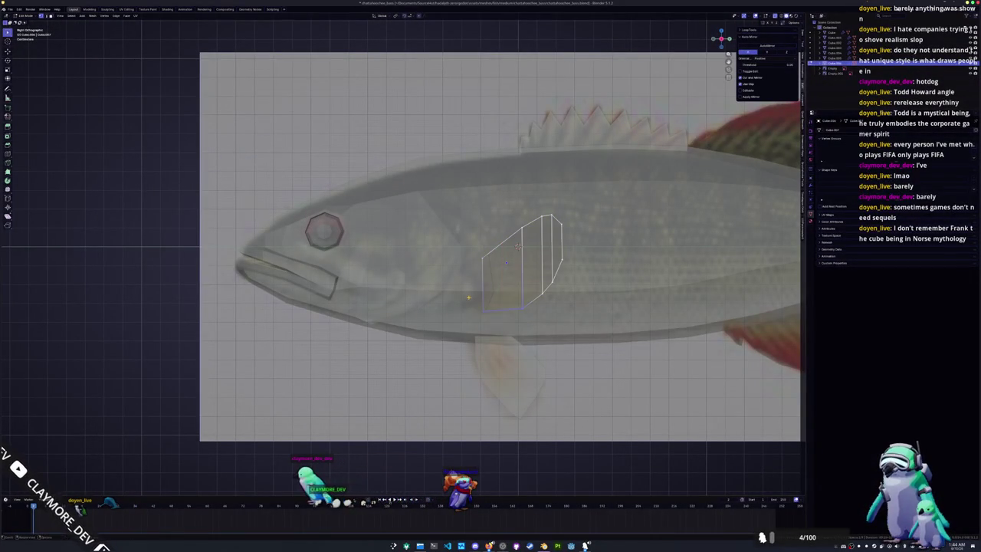
{"action": "key", "text": "g"}
{"action": "key", "text": "z"}
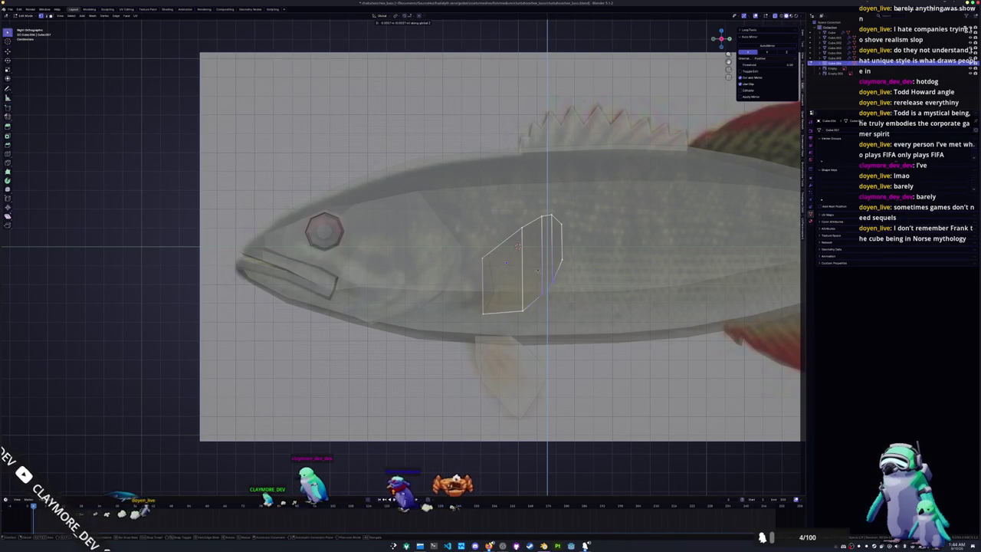
{"action": "left_click", "coordinate": [538, 273]}
{"action": "left_click_drag", "start_coordinate": [582, 241], "coordinate": [499, 203]}
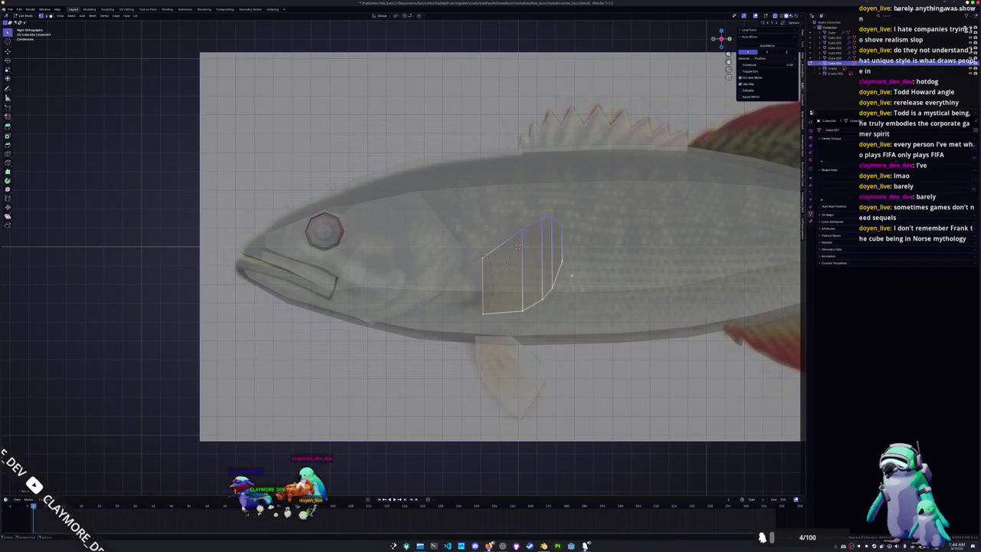
{"action": "key", "text": "g"}
{"action": "key", "text": "z"}
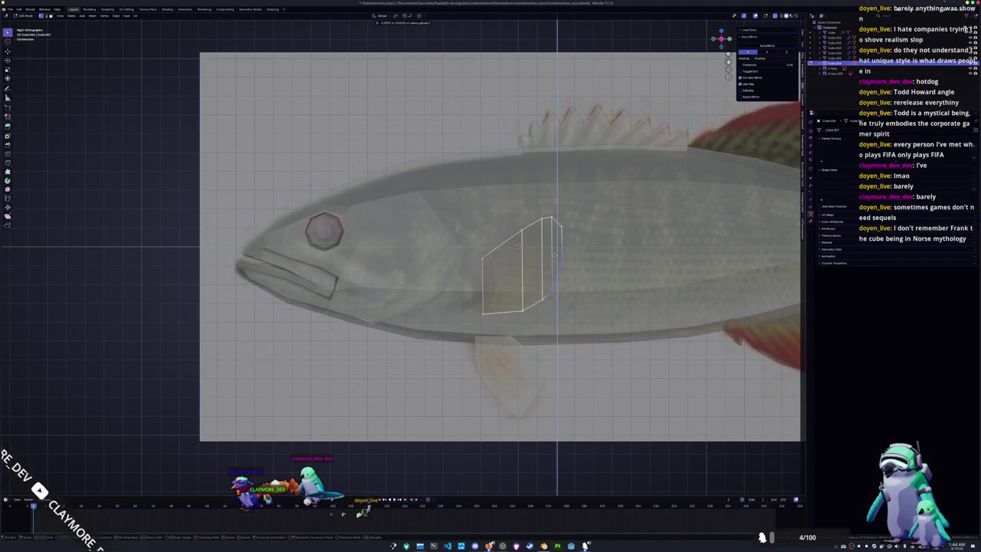
{"action": "left_click", "coordinate": [555, 254]}
{"action": "key", "text": "Tab"}
Step: In front view, rotate the side fin so it flares outward from the body
{"action": "scroll", "coordinate": [555, 254], "scroll_direction": "down", "scroll_amount": 3}
{"action": "mouse_move", "coordinate": [555, 254]}
{"action": "middle_mouse_down"}
{"action": "mouse_move", "coordinate": [528, 298]}
{"action": "mouse_move", "coordinate": [532, 292]}
{"action": "middle_mouse_up"}
{"action": "key", "text": "Tab"}
{"action": "key", "text": "KP_1"}
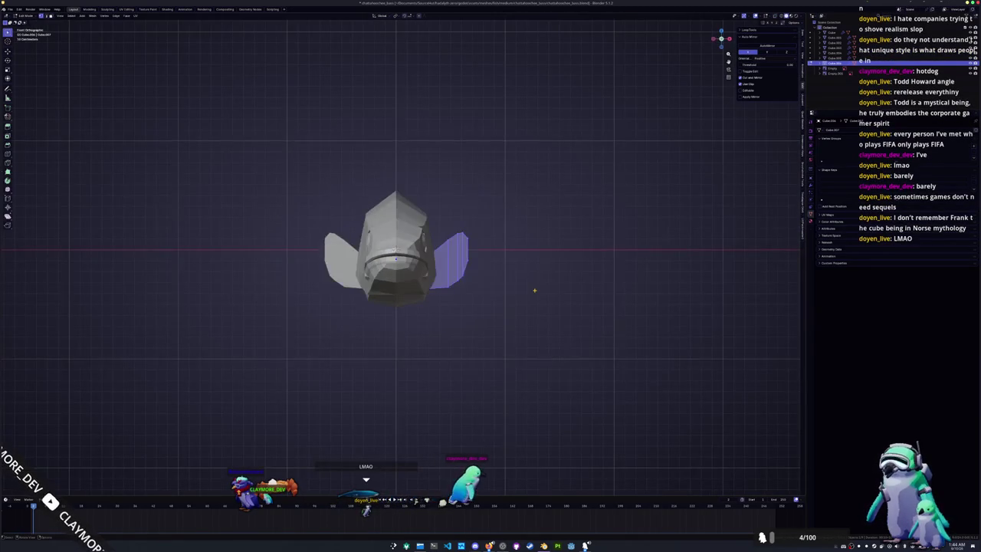
{"action": "key", "text": "r"}
{"action": "left_click", "coordinate": [530, 307]}
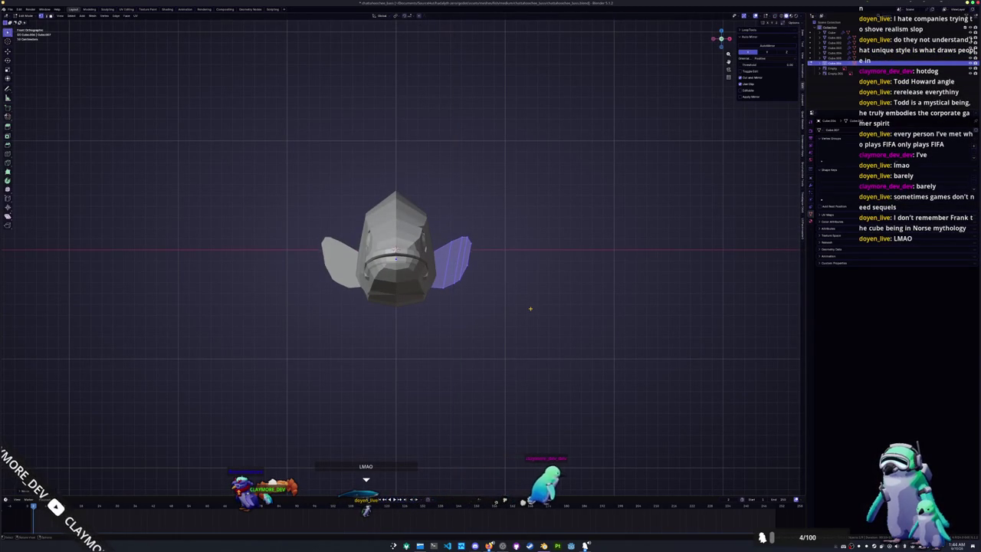
{"action": "key", "text": "alt+z"}
{"action": "key", "text": "Tab"}
{"action": "middle_click_drag", "start_coordinate": [466, 312], "coordinate": [452, 327]}
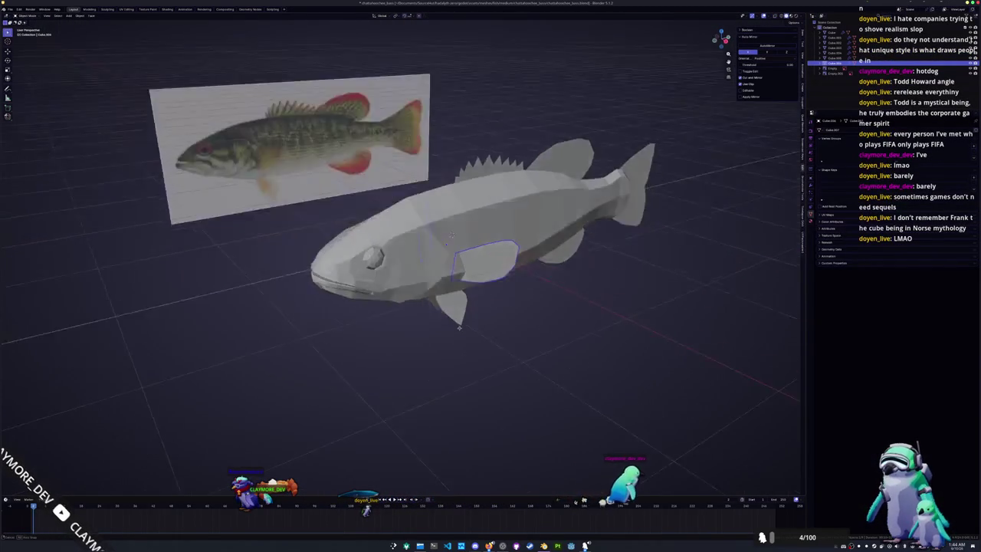
Step: Select the fish body and edit its mesh from top view with see-through display
{"action": "scroll", "coordinate": [452, 328], "scroll_direction": "up", "scroll_amount": 2}
{"action": "left_click", "coordinate": [463, 190]}
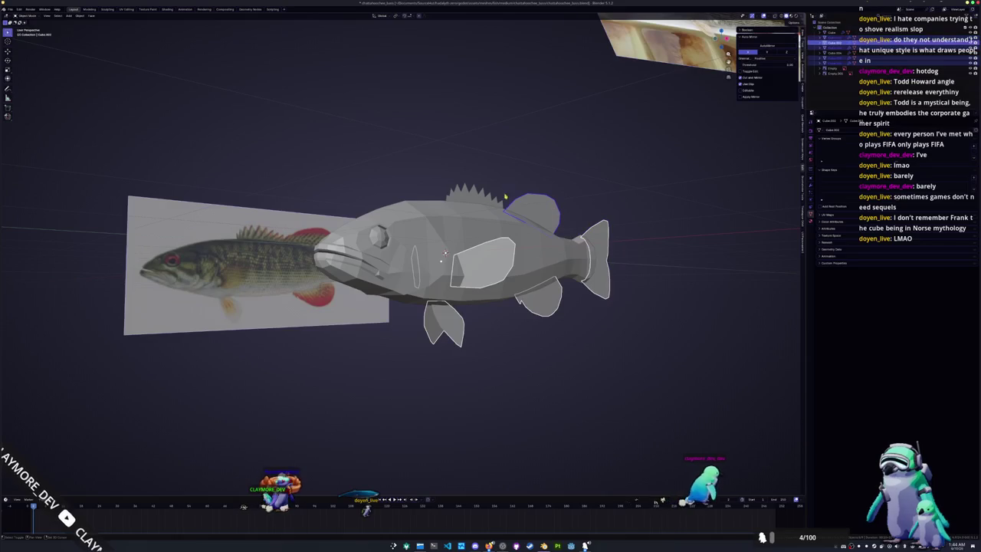
{"action": "mouse_move", "coordinate": [445, 253]}
{"action": "middle_mouse_down"}
{"action": "mouse_move", "coordinate": [441, 237]}
{"action": "mouse_move", "coordinate": [402, 223]}
{"action": "middle_mouse_up"}
{"action": "left_click", "coordinate": [437, 245]}
{"action": "key", "text": "KP_7"}
{"action": "key", "text": "Tab"}
{"action": "key", "text": "alt+z"}
{"action": "scroll", "coordinate": [402, 266], "scroll_direction": "up", "scroll_amount": 2}
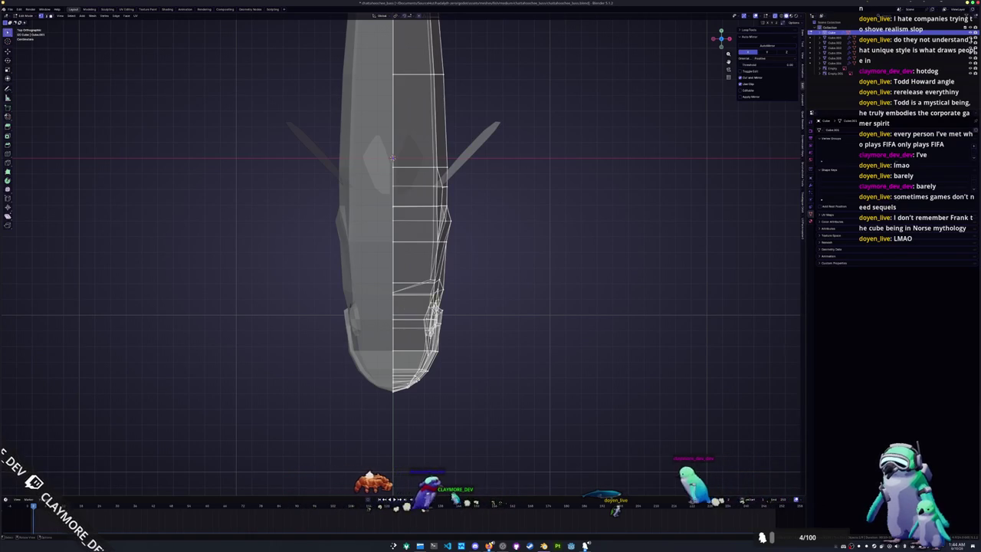
{"action": "mouse_move", "coordinate": [487, 382]}
{"action": "middle_mouse_down"}
{"action": "mouse_move", "coordinate": [450, 333]}
{"action": "mouse_move", "coordinate": [437, 344]}
{"action": "mouse_move", "coordinate": [438, 390]}
{"action": "mouse_move", "coordinate": [471, 391]}
{"action": "mouse_move", "coordinate": [452, 328]}
{"action": "mouse_move", "coordinate": [458, 222]}
{"action": "mouse_move", "coordinate": [517, 213]}
{"action": "mouse_move", "coordinate": [502, 204]}
{"action": "mouse_move", "coordinate": [443, 264]}
{"action": "mouse_move", "coordinate": [447, 256]}
{"action": "mouse_move", "coordinate": [321, 202]}
{"action": "middle_mouse_up"}
Step: Scale the selection vertically and slide an edge loop along the body
{"action": "key", "text": "Tab"}
{"action": "key", "text": "Tab"}
{"action": "key", "text": "s"}
{"action": "key", "text": "z"}
{"action": "left_click", "coordinate": [502, 204]}
{"action": "key", "text": "g"}
{"action": "key", "text": "g"}
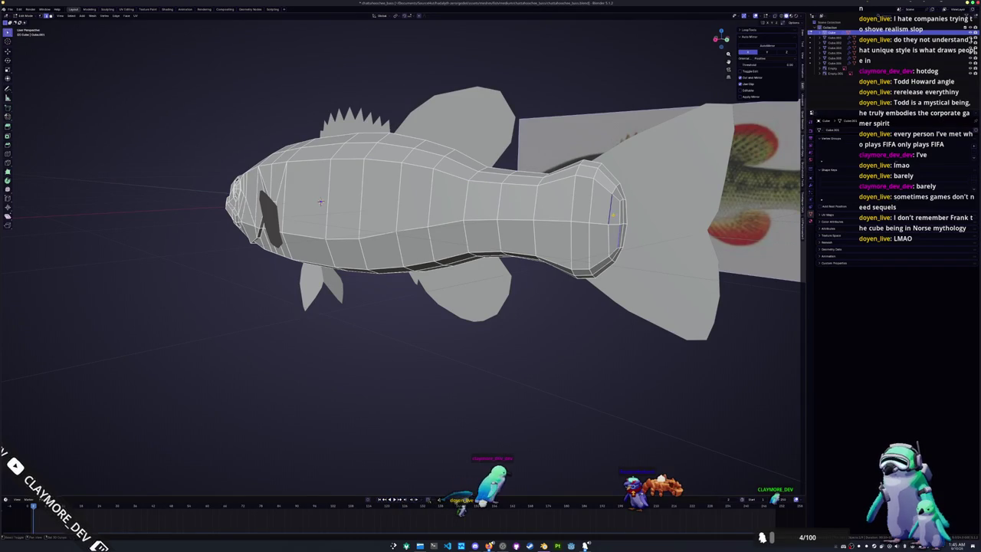
Step: Leave edit mode and select the fish body apart from the fin objects
{"action": "key", "text": "KP_1"}
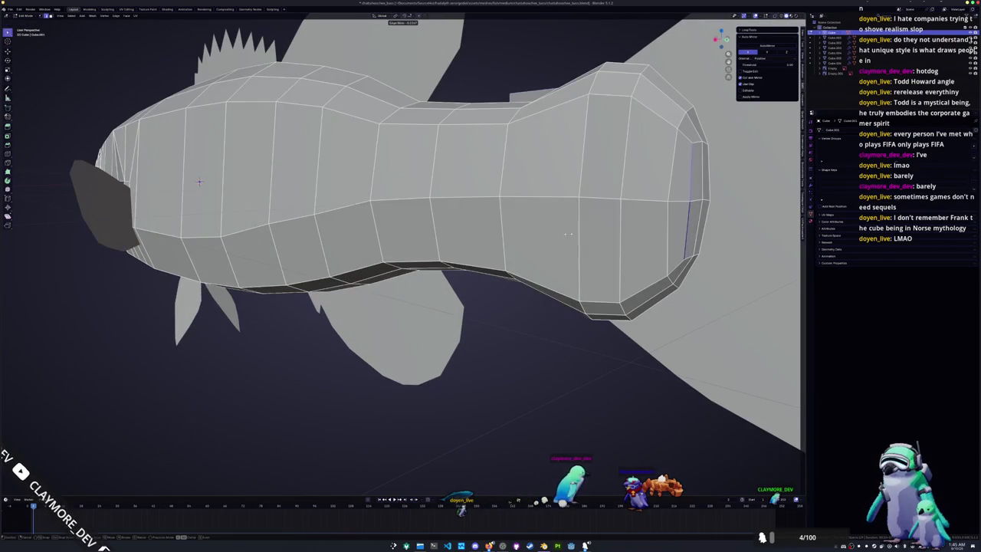
{"action": "mouse_move", "coordinate": [321, 202]}
{"action": "middle_mouse_down"}
{"action": "mouse_move", "coordinate": [311, 223]}
{"action": "mouse_move", "coordinate": [456, 291]}
{"action": "middle_mouse_up"}
{"action": "key", "text": "Tab"}
{"action": "key", "text": "KP_1"}
{"action": "key", "text": "alt+z"}
{"action": "key", "text": "alt+z"}
{"action": "key", "text": "alt+z"}
{"action": "key", "text": "alt+z"}
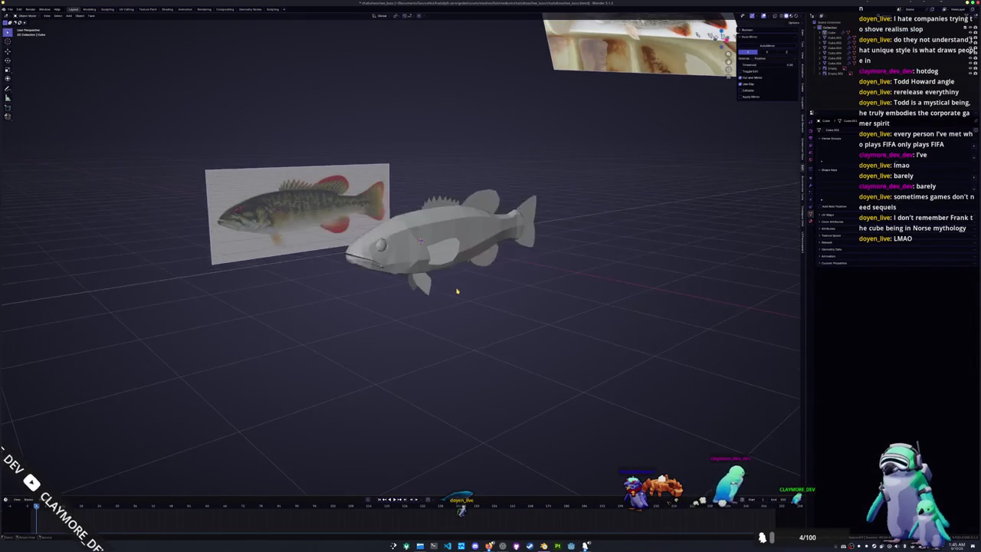
{"action": "left_click", "coordinate": [836, 42]}
{"action": "left_click", "coordinate": [832, 51]}
{"action": "left_click", "coordinate": [420, 241]}
{"action": "middle_click_drag", "start_coordinate": [420, 240], "coordinate": [429, 230]}
{"action": "left_click", "coordinate": [429, 230]}
{"action": "scroll", "coordinate": [429, 230], "scroll_direction": "up", "scroll_amount": 3}
Step: Apply Shade Smooth to the fish body
{"action": "right_click", "coordinate": [424, 253]}
{"action": "left_click", "coordinate": [423, 251]}
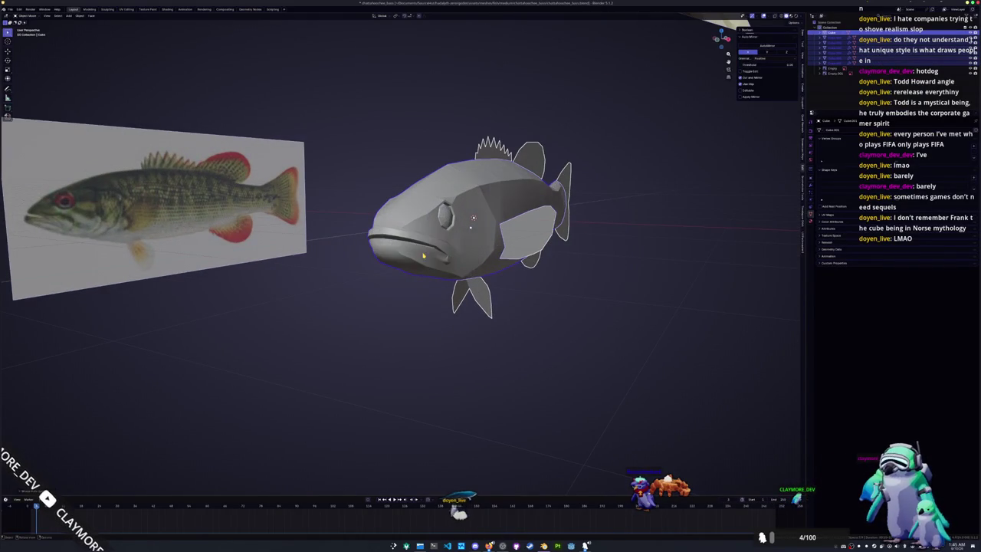
{"action": "middle_click_drag", "start_coordinate": [428, 276], "coordinate": [431, 274]}
{"action": "right_click", "coordinate": [432, 274]}
{"action": "left_click", "coordinate": [431, 268]}
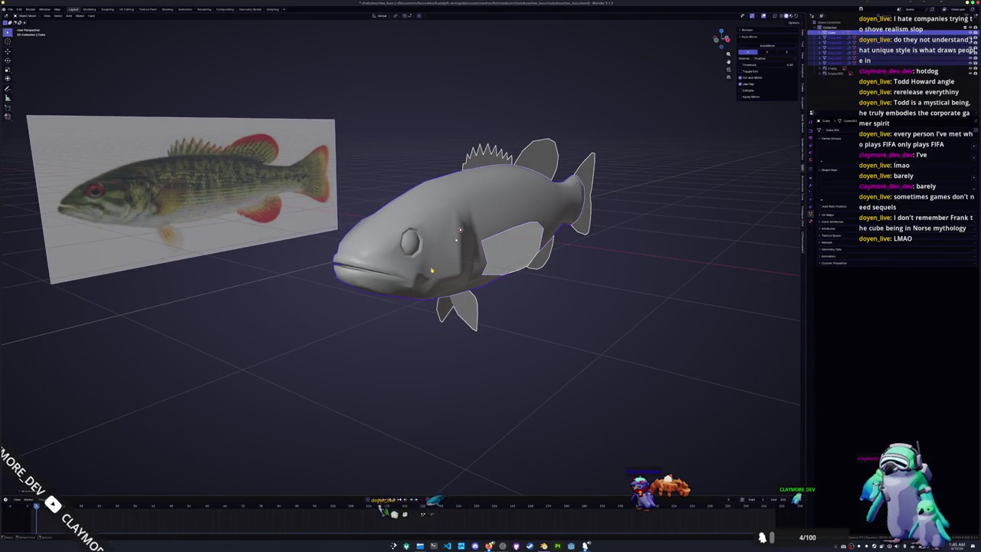
Step: Return to editing the body mesh and frame the selected faces from above
{"action": "key", "text": "KP_3"}
{"action": "key", "text": "Tab"}
{"action": "key", "text": "KP_Decimal"}
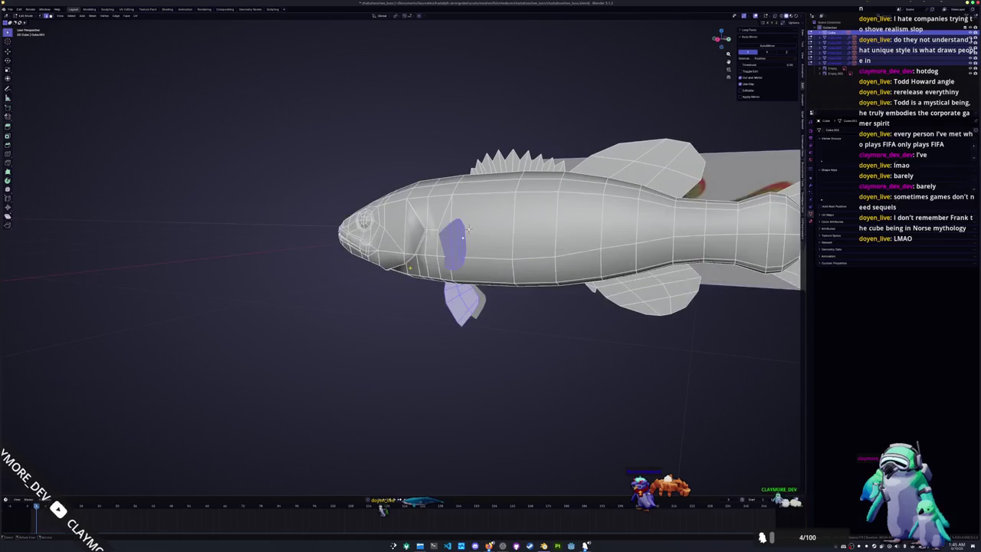
{"action": "scroll", "coordinate": [460, 221], "scroll_direction": "up", "scroll_amount": 1}
{"action": "mouse_move", "coordinate": [476, 213]}
{"action": "middle_mouse_down"}
{"action": "mouse_move", "coordinate": [476, 171]}
{"action": "mouse_move", "coordinate": [463, 243]}
{"action": "middle_mouse_up"}
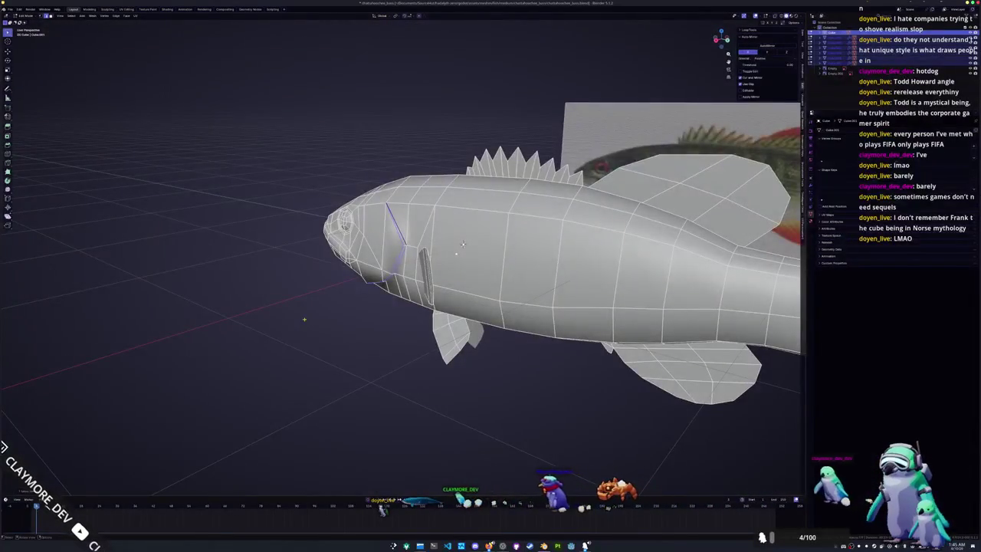
Step: Add an offset edge loop on the fish head behind the eye
{"action": "key", "text": "ctrl+e"}
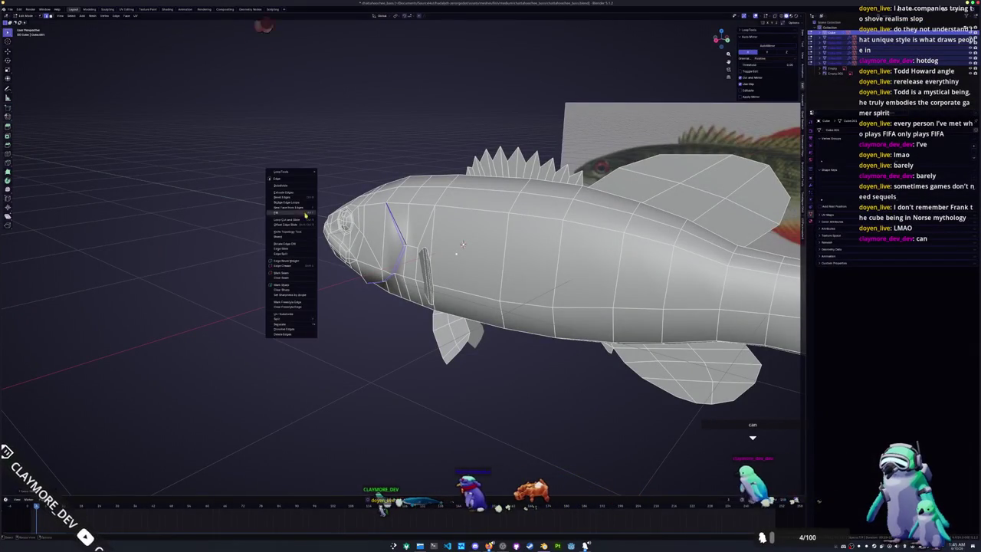
{"action": "left_click", "coordinate": [305, 225]}
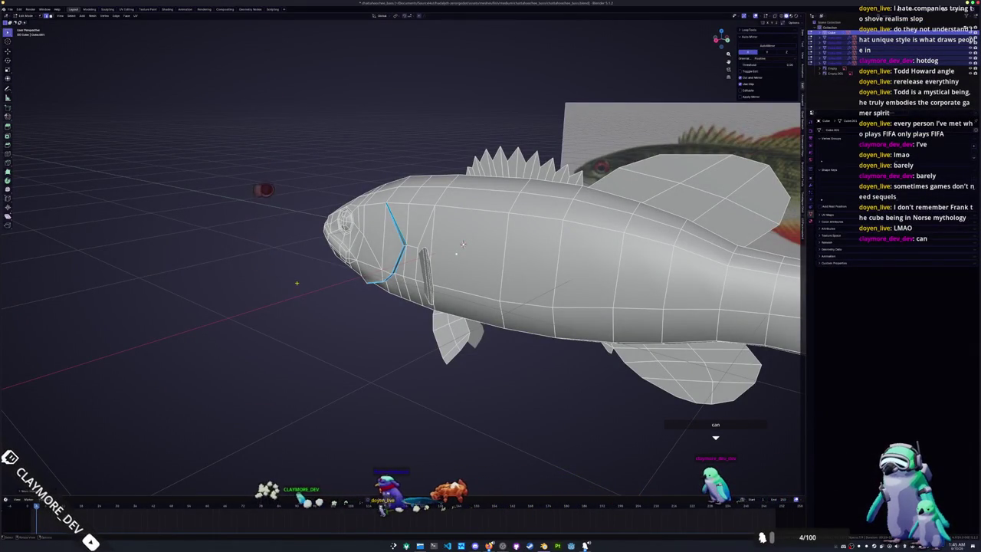
{"action": "middle_click_drag", "start_coordinate": [462, 244], "coordinate": [312, 276]}
{"action": "scroll", "coordinate": [313, 276], "scroll_direction": "down", "scroll_amount": 2}
{"action": "scroll", "coordinate": [612, 186], "scroll_direction": "up", "scroll_amount": 3}
{"action": "scroll", "coordinate": [612, 186], "scroll_direction": "up", "scroll_amount": 2}
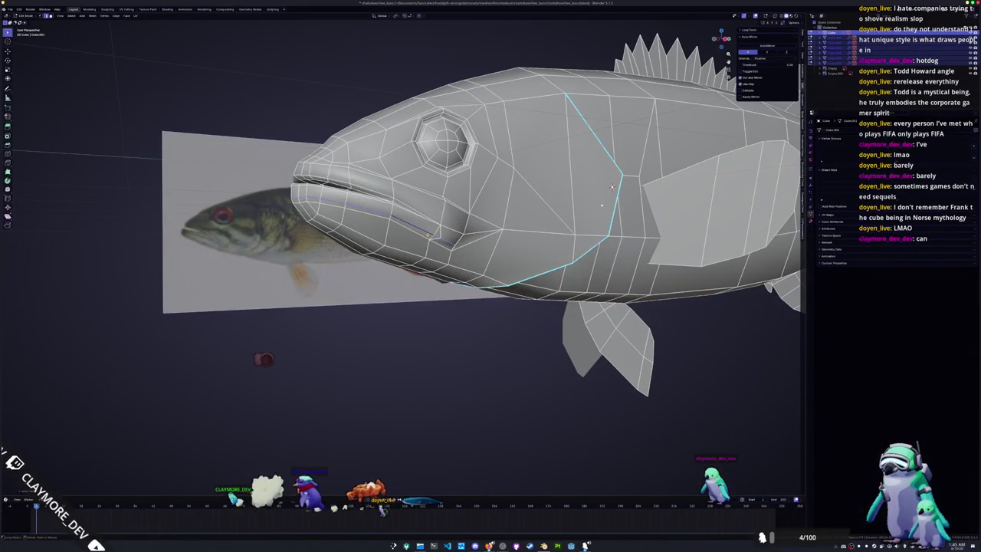
{"action": "mouse_move", "coordinate": [612, 186]}
{"action": "middle_mouse_down"}
{"action": "mouse_move", "coordinate": [625, 142]}
{"action": "mouse_move", "coordinate": [642, 181]}
{"action": "middle_mouse_up"}
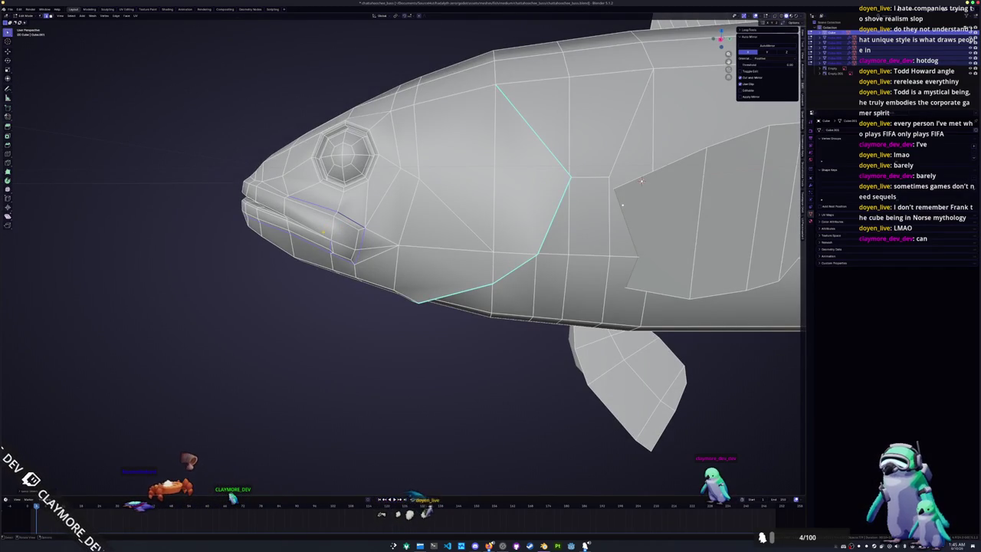
{"action": "middle_click_drag", "start_coordinate": [641, 181], "coordinate": [608, 172]}
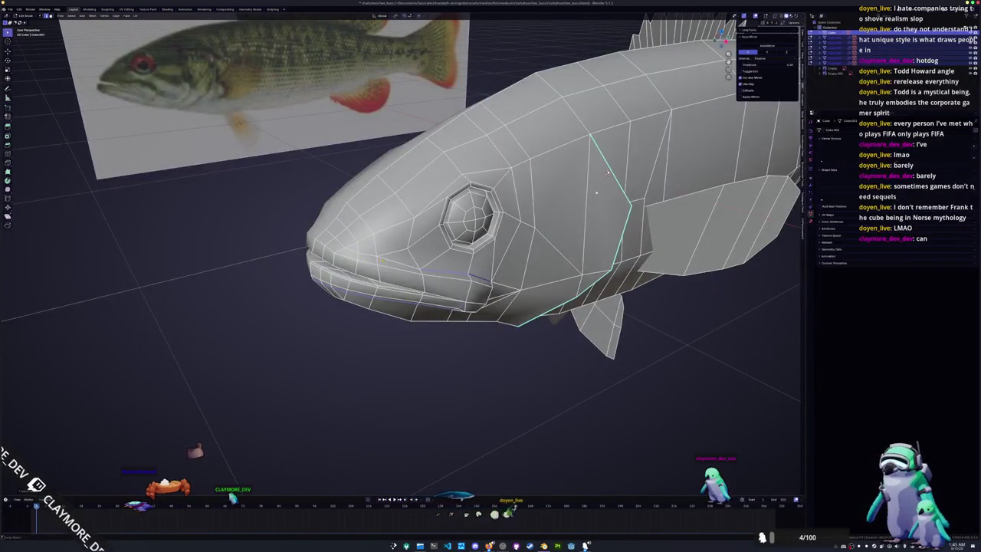
{"action": "right_click", "coordinate": [360, 153]}
{"action": "mouse_move", "coordinate": [361, 153]}
{"action": "middle_mouse_down"}
{"action": "mouse_move", "coordinate": [395, 254]}
{"action": "mouse_move", "coordinate": [349, 240]}
{"action": "mouse_move", "coordinate": [377, 242]}
{"action": "middle_mouse_up"}
Step: Check the new head loop in object mode, then resume editing the body
{"action": "key", "text": "Tab"}
{"action": "key", "text": "Tab"}
{"action": "mouse_move", "coordinate": [614, 179]}
{"action": "middle_mouse_down"}
{"action": "mouse_move", "coordinate": [641, 200]}
{"action": "mouse_move", "coordinate": [597, 172]}
{"action": "mouse_move", "coordinate": [540, 197]}
{"action": "mouse_move", "coordinate": [478, 149]}
{"action": "middle_mouse_up"}
{"action": "right_click", "coordinate": [353, 132]}
{"action": "key", "text": "Tab"}
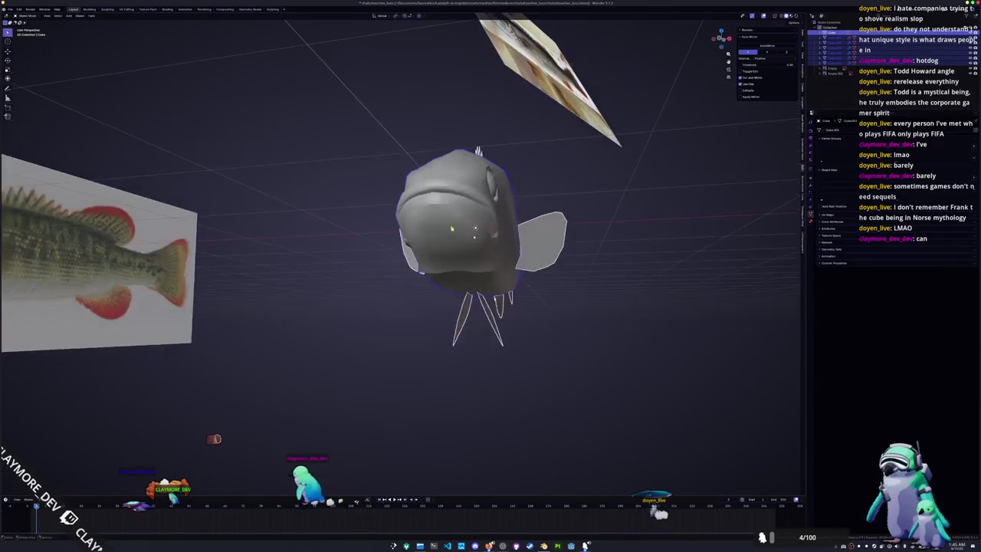
{"action": "key", "text": "Tab"}
{"action": "middle_click_drag", "start_coordinate": [475, 228], "coordinate": [483, 237]}
{"action": "scroll", "coordinate": [490, 242], "scroll_direction": "up", "scroll_amount": 3}
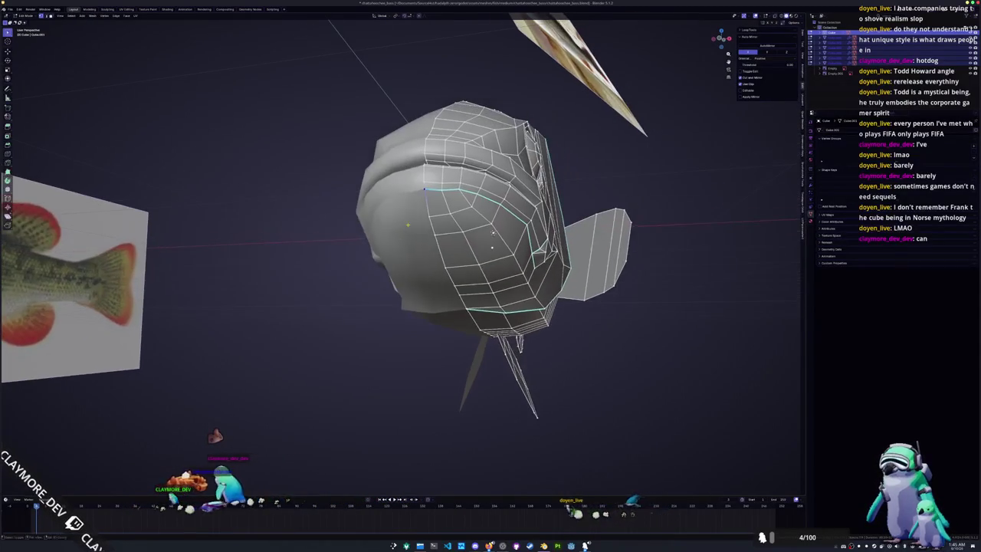
Step: Slide the gill and mouth-corner vertices along their edges to shape the gill line
{"action": "key", "text": "g"}
{"action": "key", "text": "g"}
{"action": "left_click", "coordinate": [460, 192]}
{"action": "key", "text": "g"}
{"action": "key", "text": "g"}
{"action": "left_click", "coordinate": [492, 233]}
{"action": "middle_click_drag", "start_coordinate": [492, 233], "coordinate": [610, 217]}
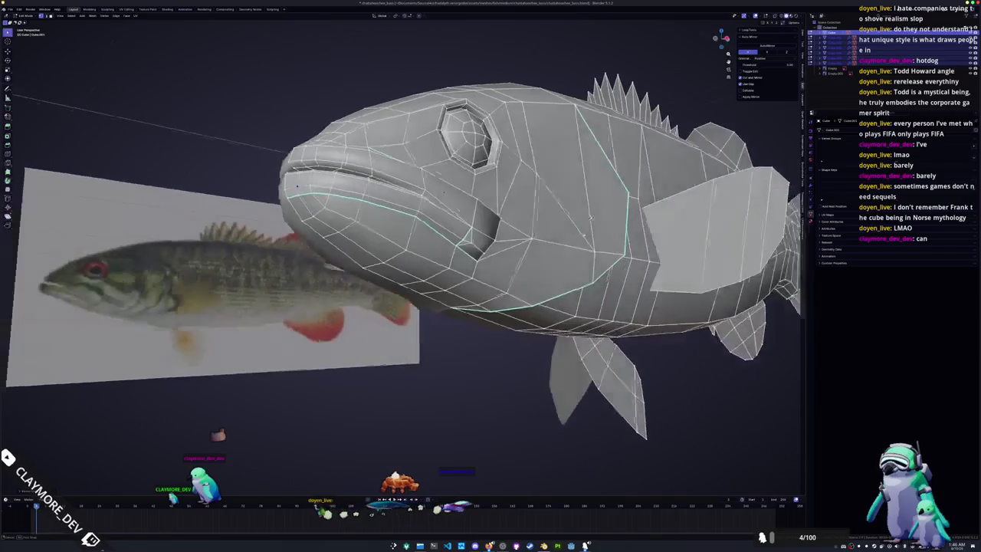
{"action": "key", "text": "ctrl+z"}
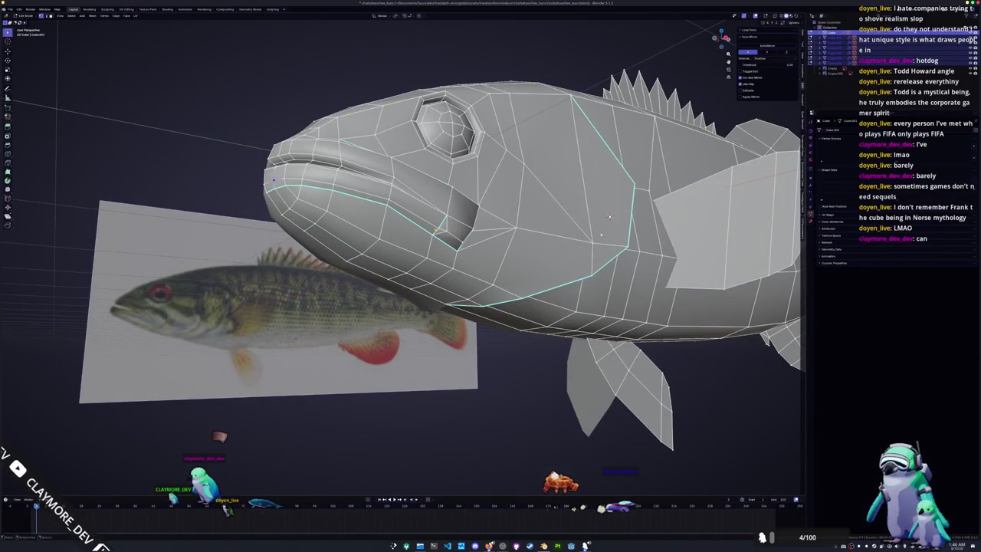
{"action": "middle_click_drag", "start_coordinate": [610, 216], "coordinate": [619, 178]}
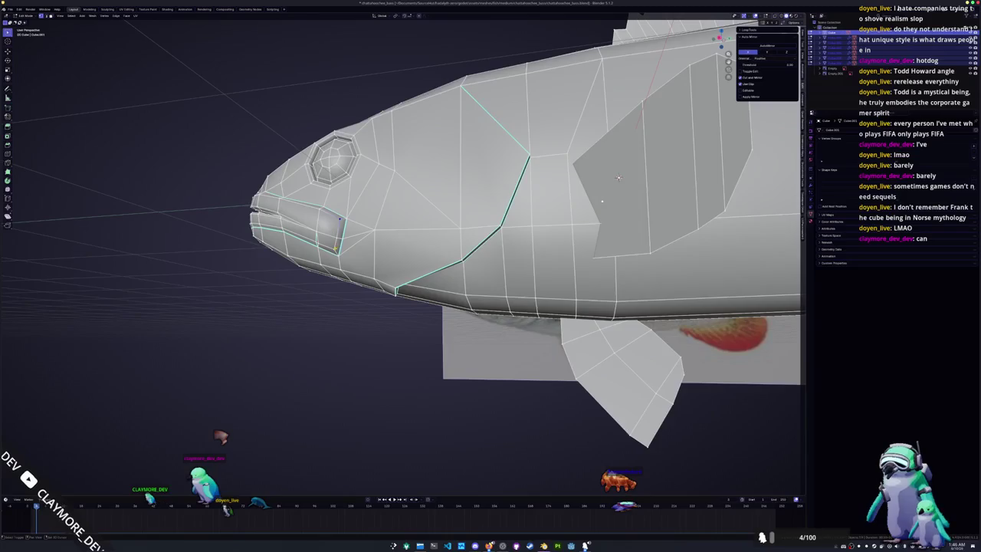
{"action": "scroll", "coordinate": [619, 178], "scroll_direction": "up", "scroll_amount": 3}
{"action": "scroll", "coordinate": [391, 264], "scroll_direction": "up", "scroll_amount": 2}
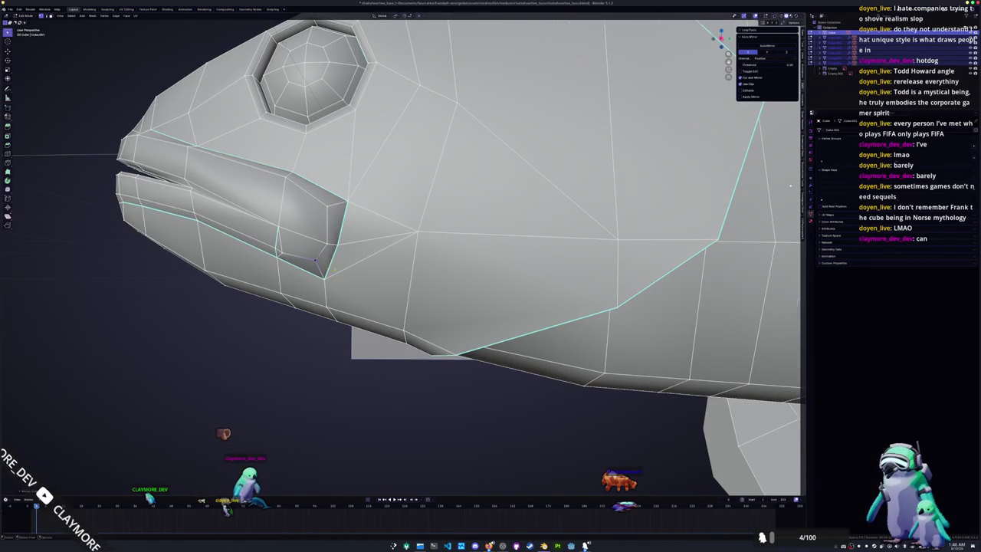
{"action": "scroll", "coordinate": [314, 262], "scroll_direction": "down", "scroll_amount": 3}
{"action": "scroll", "coordinate": [338, 287], "scroll_direction": "down", "scroll_amount": 1}
Step: Preview the shaded head shape in and out of edit mode from several angles
{"action": "key", "text": "Tab"}
{"action": "mouse_move", "coordinate": [342, 293]}
{"action": "middle_mouse_down"}
{"action": "mouse_move", "coordinate": [414, 232]}
{"action": "mouse_move", "coordinate": [408, 213]}
{"action": "middle_mouse_up"}
{"action": "key", "text": "Tab"}
{"action": "scroll", "coordinate": [415, 232], "scroll_direction": "up", "scroll_amount": 2}
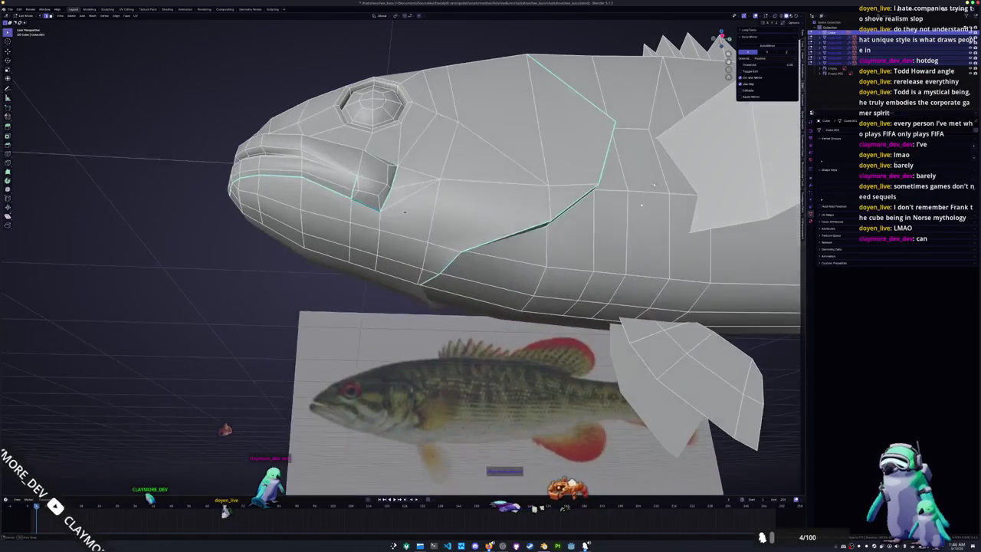
{"action": "key", "text": "Tab"}
{"action": "key", "text": "Tab"}
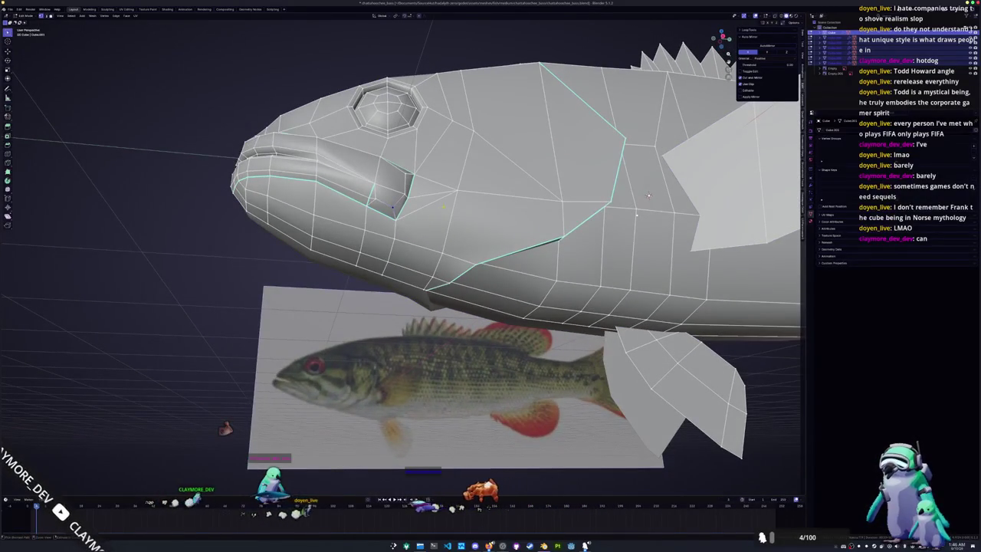
{"action": "middle_click_drag", "start_coordinate": [648, 196], "coordinate": [493, 224]}
{"action": "key", "text": "Tab"}
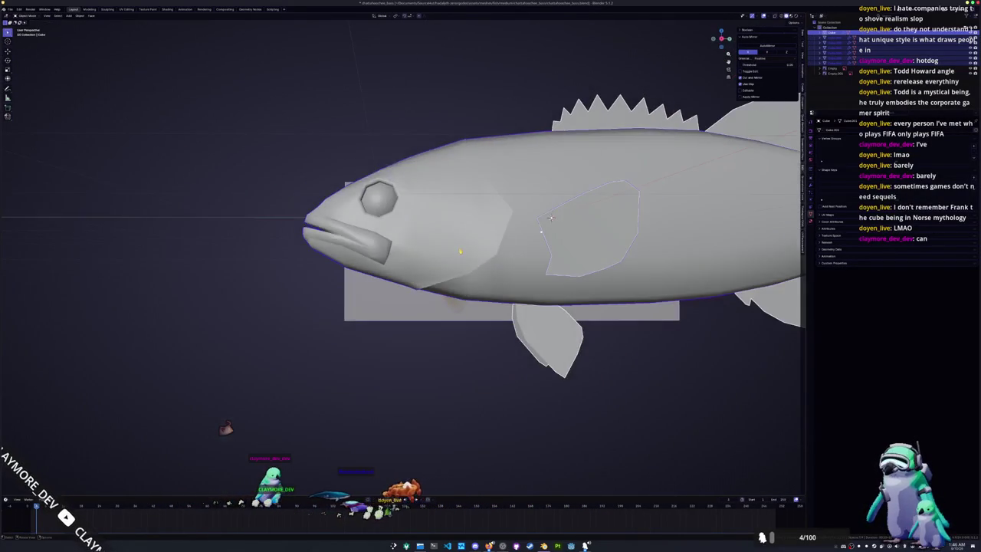
{"action": "key", "text": "Tab"}
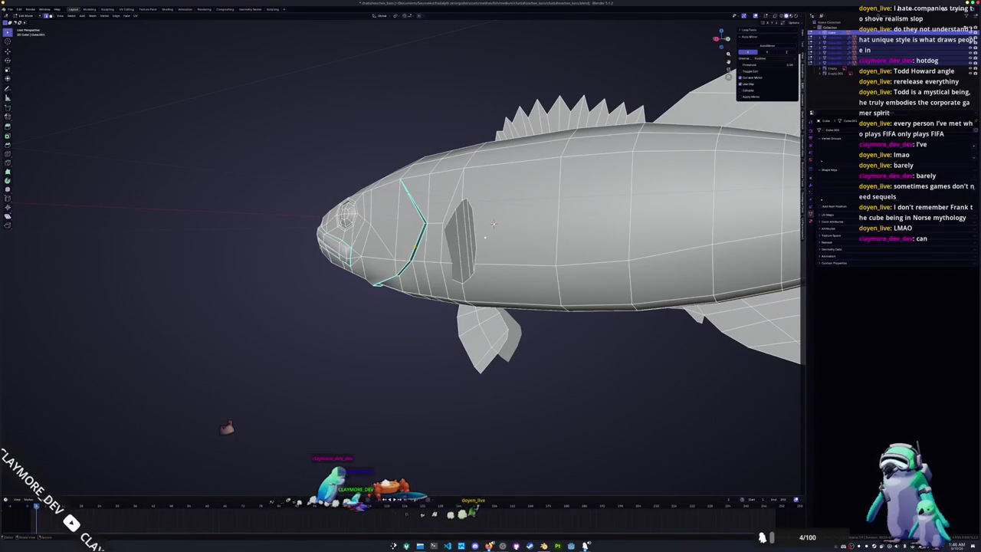
Step: Slide the gill vertex along its edge on the top of the fish
{"action": "mouse_move", "coordinate": [493, 223]}
{"action": "middle_mouse_down"}
{"action": "mouse_move", "coordinate": [497, 200]}
{"action": "mouse_move", "coordinate": [572, 218]}
{"action": "middle_mouse_up"}
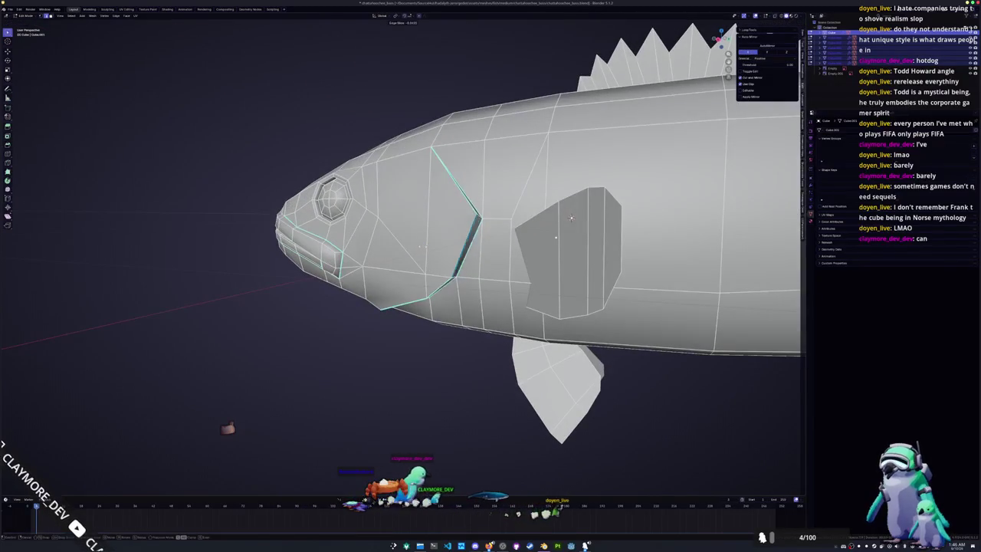
{"action": "key", "text": "shift+v"}
{"action": "left_click", "coordinate": [571, 218]}
Step: Slide the gill edge loop on the lower head back along the body
{"action": "mouse_move", "coordinate": [571, 219]}
{"action": "middle_mouse_down"}
{"action": "mouse_move", "coordinate": [494, 235]}
{"action": "mouse_move", "coordinate": [563, 164]}
{"action": "mouse_move", "coordinate": [572, 190]}
{"action": "middle_mouse_up"}
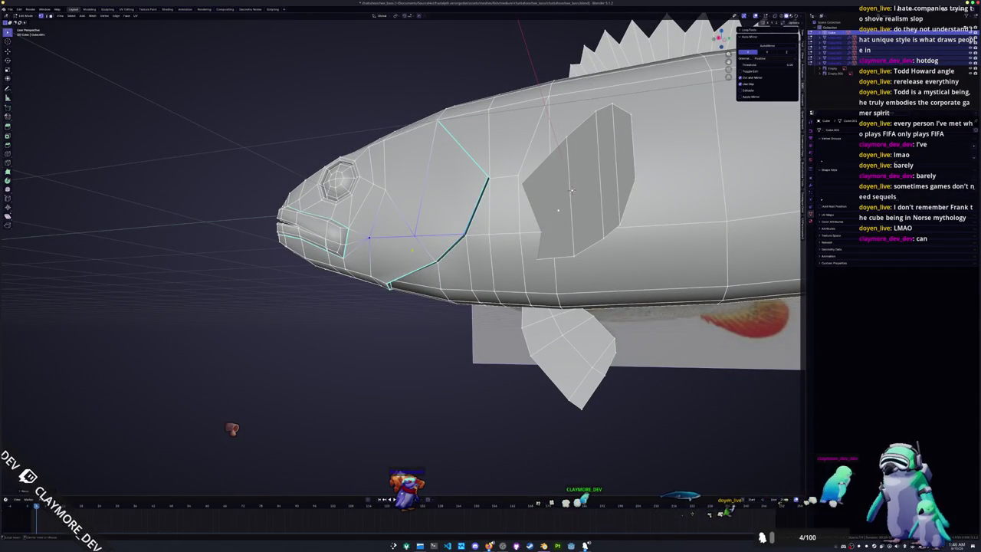
{"action": "scroll", "coordinate": [571, 190], "scroll_direction": "up", "scroll_amount": 3}
{"action": "mouse_move", "coordinate": [571, 190]}
{"action": "middle_mouse_down"}
{"action": "mouse_move", "coordinate": [629, 251]}
{"action": "mouse_move", "coordinate": [649, 184]}
{"action": "middle_mouse_up"}
{"action": "scroll", "coordinate": [628, 252], "scroll_direction": "down", "scroll_amount": 3}
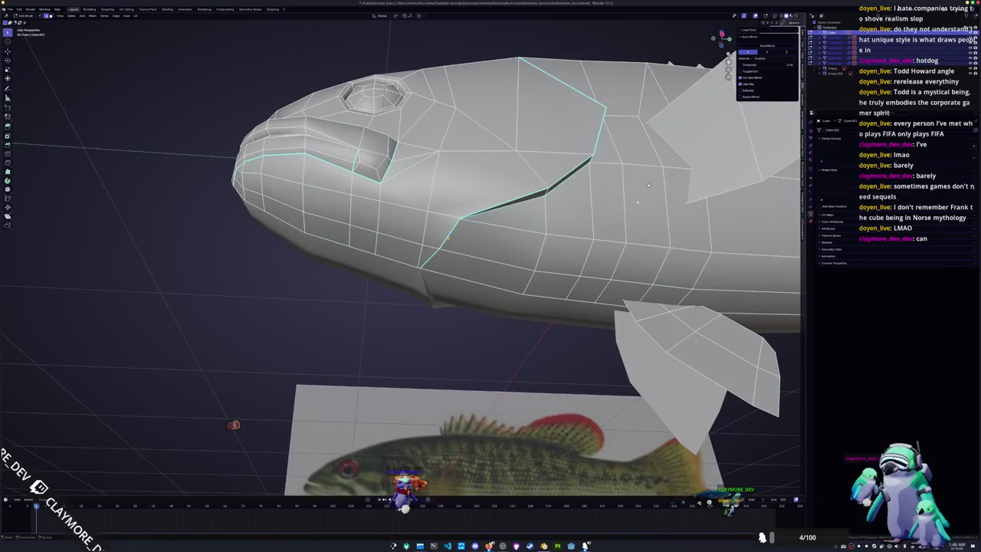
{"action": "middle_click_drag", "start_coordinate": [445, 238], "coordinate": [425, 223]}
{"action": "key", "text": "g"}
{"action": "key", "text": "g"}
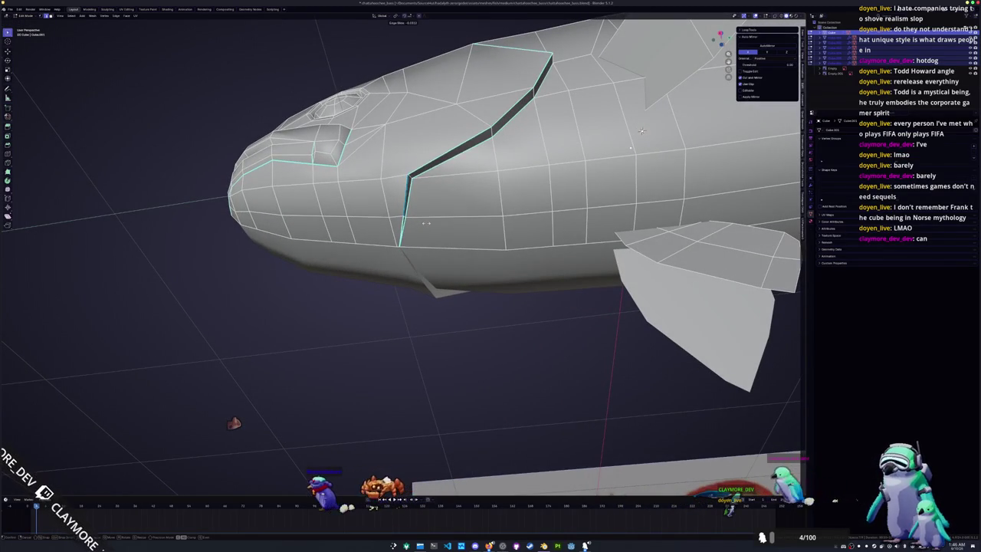
{"action": "left_click", "coordinate": [424, 222]}
{"action": "scroll", "coordinate": [422, 230], "scroll_direction": "down", "scroll_amount": 3}
Step: Check the fish in Object Mode, then slide vertices along the head edge loop in Edit Mode
{"action": "key", "text": "Tab"}
{"action": "mouse_move", "coordinate": [422, 230]}
{"action": "middle_mouse_down"}
{"action": "mouse_move", "coordinate": [411, 244]}
{"action": "mouse_move", "coordinate": [453, 122]}
{"action": "middle_mouse_up"}
{"action": "key", "text": "Tab"}
{"action": "scroll", "coordinate": [455, 112], "scroll_direction": "up", "scroll_amount": 2}
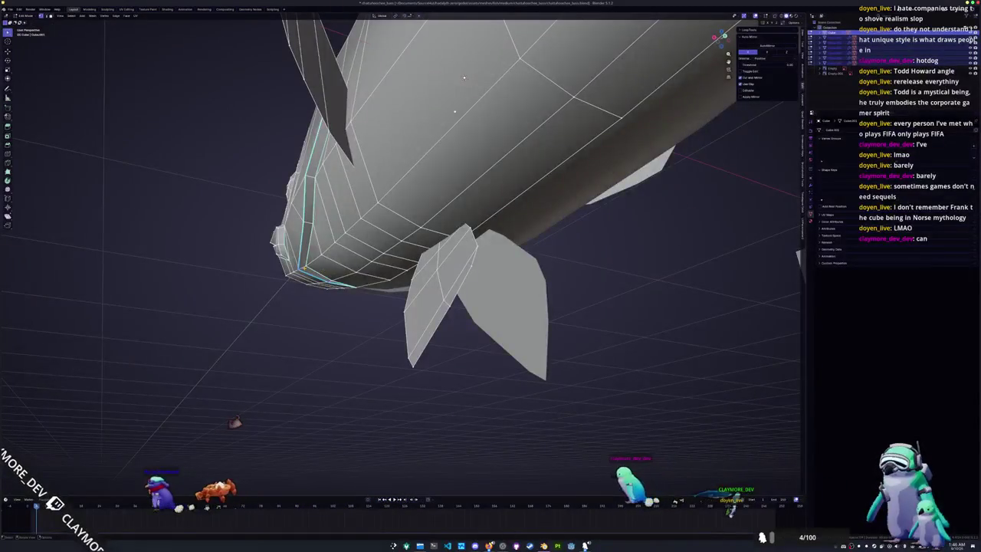
{"action": "scroll", "coordinate": [455, 111], "scroll_direction": "up", "scroll_amount": 1}
{"action": "scroll", "coordinate": [383, 264], "scroll_direction": "up", "scroll_amount": 2}
{"action": "key", "text": "g"}
{"action": "key", "text": "g"}
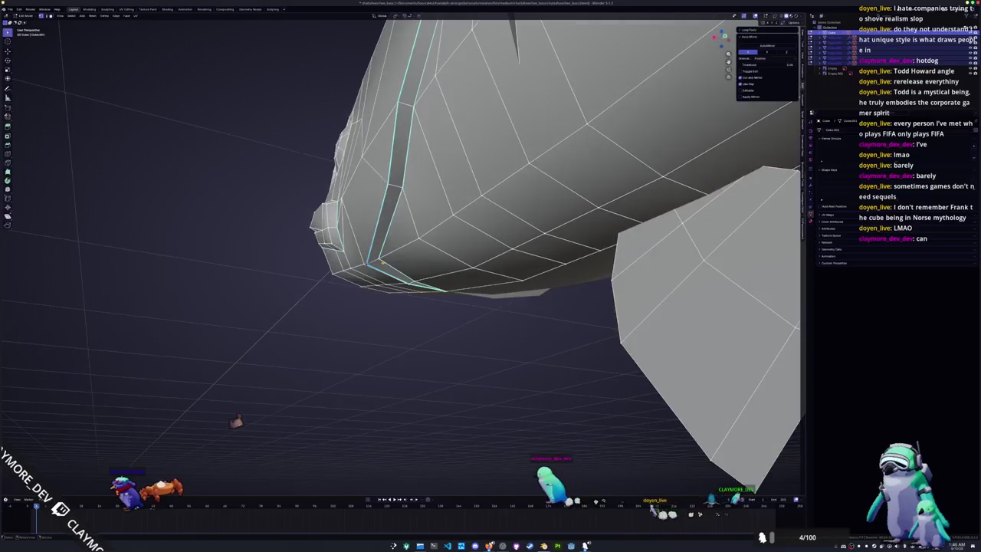
{"action": "left_click", "coordinate": [383, 260]}
{"action": "middle_click_drag", "start_coordinate": [383, 260], "coordinate": [439, 272]}
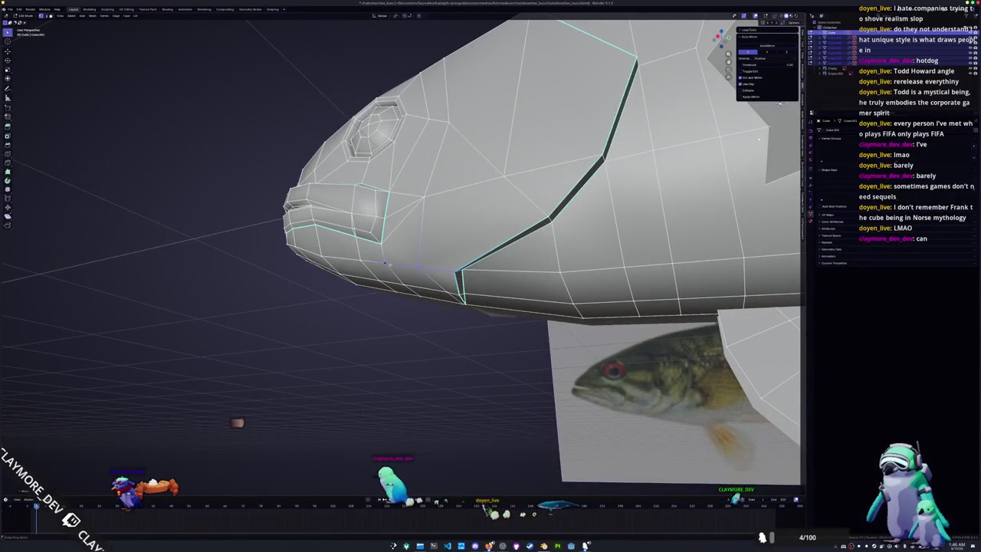
Step: Return to Object Mode to review the whole reshaped fish
{"action": "key", "text": "Tab"}
{"action": "scroll", "coordinate": [409, 300], "scroll_direction": "down", "scroll_amount": 3}
{"action": "scroll", "coordinate": [408, 307], "scroll_direction": "up", "scroll_amount": 2}
{"action": "scroll", "coordinate": [439, 290], "scroll_direction": "down", "scroll_amount": 3}
{"action": "scroll", "coordinate": [440, 283], "scroll_direction": "down", "scroll_amount": 2}
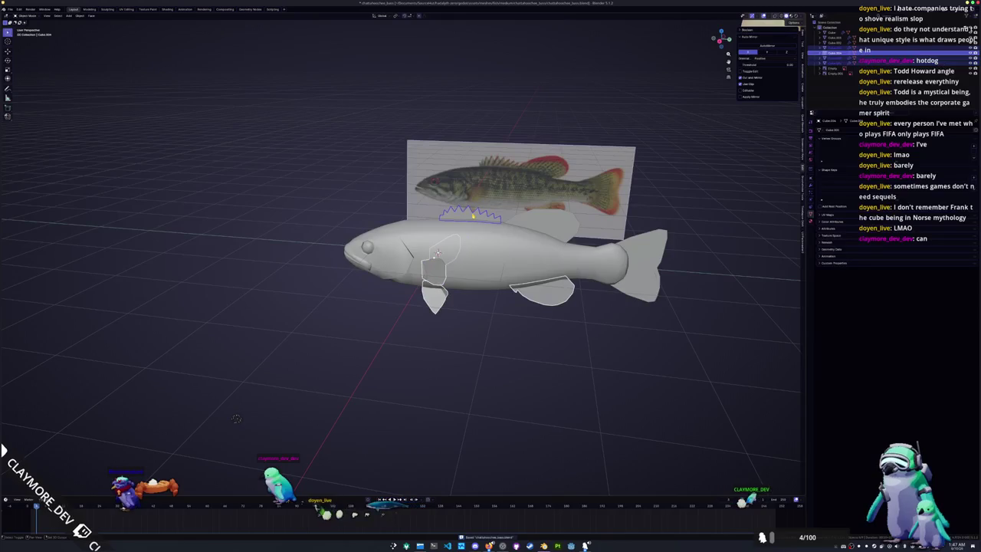
Step: Shade the fish body Smooth by Angle
{"action": "mouse_move", "coordinate": [439, 274]}
{"action": "middle_mouse_down"}
{"action": "mouse_move", "coordinate": [630, 262]}
{"action": "mouse_move", "coordinate": [624, 271]}
{"action": "middle_mouse_up"}
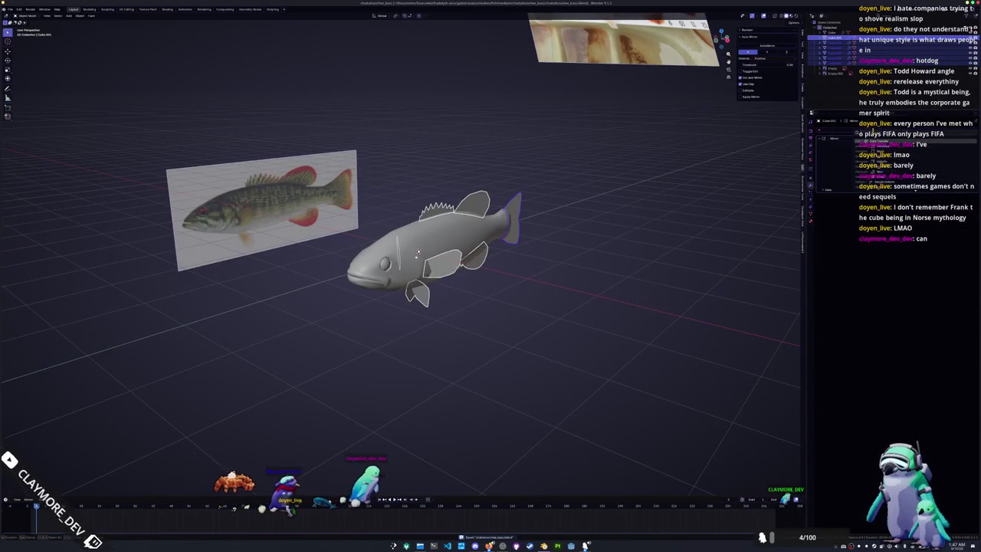
{"action": "left_click", "coordinate": [968, 165]}
{"action": "key", "text": "ctrl+a"}
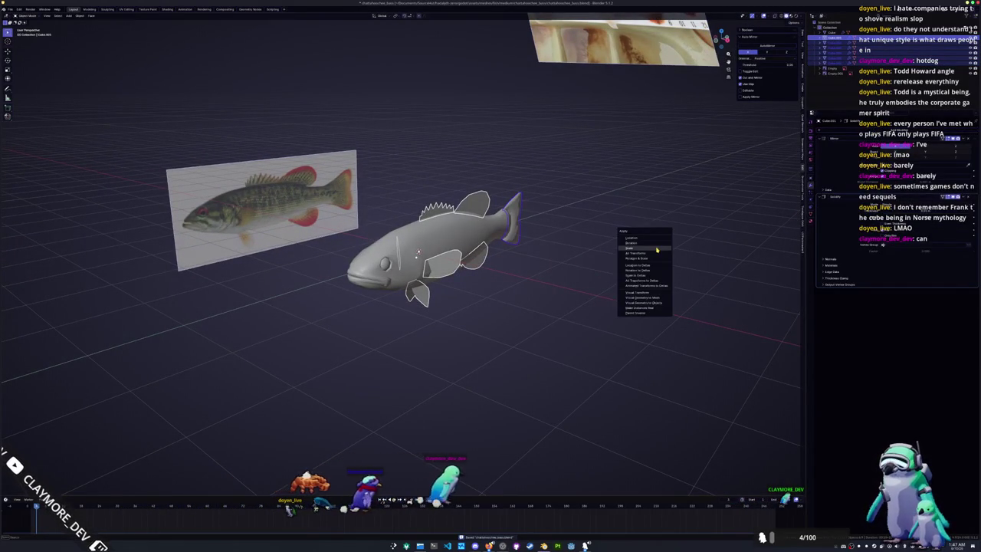
{"action": "left_click", "coordinate": [650, 253]}
{"action": "right_click", "coordinate": [655, 247]}
{"action": "left_click", "coordinate": [644, 253]}
{"action": "scroll", "coordinate": [646, 258], "scroll_direction": "up", "scroll_amount": 3}
{"action": "middle_click_drag", "start_coordinate": [646, 257], "coordinate": [648, 266]}
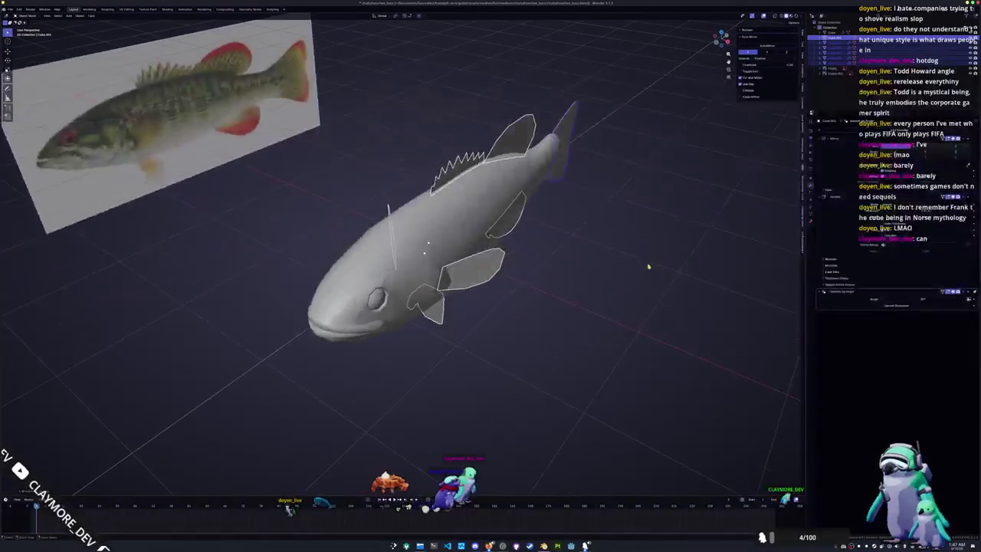
Step: Apply the fish's scale and bring up the recently opened files list
{"action": "key", "text": "ctrl+a"}
{"action": "left_click", "coordinate": [709, 276]}
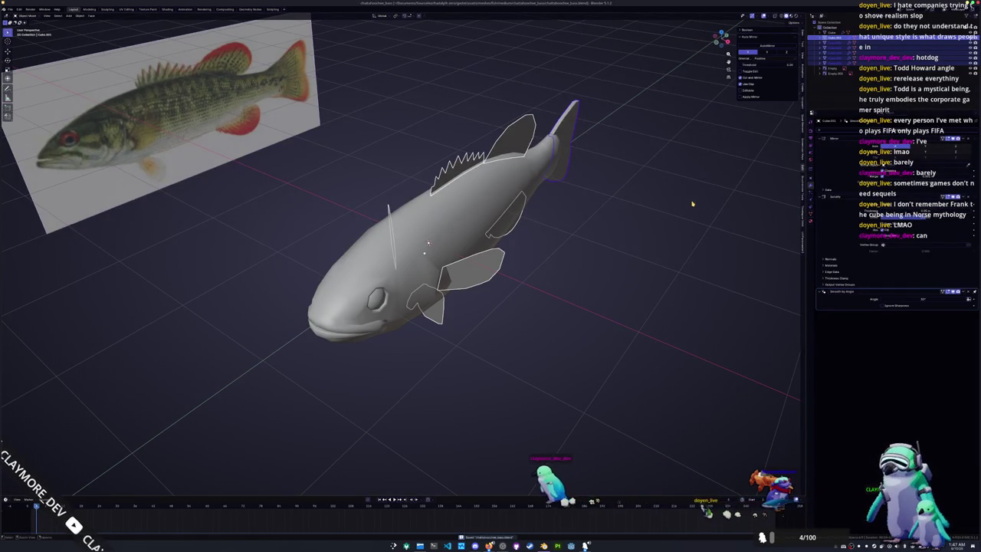
{"action": "middle_click_drag", "start_coordinate": [691, 205], "coordinate": [310, 100]}
{"action": "left_click", "coordinate": [10, 9]}
{"action": "mouse_move", "coordinate": [23, 30]}
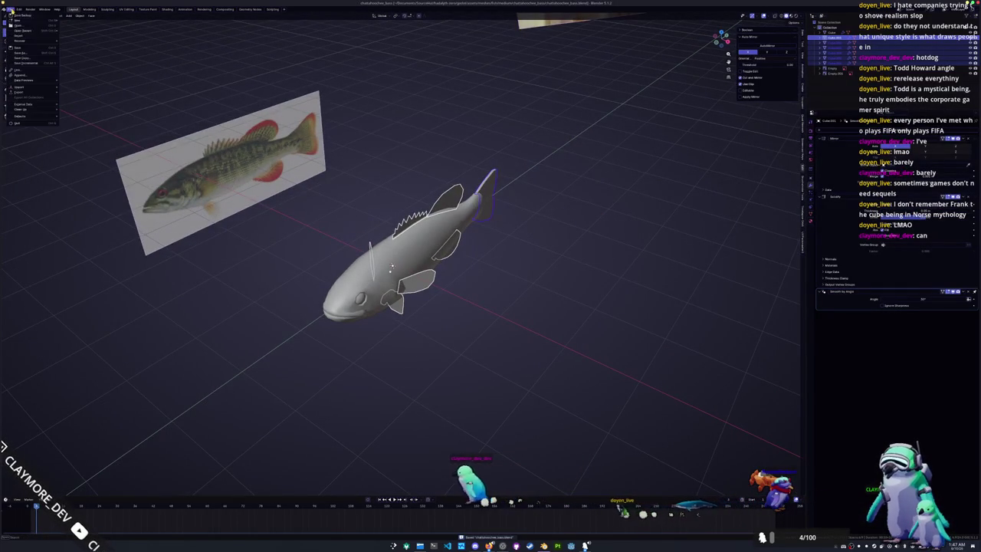
Step: Open the claymore_dinosaur project and put its character rig into Pose Mode
{"action": "left_click", "coordinate": [97, 36]}
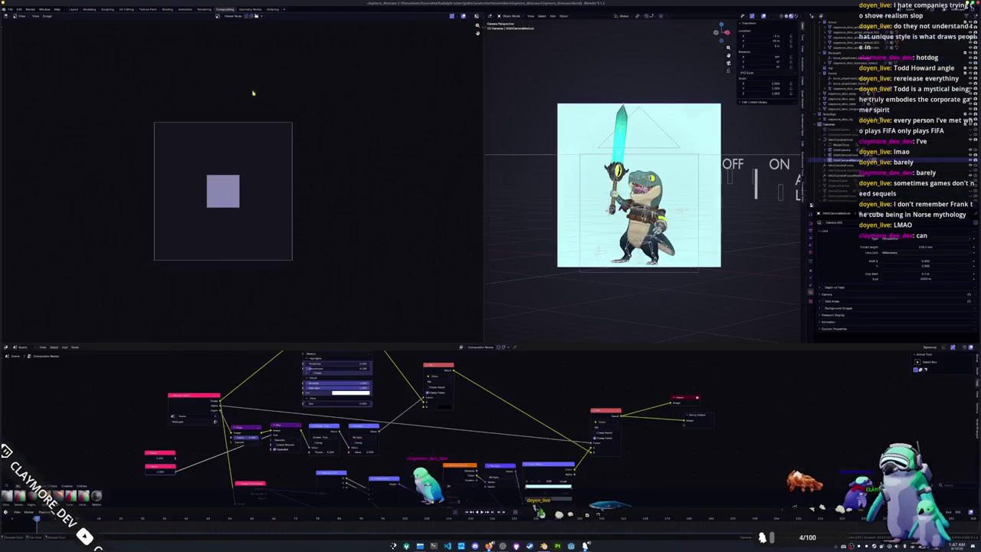
{"action": "left_click", "coordinate": [839, 120]}
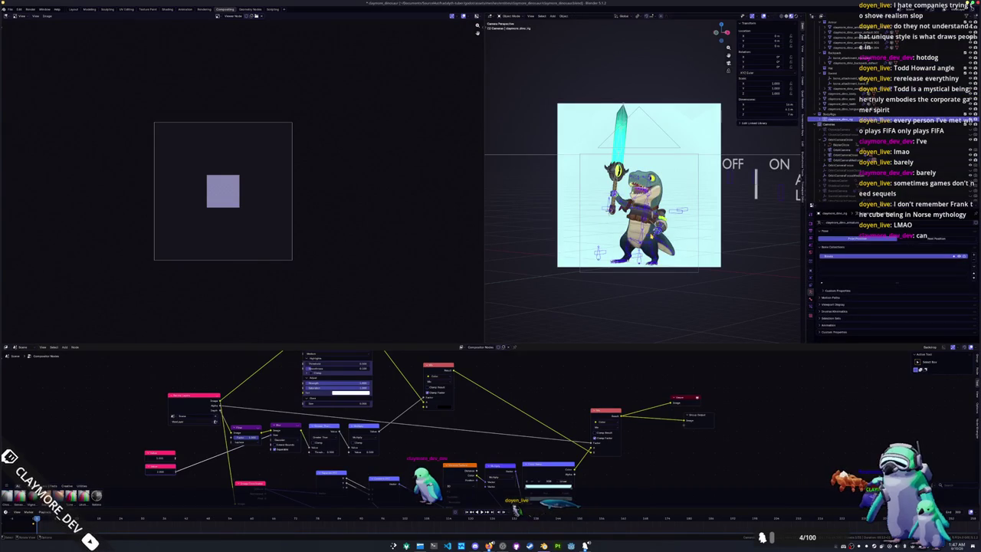
{"action": "left_click", "coordinate": [836, 93]}
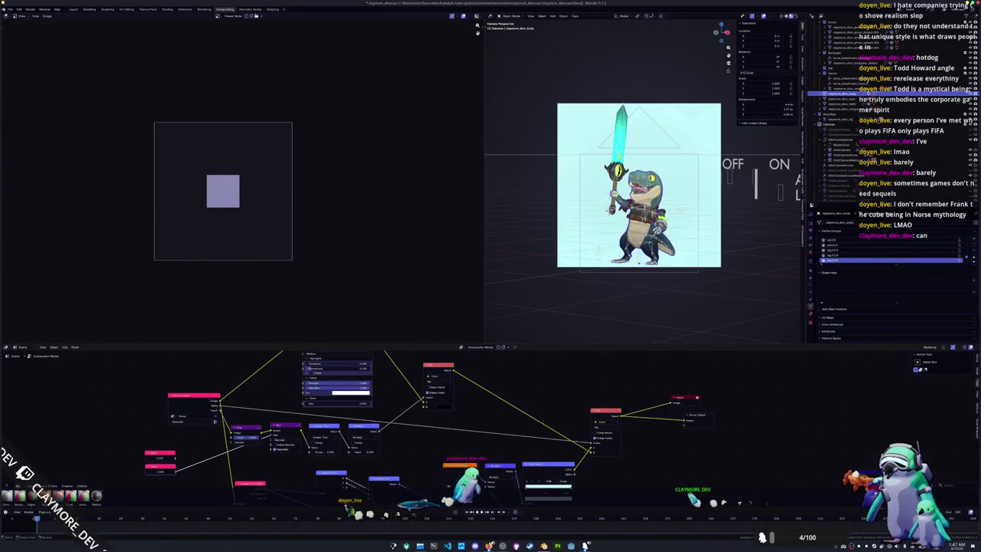
{"action": "left_click", "coordinate": [840, 120]}
{"action": "key", "text": "ctrl+Tab"}
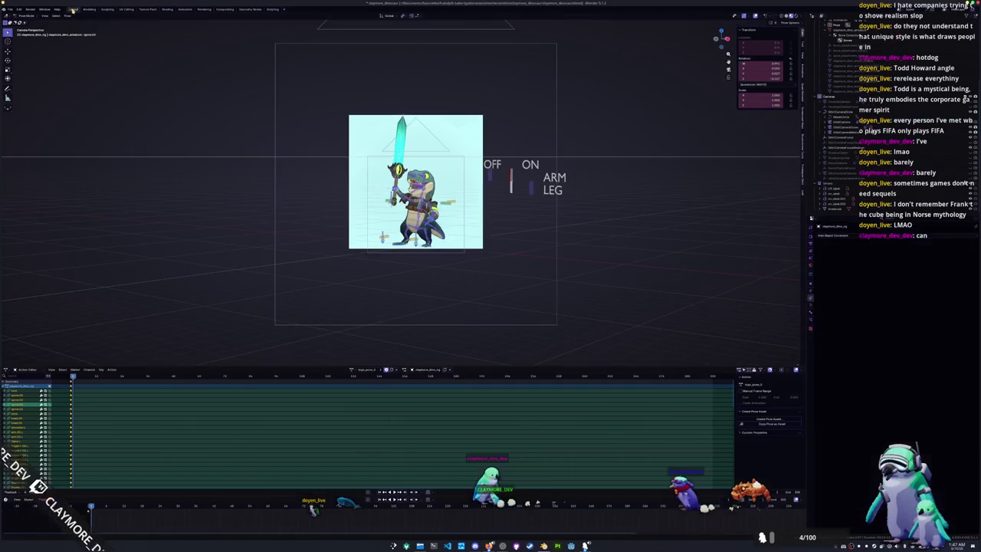
Step: Switch to the Layout workspace and view the character from the front orthographic view
{"action": "left_click", "coordinate": [74, 9]}
{"action": "middle_click_drag", "start_coordinate": [344, 221], "coordinate": [398, 230]}
{"action": "key", "text": "KP_1"}
{"action": "scroll", "coordinate": [400, 191], "scroll_direction": "up", "scroll_amount": 3}
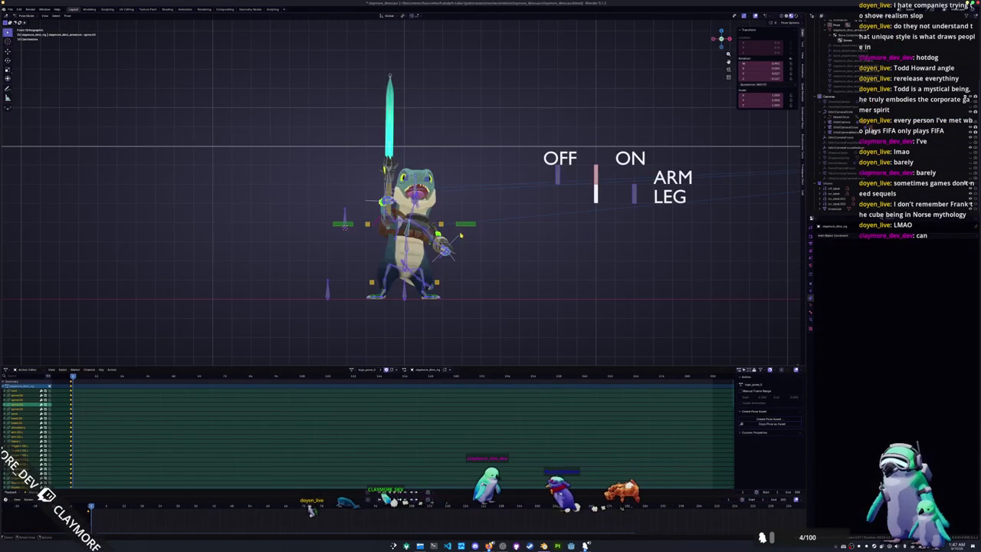
Step: Return the rig to Object Mode and add a cube, moving it along X beside the character
{"action": "key", "text": "ctrl+Tab"}
{"action": "key", "text": "shift+a"}
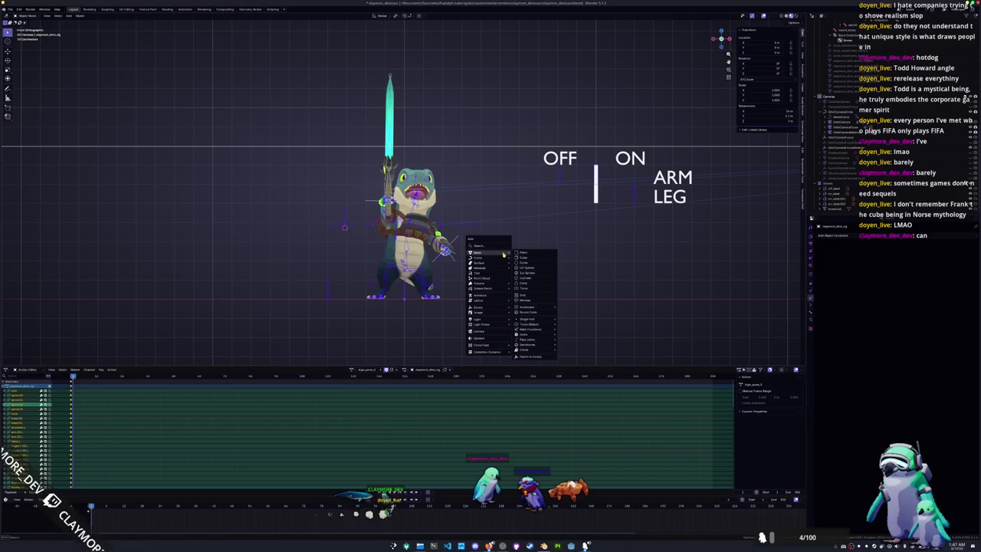
{"action": "left_click", "coordinate": [525, 258]}
{"action": "key", "text": "g"}
{"action": "key", "text": "x"}
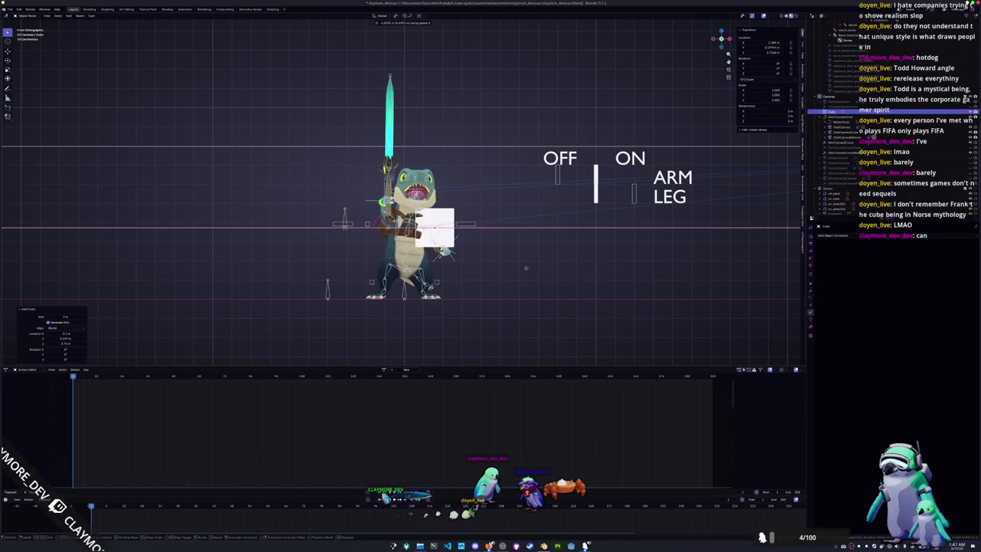
{"action": "left_click", "coordinate": [610, 269]}
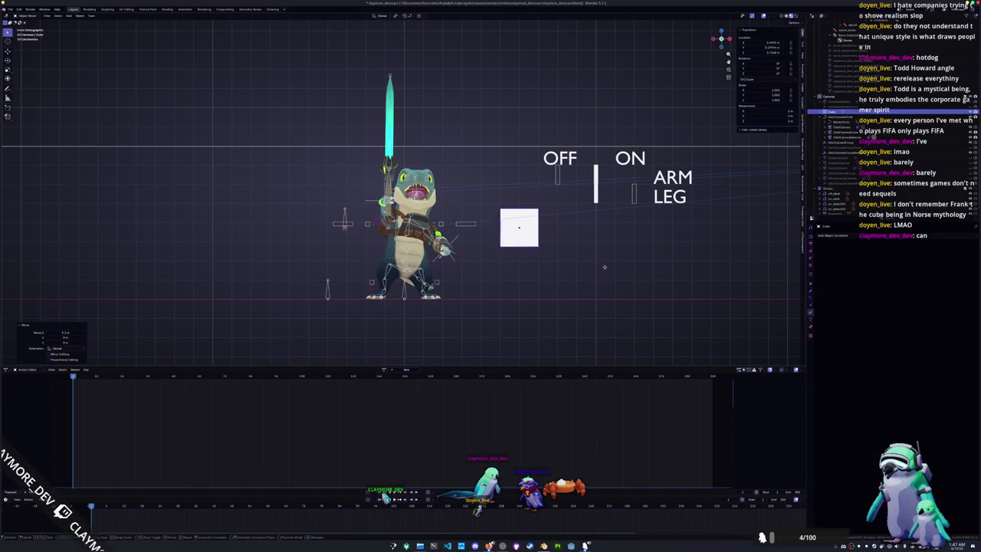
{"action": "key", "text": "g"}
{"action": "key", "text": "z"}
{"action": "key", "text": "g"}
{"action": "key", "text": "x"}
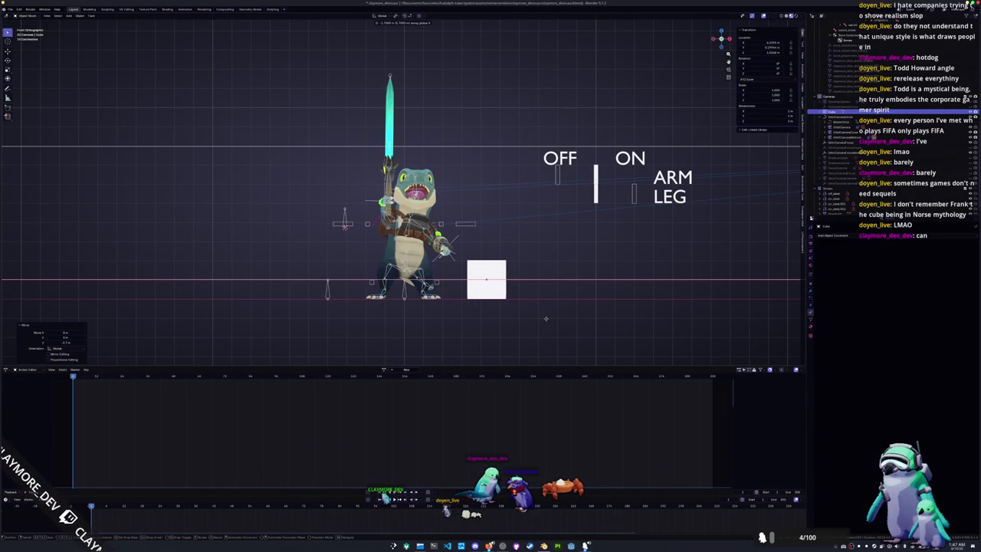
{"action": "left_click", "coordinate": [540, 319]}
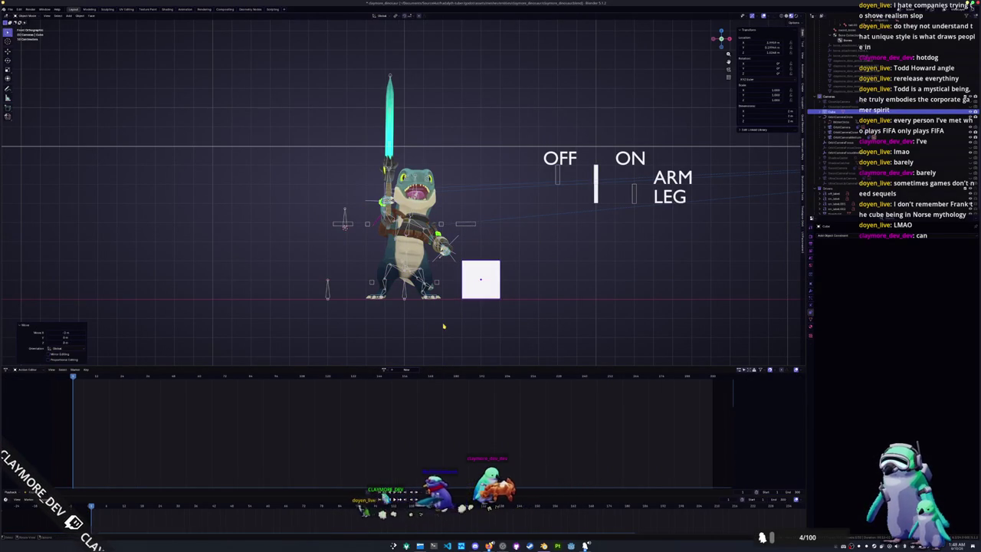
{"action": "scroll", "coordinate": [399, 299], "scroll_direction": "up", "scroll_amount": 4}
Step: Put the rig in Pose Mode and box-select its bones plus the OFF/ON/ARM/LEG labels
{"action": "left_click", "coordinate": [428, 280]}
{"action": "scroll", "coordinate": [428, 280], "scroll_direction": "down", "scroll_amount": 2}
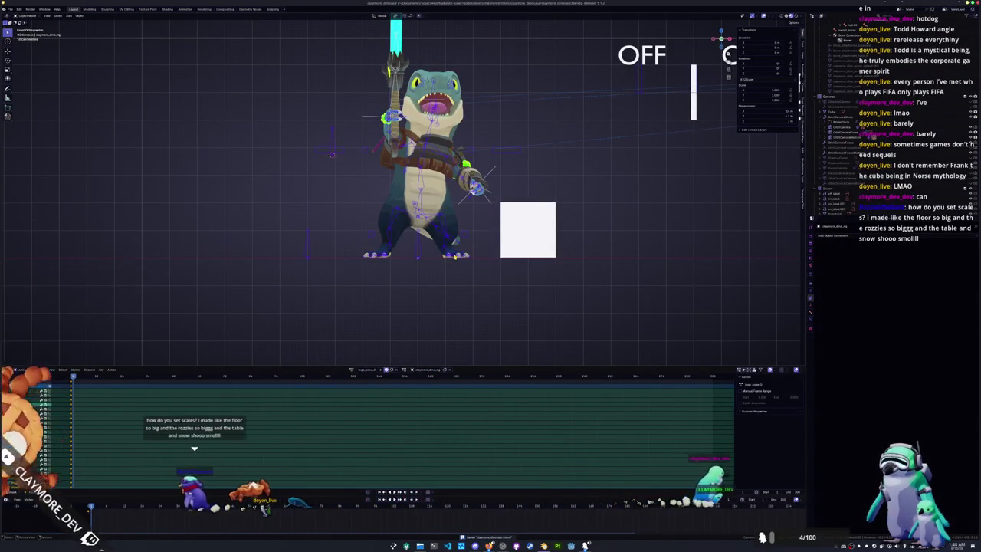
{"action": "key", "text": "ctrl+Tab"}
{"action": "key", "text": "ctrl+Tab"}
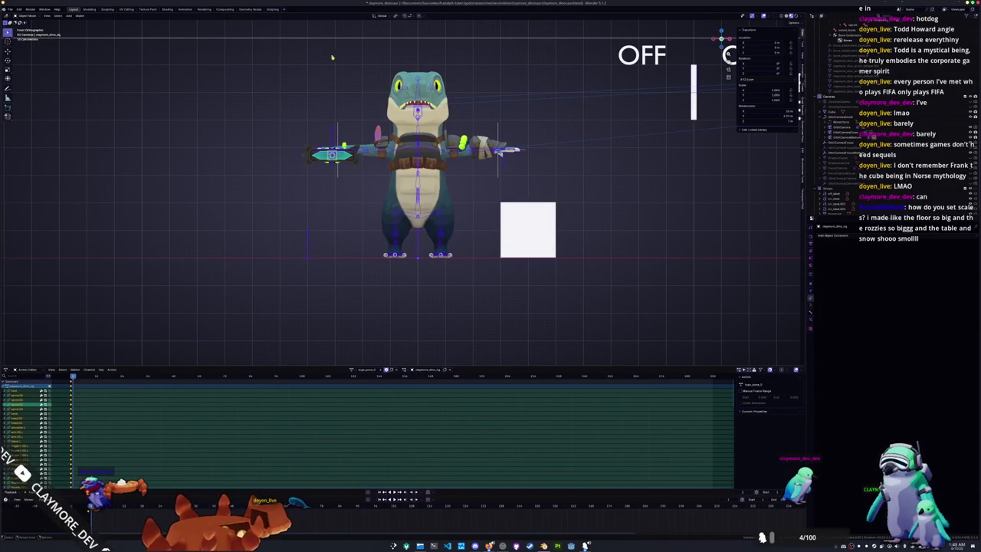
{"action": "left_click_drag", "start_coordinate": [325, 86], "coordinate": [471, 296]}
{"action": "scroll", "coordinate": [597, 180], "scroll_direction": "down", "scroll_amount": 2}
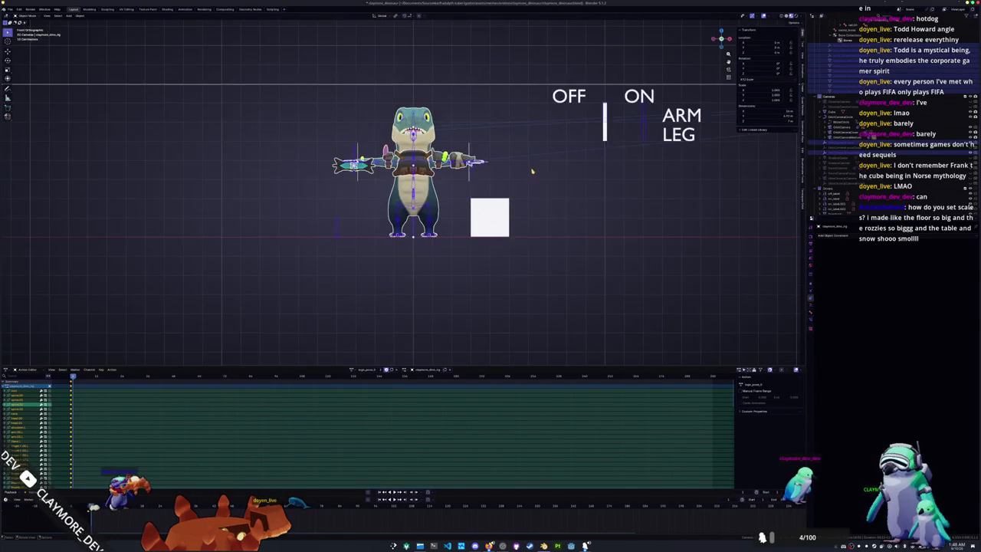
{"action": "scroll", "coordinate": [596, 179], "scroll_direction": "down", "scroll_amount": 1}
{"action": "left_click_drag", "start_coordinate": [674, 178], "coordinate": [512, 64]}
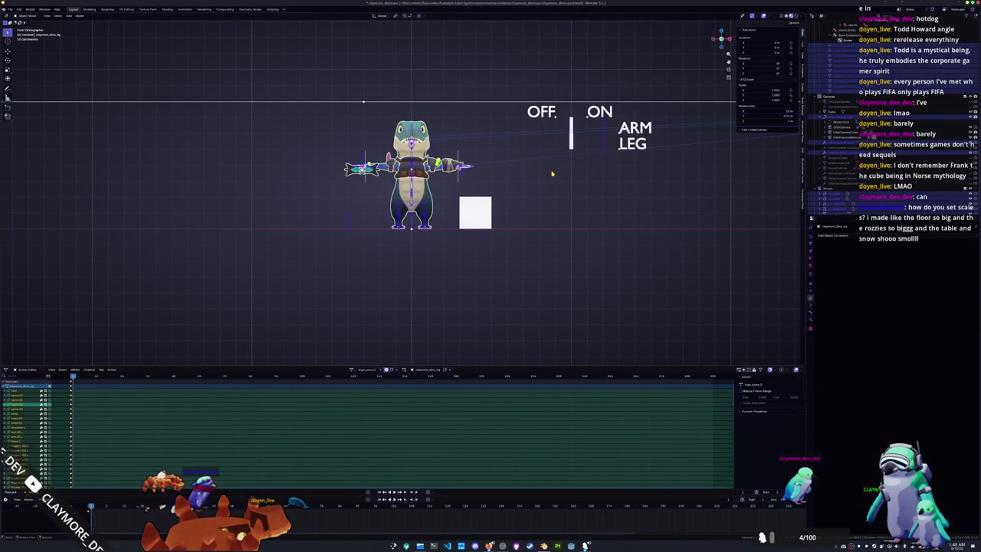
{"action": "scroll", "coordinate": [552, 174], "scroll_direction": "down", "scroll_amount": 1}
{"action": "scroll", "coordinate": [554, 176], "scroll_direction": "down", "scroll_amount": 3}
{"action": "scroll", "coordinate": [567, 189], "scroll_direction": "down", "scroll_amount": 2}
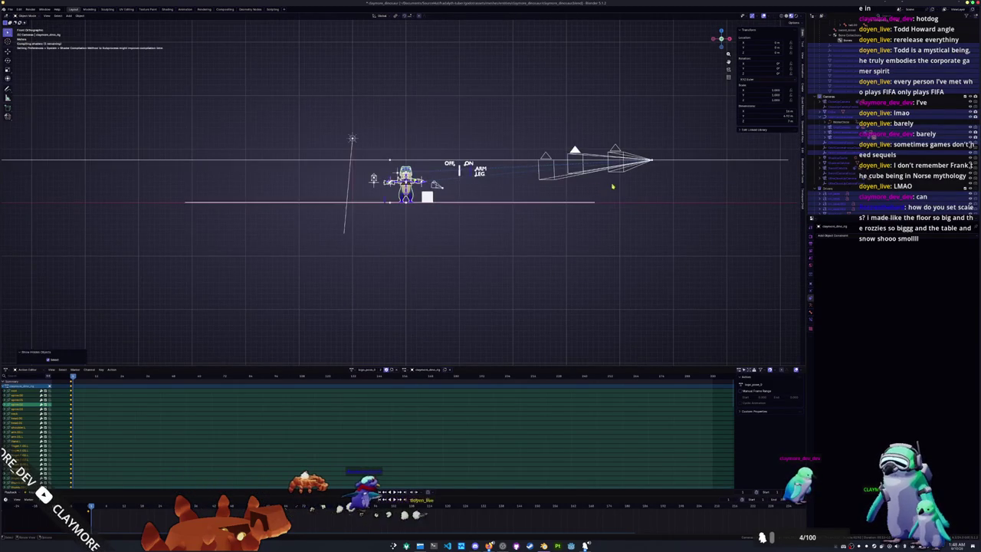
Step: Select all scene objects, cancel a trial scale, then select the cube and the dinosaur rig
{"action": "middle_click_drag", "start_coordinate": [595, 190], "coordinate": [615, 201]}
{"action": "scroll", "coordinate": [857, 138], "scroll_direction": "up", "scroll_amount": 3}
{"action": "left_click", "coordinate": [857, 158]}
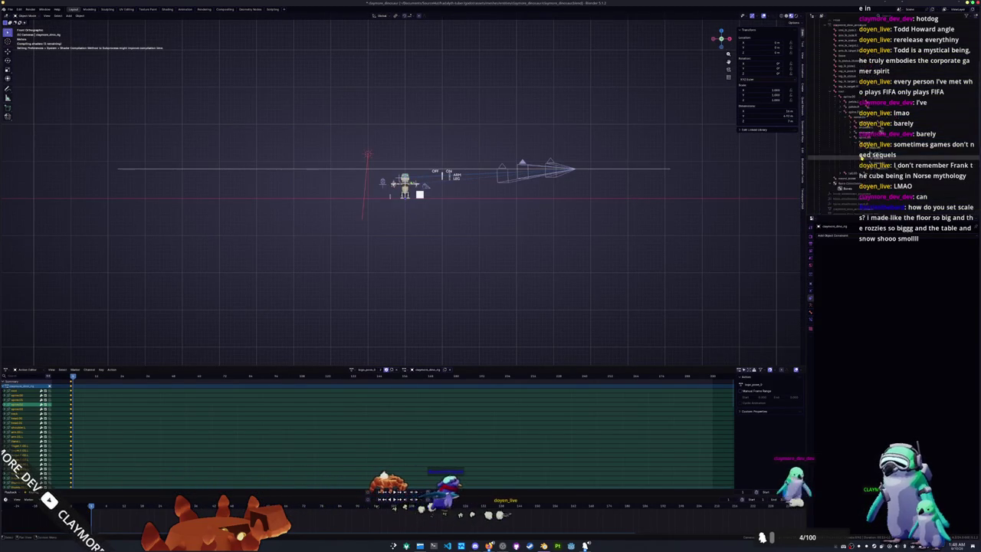
{"action": "scroll", "coordinate": [857, 159], "scroll_direction": "up", "scroll_amount": 5}
{"action": "key", "text": "a"}
{"action": "scroll", "coordinate": [634, 184], "scroll_direction": "up", "scroll_amount": 4}
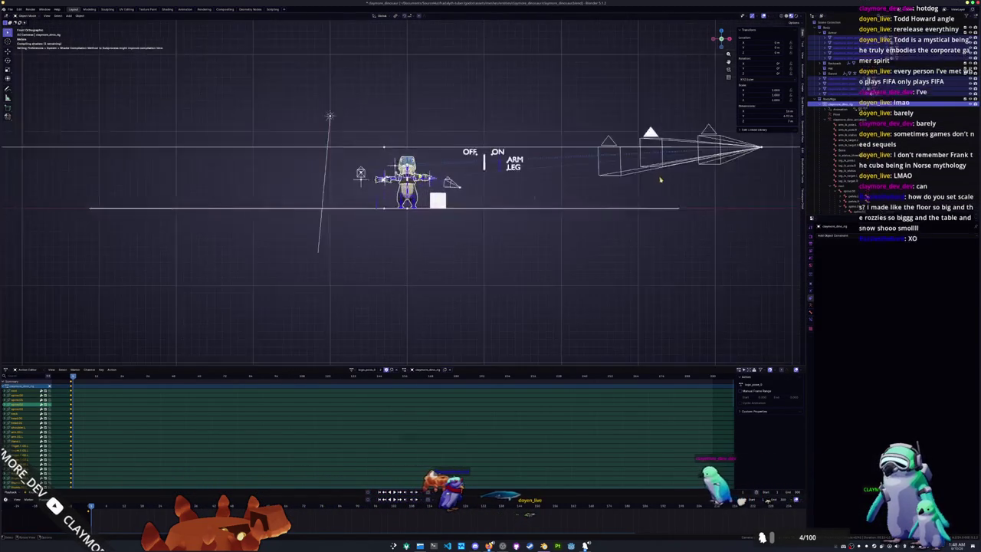
{"action": "scroll", "coordinate": [651, 182], "scroll_direction": "up", "scroll_amount": 3}
{"action": "scroll", "coordinate": [660, 184], "scroll_direction": "up", "scroll_amount": 2}
{"action": "scroll", "coordinate": [660, 184], "scroll_direction": "up", "scroll_amount": 2}
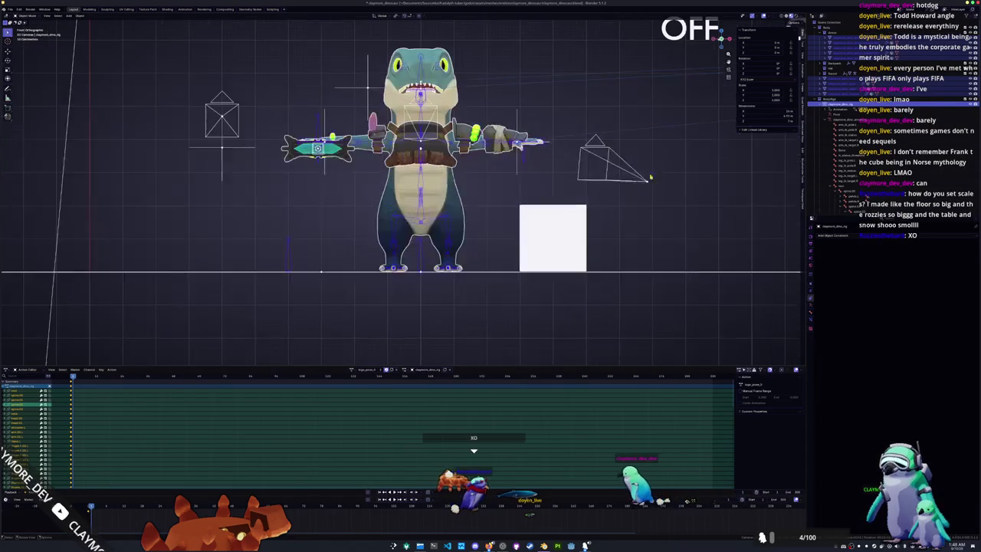
{"action": "scroll", "coordinate": [660, 184], "scroll_direction": "up", "scroll_amount": 2}
{"action": "key", "text": "s"}
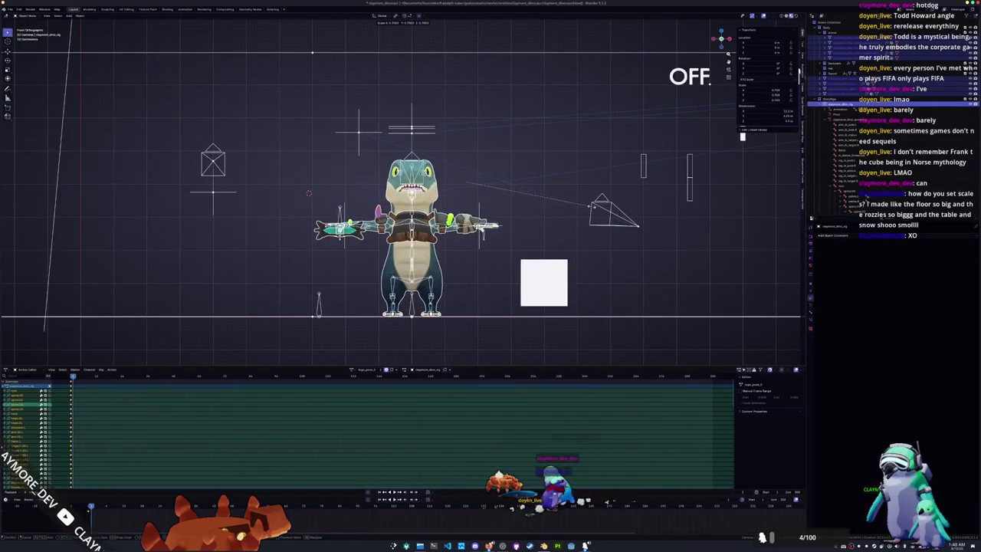
{"action": "key", "text": "Escape"}
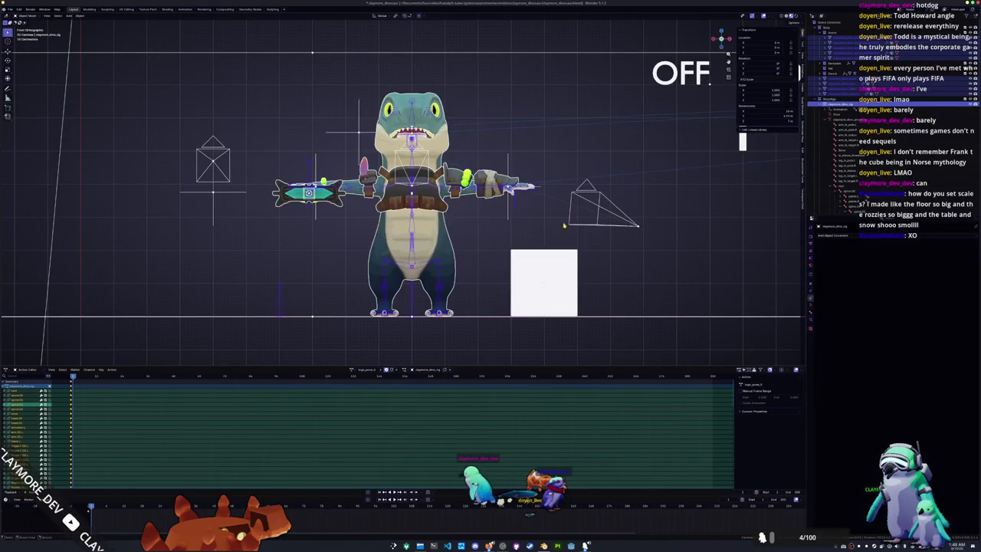
{"action": "left_click", "coordinate": [552, 265]}
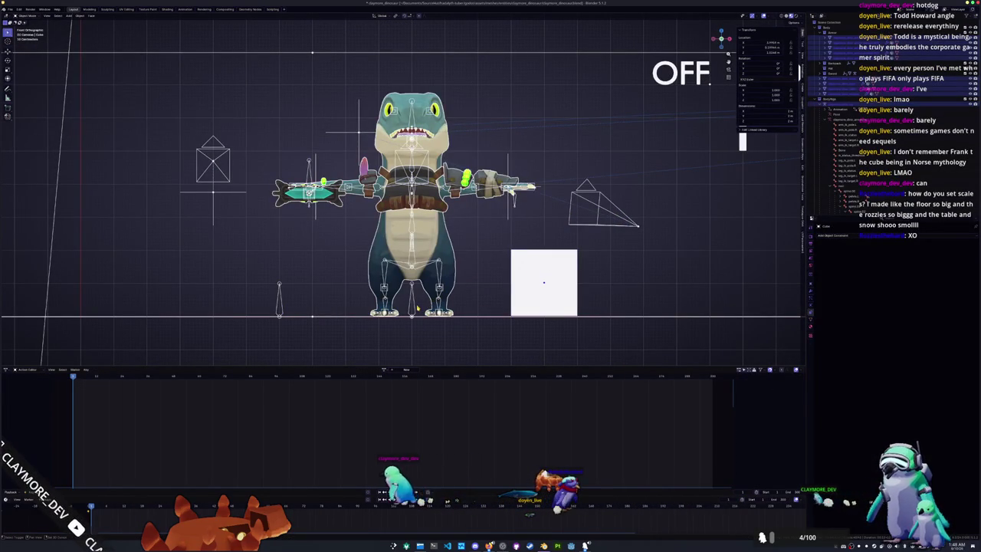
{"action": "left_click", "coordinate": [412, 140]}
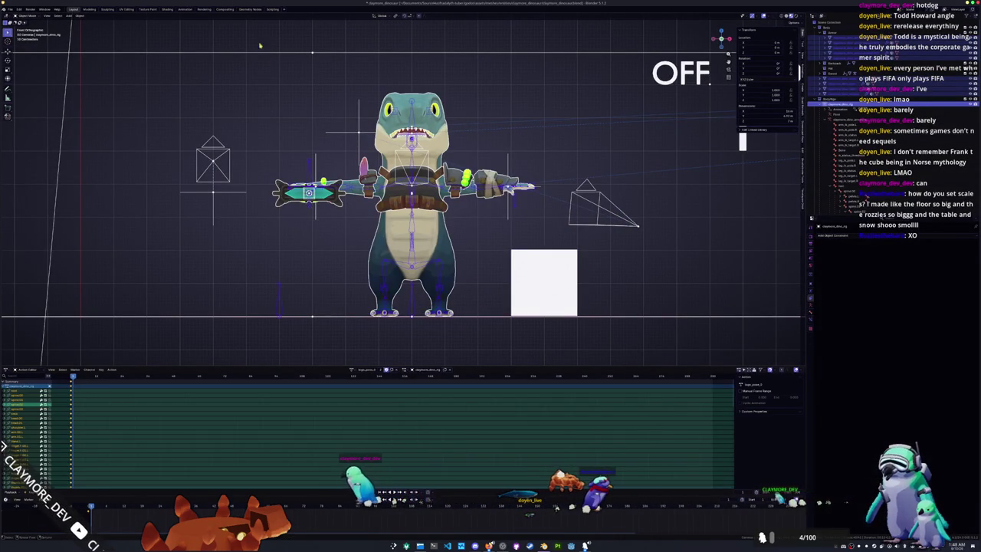
Step: Scale the rig and scene objects to 0.5669 and apply the scale
{"action": "left_click", "coordinate": [396, 16]}
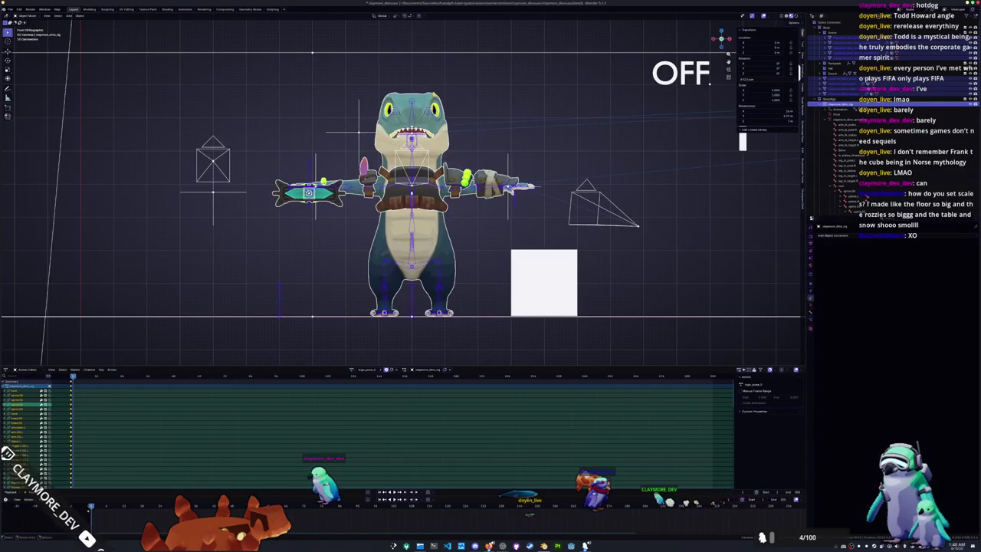
{"action": "key", "text": "s"}
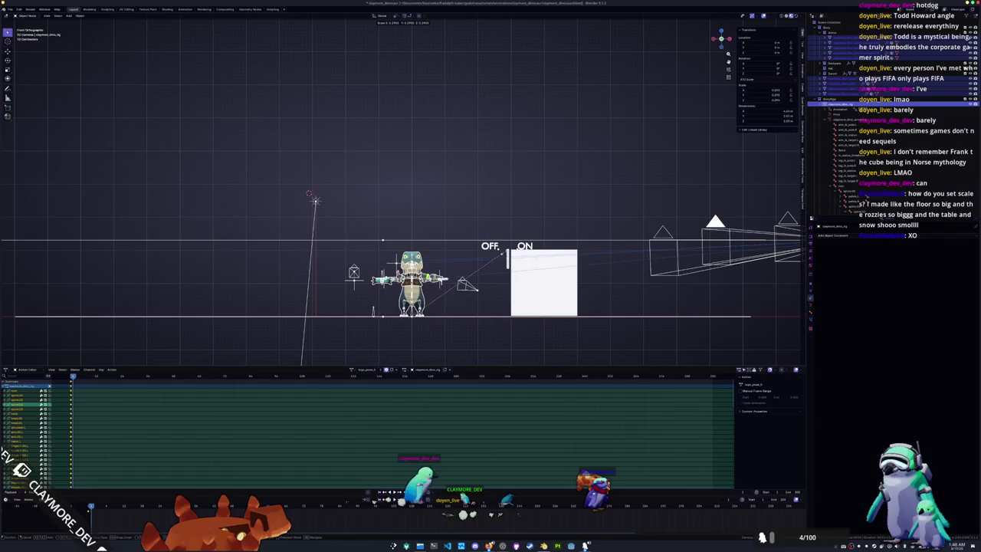
{"action": "left_click", "coordinate": [503, 251]}
{"action": "key", "text": "ctrl+a"}
{"action": "left_click", "coordinate": [486, 266]}
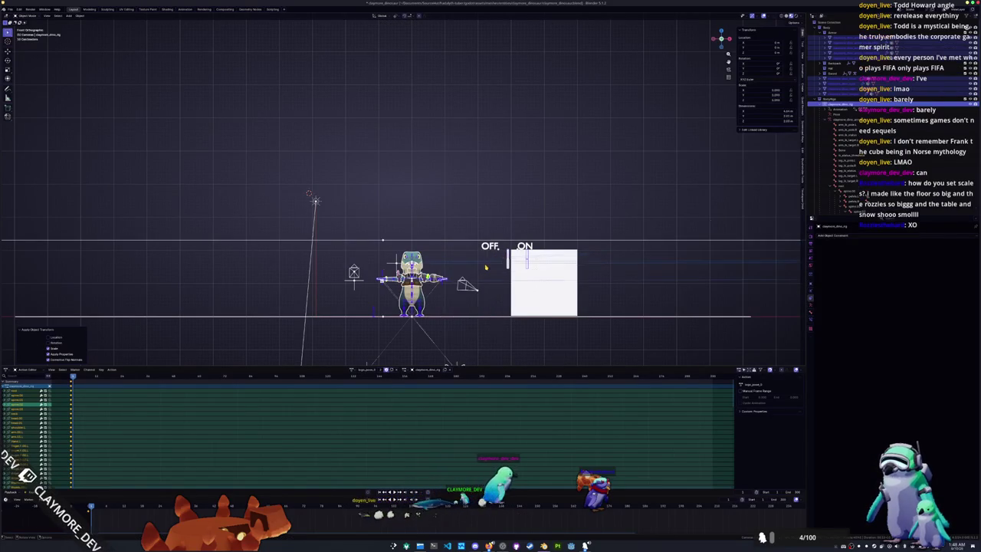
{"action": "scroll", "coordinate": [486, 266], "scroll_direction": "up", "scroll_amount": 2}
{"action": "scroll", "coordinate": [479, 266], "scroll_direction": "up", "scroll_amount": 2}
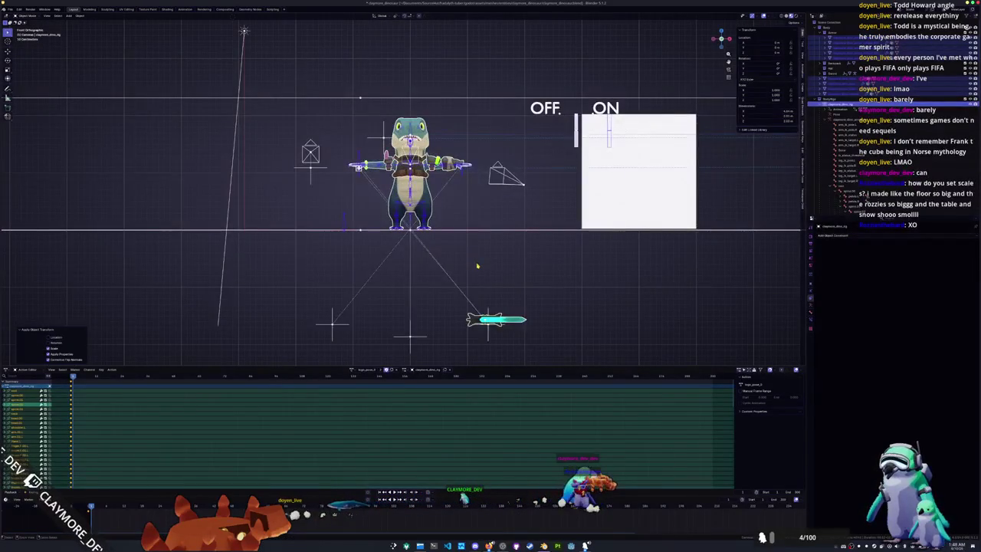
Step: Convert all the objects' transforms to deltas and view the character in perspective
{"action": "key", "text": "ctrl+a"}
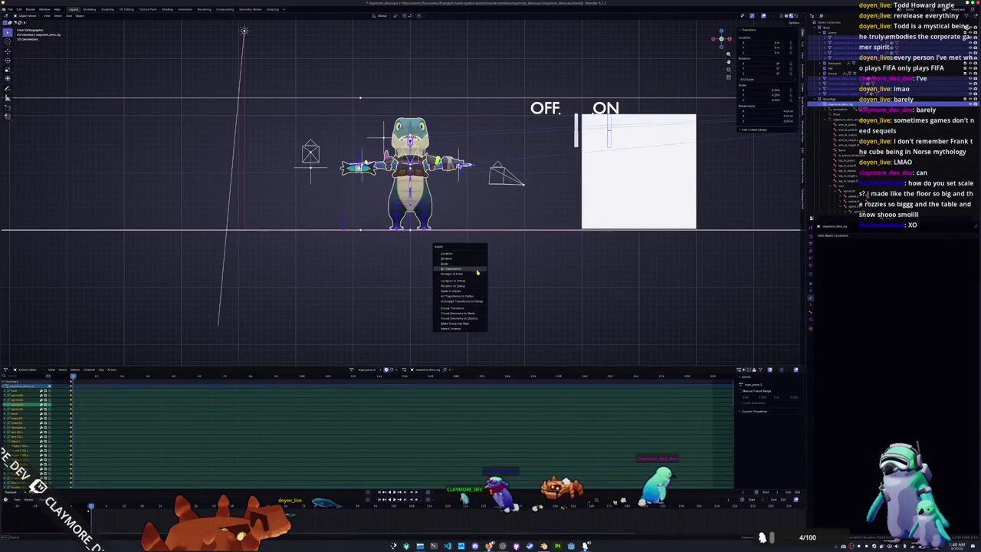
{"action": "left_click", "coordinate": [463, 298]}
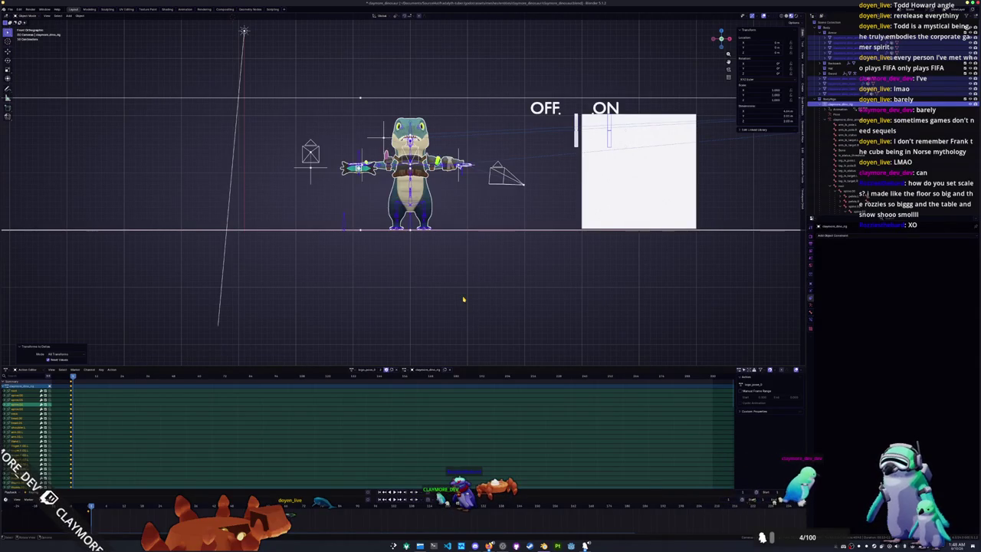
{"action": "middle_click_drag", "start_coordinate": [423, 246], "coordinate": [407, 265]}
{"action": "scroll", "coordinate": [344, 170], "scroll_direction": "up", "scroll_amount": 3}
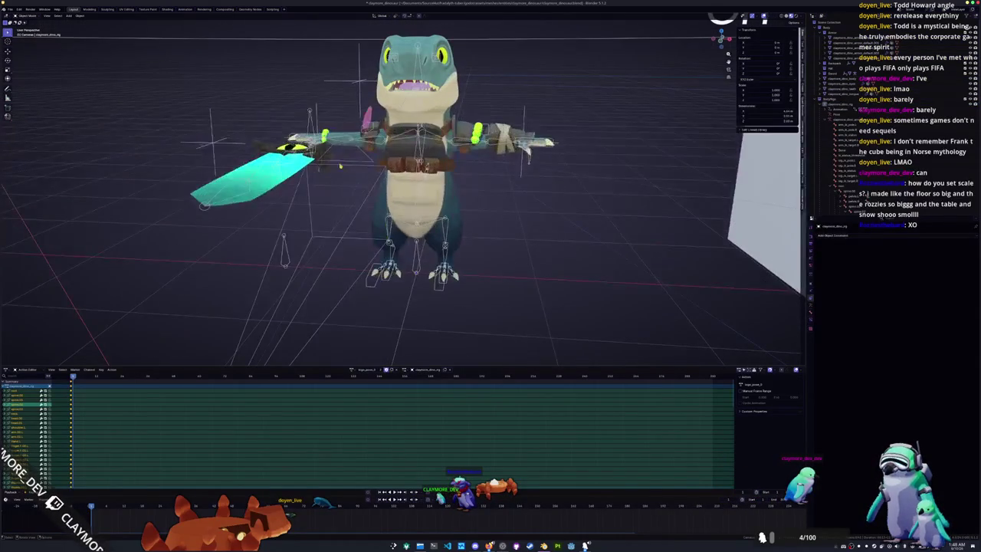
Step: Play the rig's animation and move the white cube right, off the switch labels
{"action": "left_click", "coordinate": [314, 123]}
{"action": "key", "text": "space"}
{"action": "mouse_move", "coordinate": [419, 283]}
{"action": "middle_mouse_down"}
{"action": "mouse_move", "coordinate": [371, 277]}
{"action": "mouse_move", "coordinate": [404, 293]}
{"action": "mouse_move", "coordinate": [571, 182]}
{"action": "middle_mouse_up"}
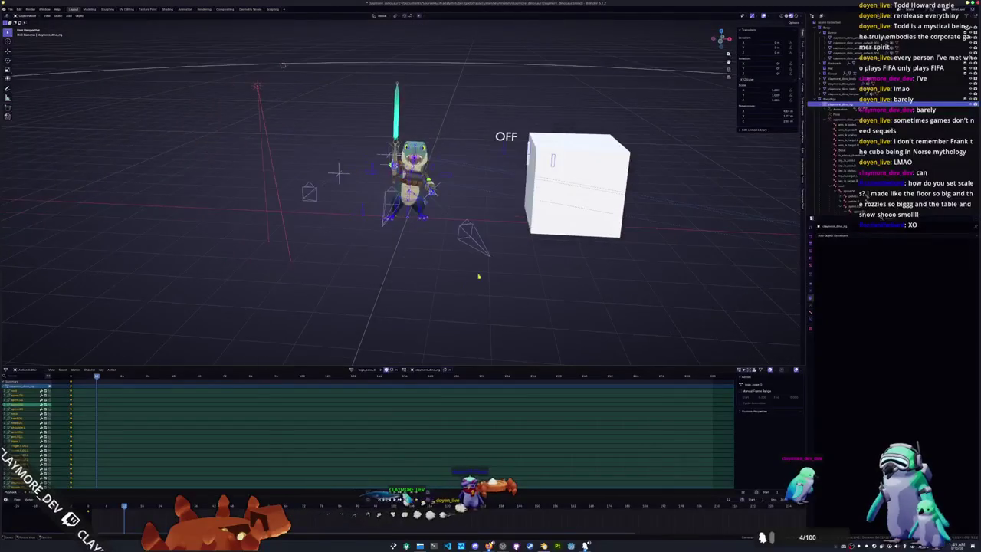
{"action": "left_click", "coordinate": [571, 181]}
{"action": "left_click_drag", "start_coordinate": [537, 232], "coordinate": [594, 249]}
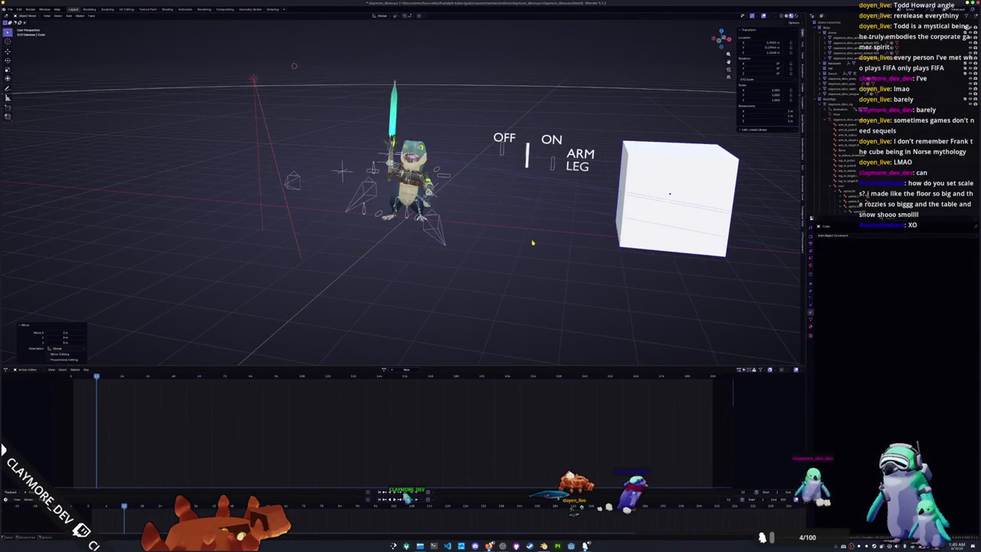
Step: Check the camera view, then scale the character up about 2.5x and undo it
{"action": "key", "text": "KP_0"}
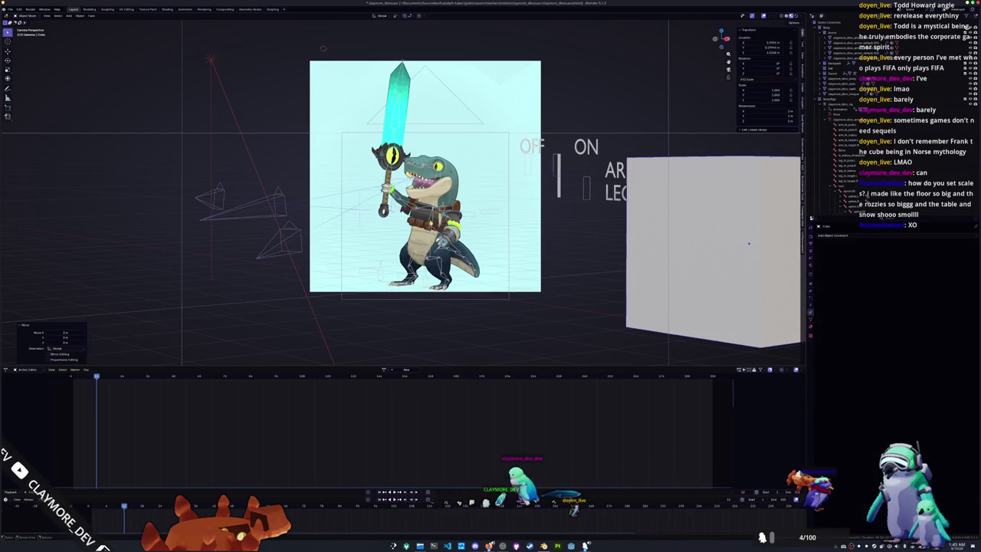
{"action": "key", "text": "KP_0"}
{"action": "key", "text": "KP_Decimal"}
{"action": "key", "text": "s"}
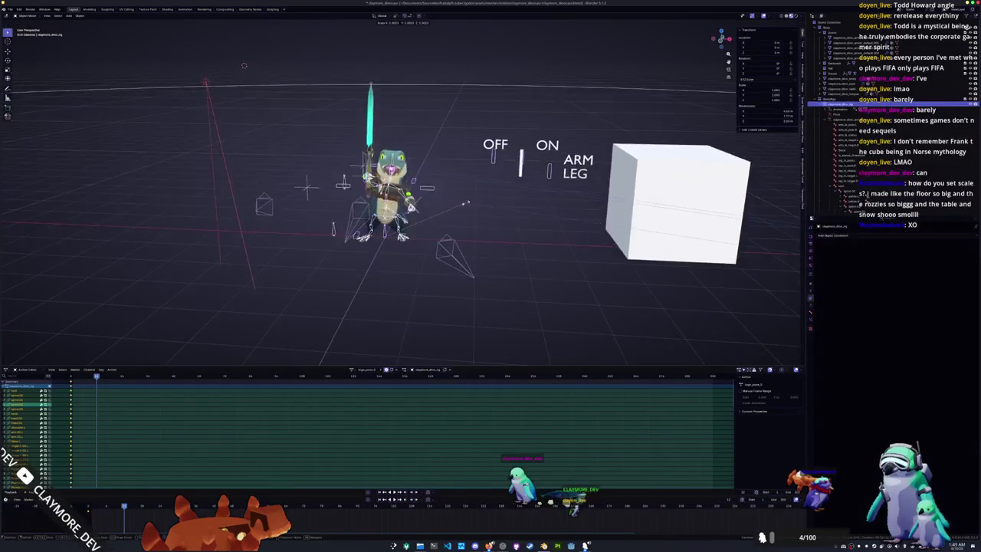
{"action": "left_click", "coordinate": [563, 188]}
{"action": "key", "text": "ctrl+a"}
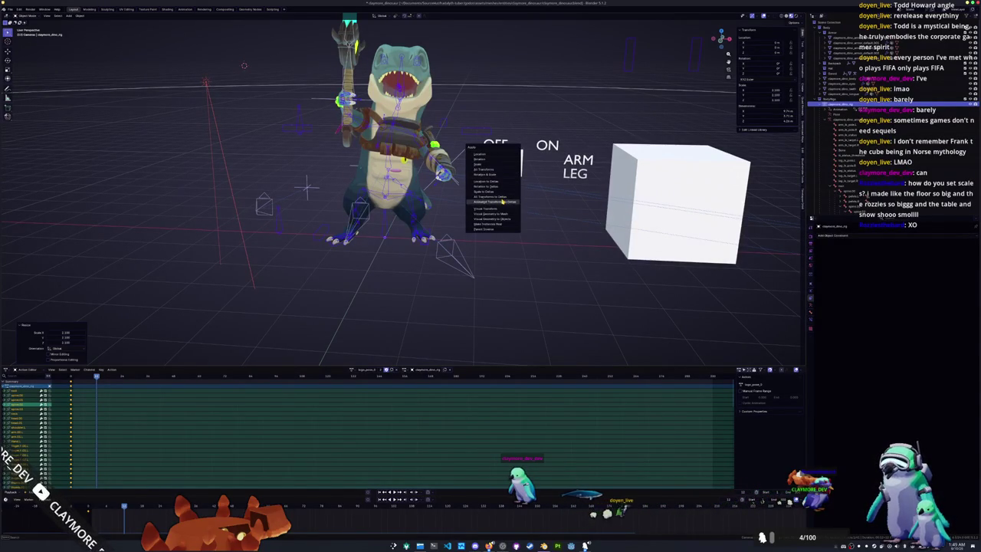
{"action": "key", "text": "Escape"}
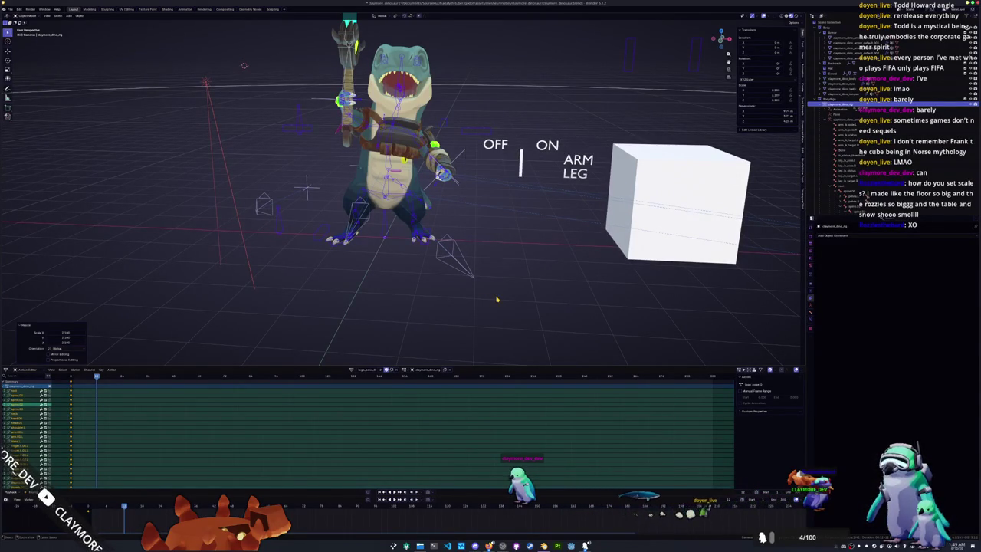
{"action": "key", "text": "ctrl+z"}
{"action": "key", "text": "ctrl+z"}
{"action": "scroll", "coordinate": [496, 299], "scroll_direction": "down", "scroll_amount": 2}
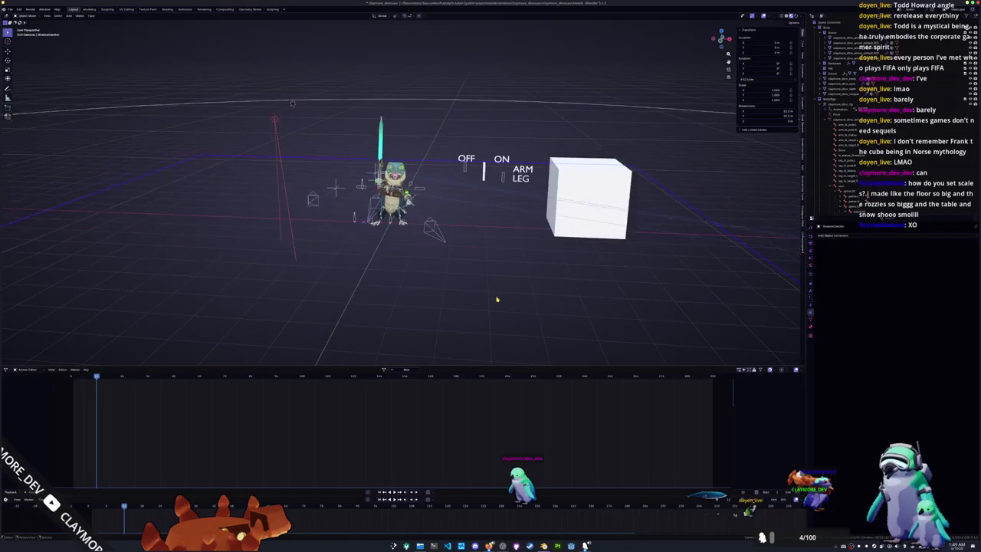
{"action": "scroll", "coordinate": [496, 299], "scroll_direction": "down", "scroll_amount": 2}
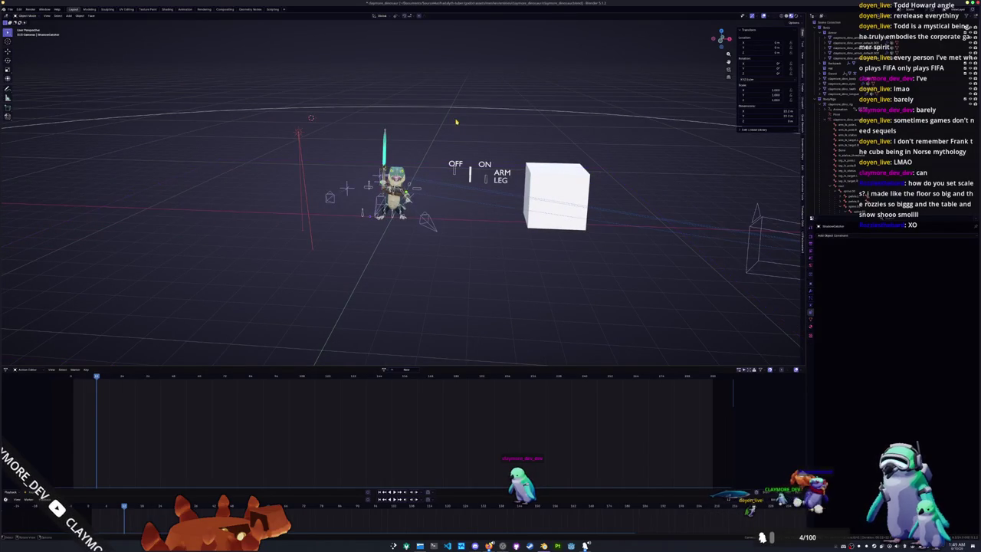
{"action": "scroll", "coordinate": [456, 119], "scroll_direction": "up", "scroll_amount": 2}
Step: Select the rig in Pose Mode and start moving a control along X
{"action": "middle_click_drag", "start_coordinate": [456, 119], "coordinate": [538, 141]}
{"action": "scroll", "coordinate": [456, 120], "scroll_direction": "up", "scroll_amount": 2}
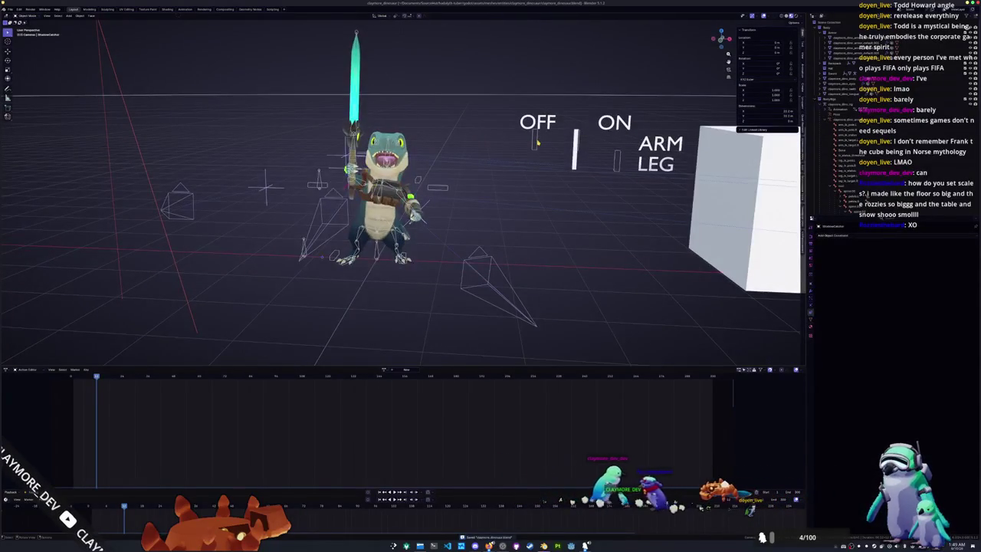
{"action": "key", "text": "ctrl+shift+z"}
{"action": "key", "text": "g"}
{"action": "key", "text": "x"}
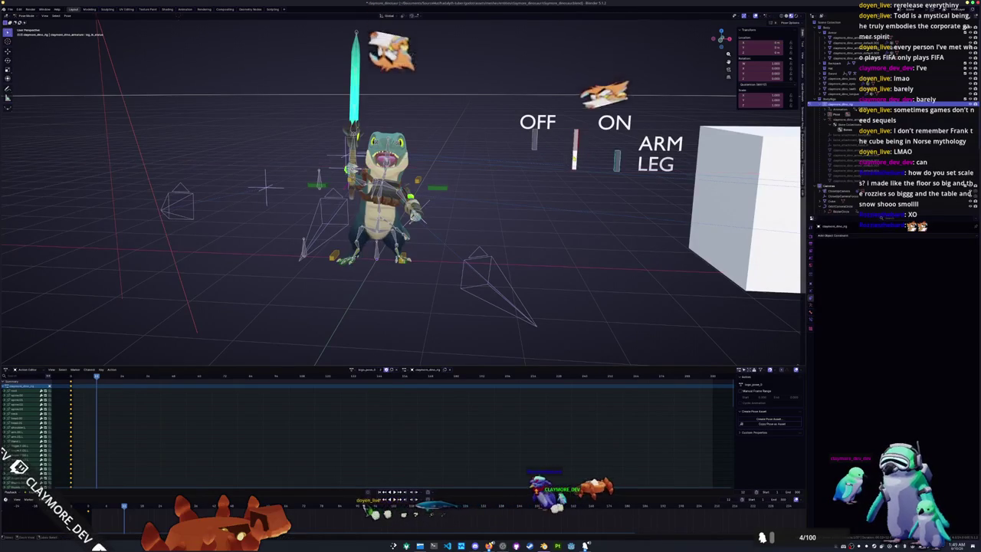
Step: Slide the switch control along X, swinging the sword arm flat
{"action": "middle_click_drag", "start_coordinate": [591, 156], "coordinate": [495, 154]}
{"action": "scroll", "coordinate": [495, 153], "scroll_direction": "up", "scroll_amount": 2}
{"action": "scroll", "coordinate": [586, 151], "scroll_direction": "up", "scroll_amount": 1}
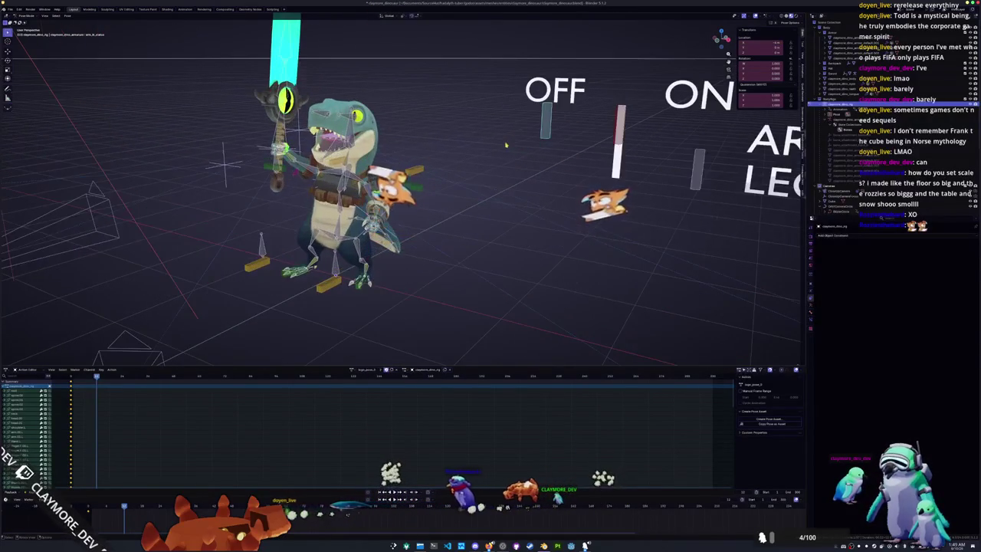
{"action": "middle_click_drag", "start_coordinate": [586, 151], "coordinate": [606, 172]}
{"action": "key", "text": "g"}
{"action": "key", "text": "x"}
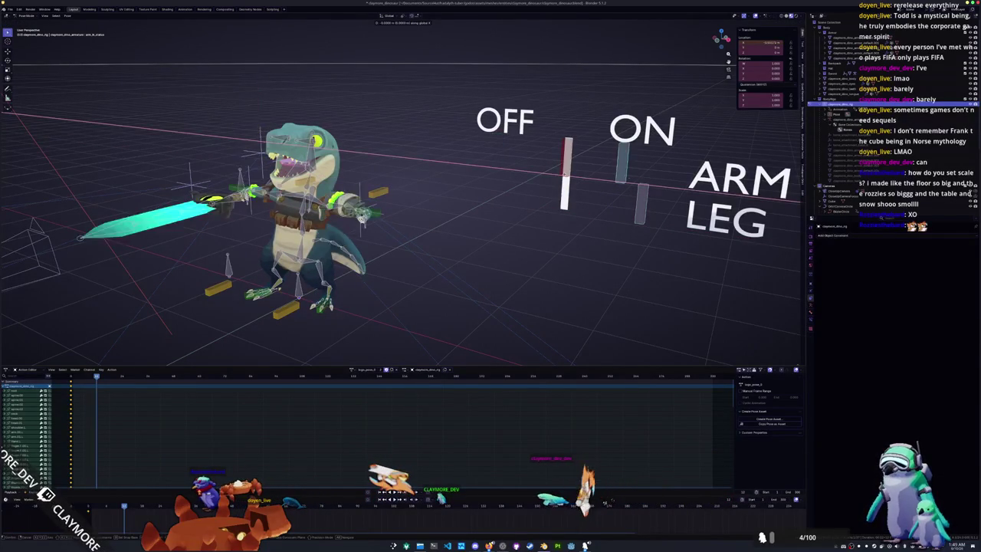
{"action": "left_click", "coordinate": [579, 162]}
{"action": "mouse_move", "coordinate": [578, 162]}
{"action": "middle_mouse_down"}
{"action": "mouse_move", "coordinate": [497, 208]}
{"action": "mouse_move", "coordinate": [529, 217]}
{"action": "middle_mouse_up"}
Step: Retry the X move of the switch control twice, cancelling each attempt
{"action": "key", "text": "g"}
{"action": "key", "text": "x"}
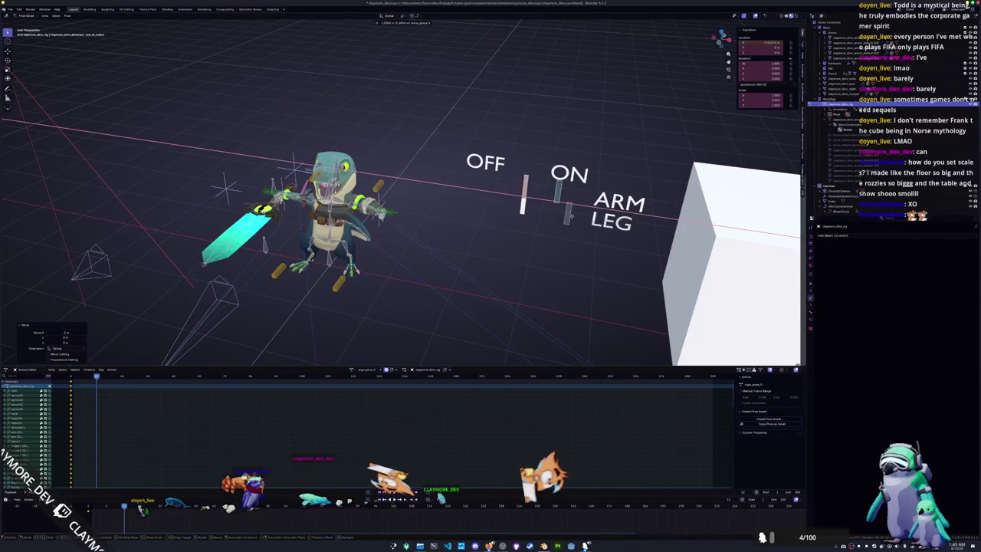
{"action": "right_click", "coordinate": [571, 217]}
{"action": "middle_click_drag", "start_coordinate": [571, 217], "coordinate": [568, 201]}
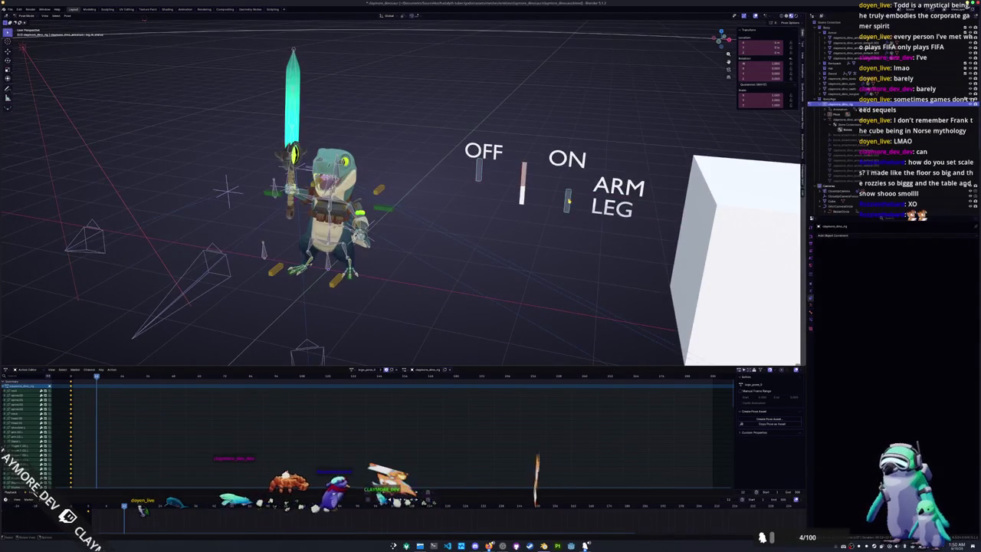
{"action": "key", "text": "g"}
{"action": "key", "text": "x"}
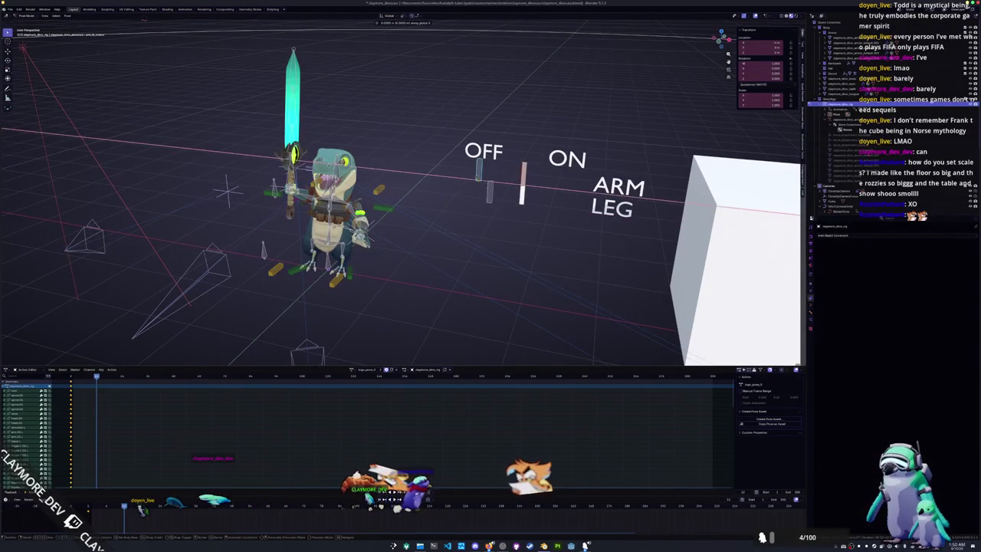
{"action": "right_click", "coordinate": [491, 184]}
Step: Slide the ARM switch bar along X toward ON
{"action": "key", "text": "g"}
{"action": "key", "text": "x"}
{"action": "left_click", "coordinate": [559, 194]}
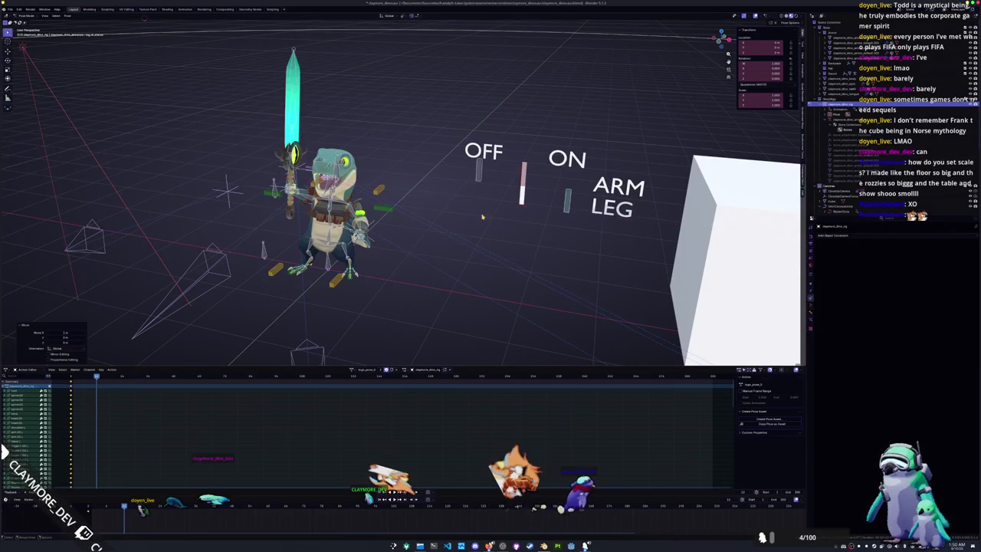
{"action": "scroll", "coordinate": [558, 194], "scroll_direction": "down", "scroll_amount": 3}
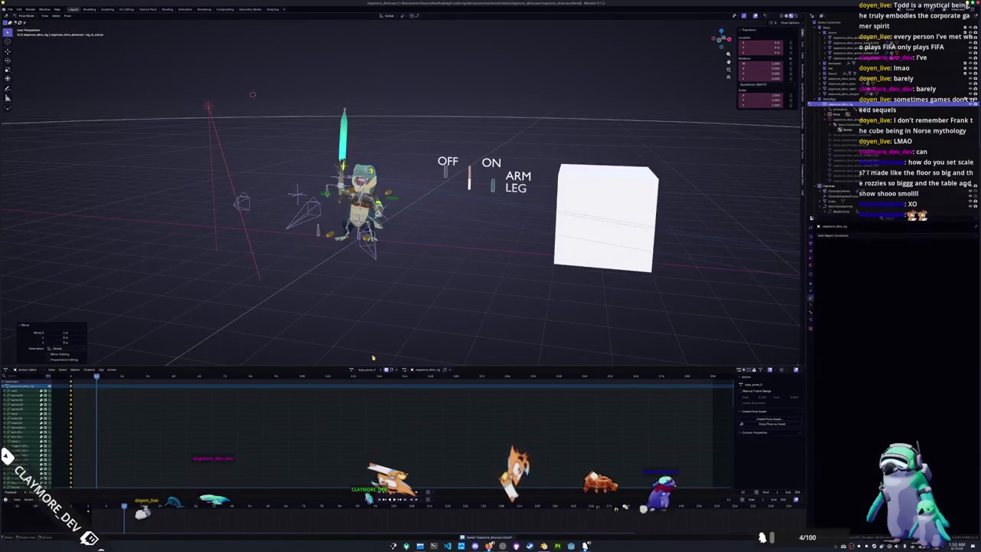
Step: Return the rig to Object Mode and deselect everything
{"action": "left_click", "coordinate": [594, 226]}
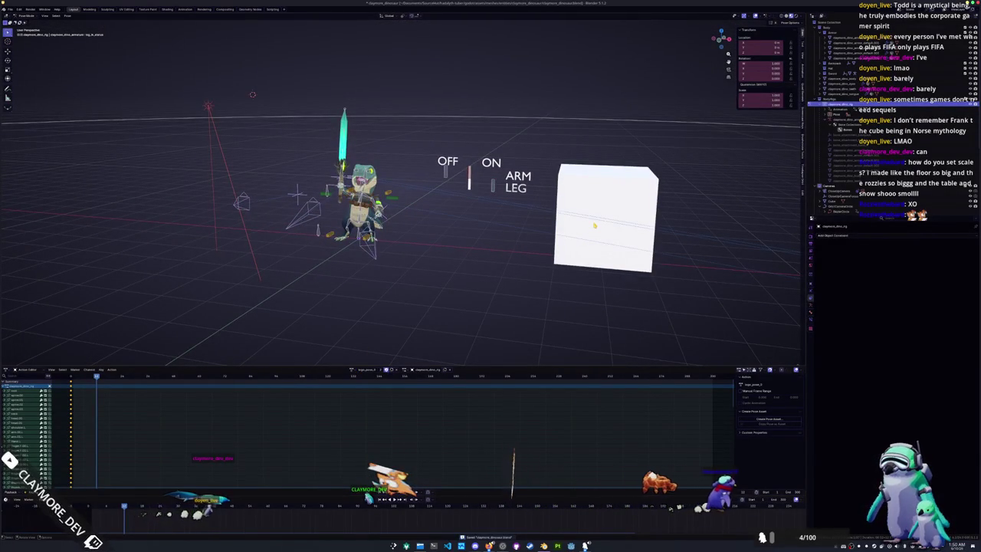
{"action": "left_click", "coordinate": [620, 180]}
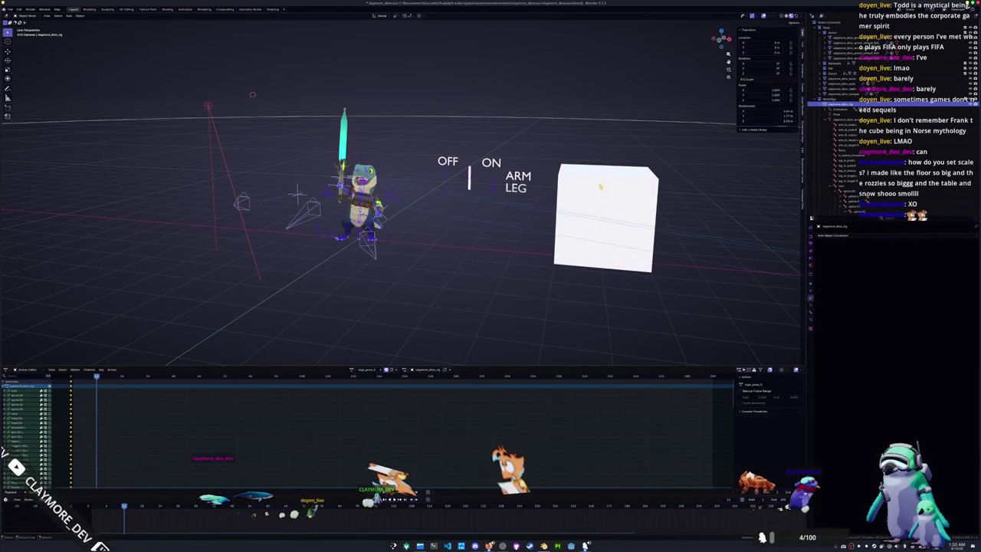
{"action": "key", "text": "Delete"}
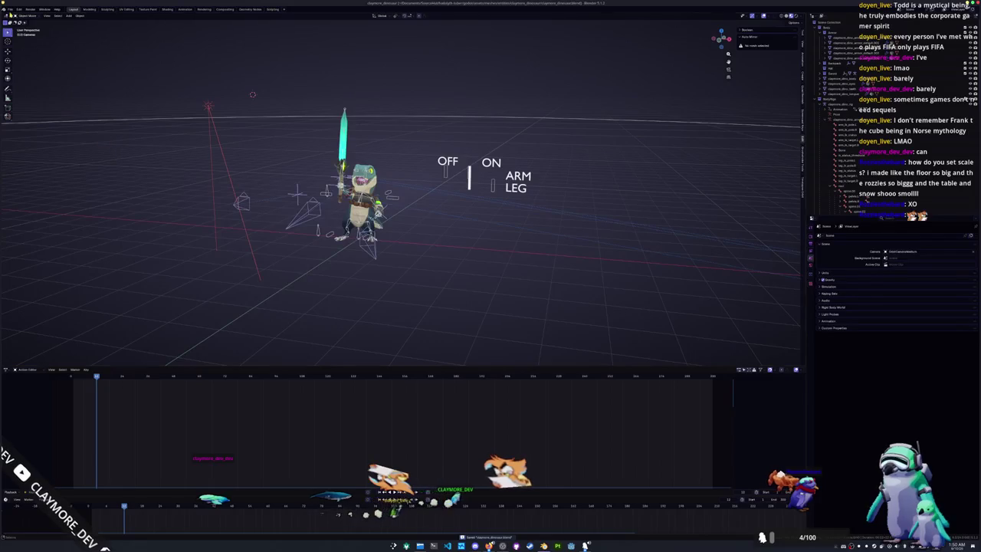
Step: Reopen the recently saved bass fish scene from File > Open Recent
{"action": "left_click", "coordinate": [9, 9]}
{"action": "mouse_move", "coordinate": [25, 30]}
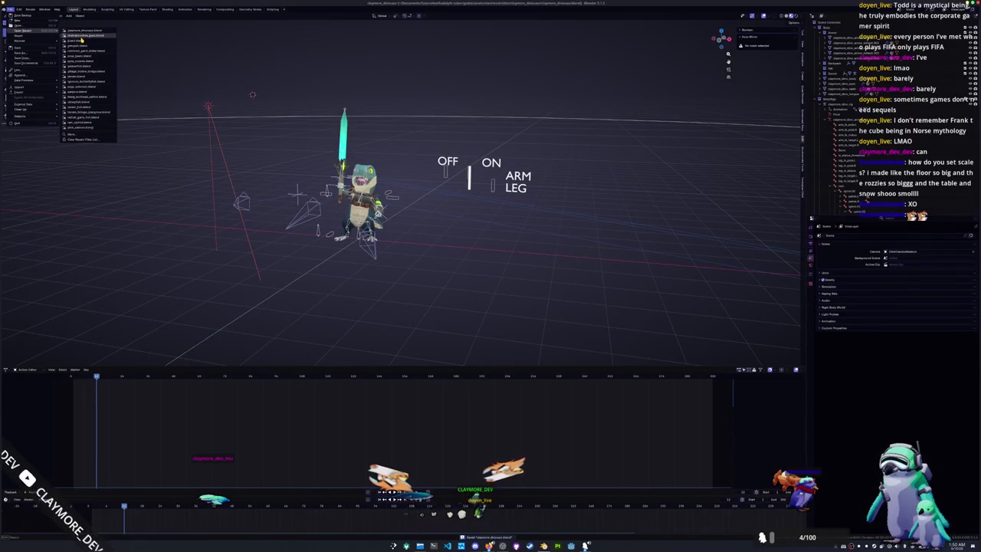
{"action": "left_click", "coordinate": [86, 35]}
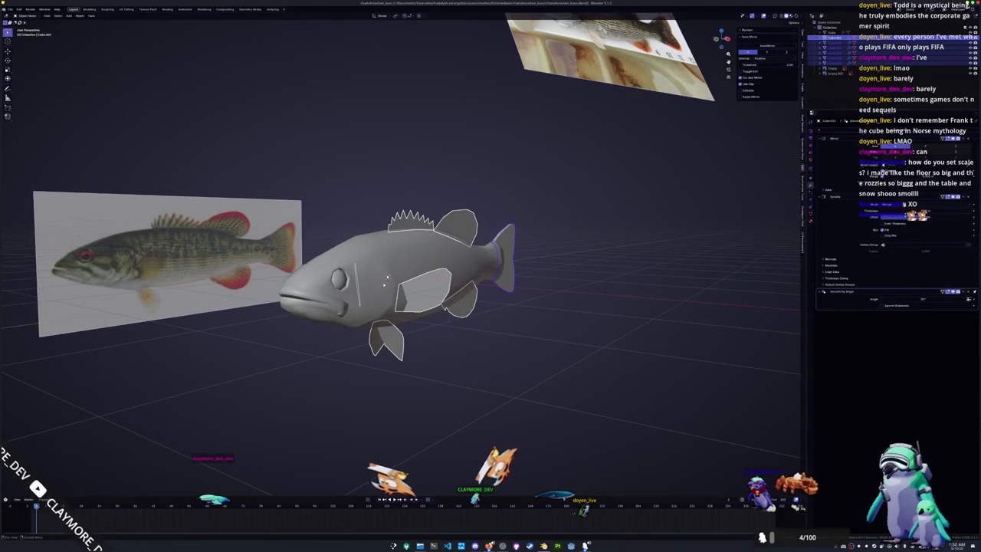
{"action": "middle_click_drag", "start_coordinate": [387, 277], "coordinate": [381, 283]}
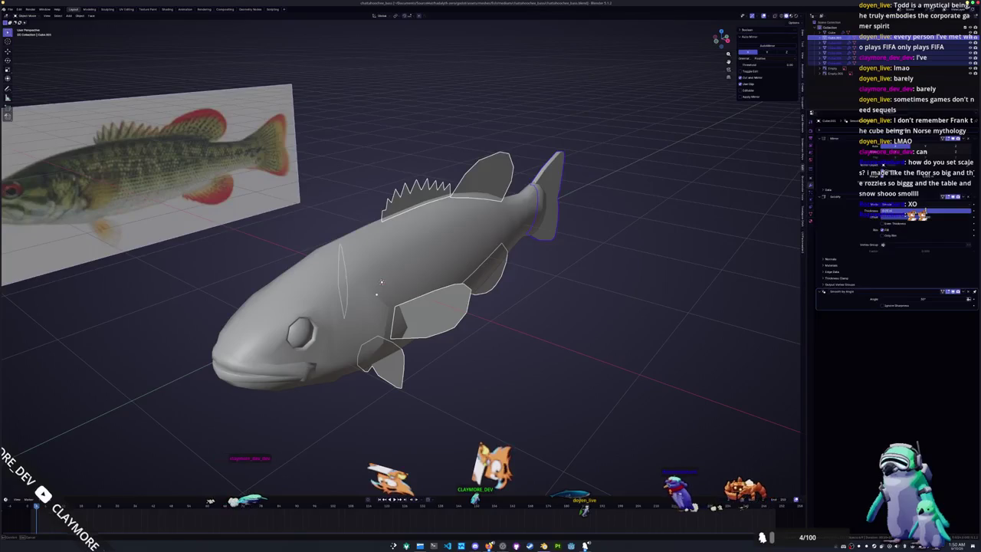
Step: Apply the fish object's scale with Ctrl+A > Scale
{"action": "left_click", "coordinate": [953, 197]}
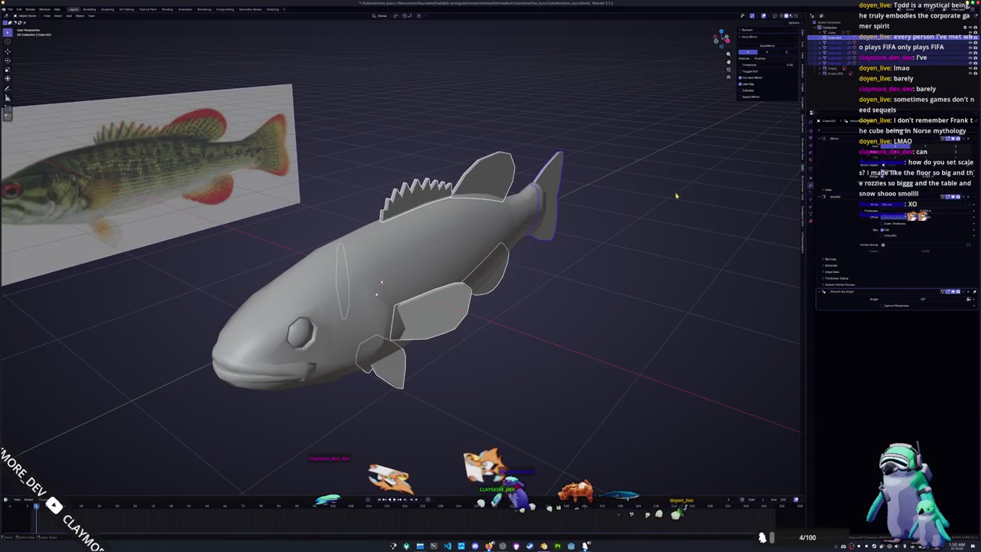
{"action": "key", "text": "ctrl+a"}
{"action": "left_click", "coordinate": [655, 166]}
Step: Select the fish body and scale it to about 0.75 of its size
{"action": "mouse_move", "coordinate": [654, 165]}
{"action": "middle_mouse_down"}
{"action": "mouse_move", "coordinate": [521, 240]}
{"action": "mouse_move", "coordinate": [562, 229]}
{"action": "middle_mouse_up"}
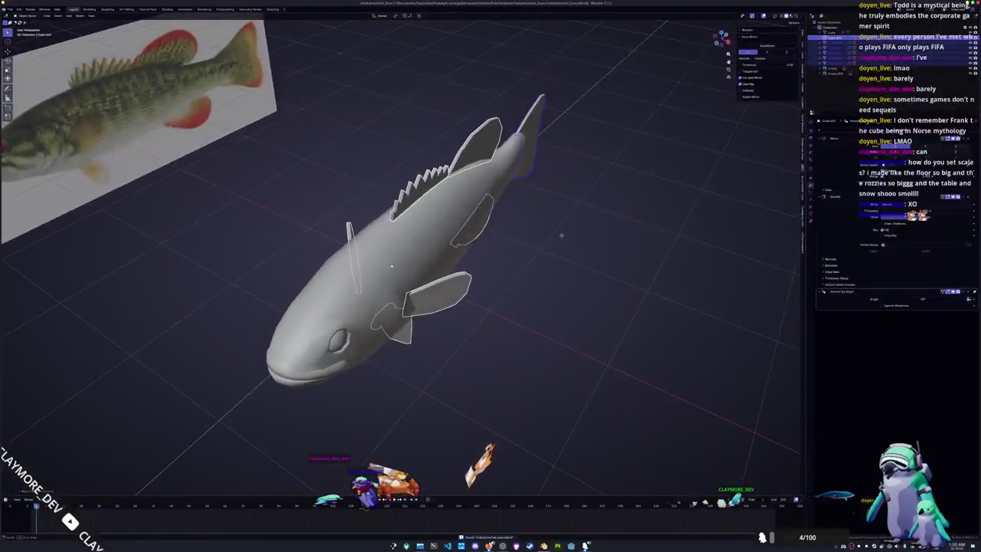
{"action": "scroll", "coordinate": [616, 173], "scroll_direction": "down", "scroll_amount": 5}
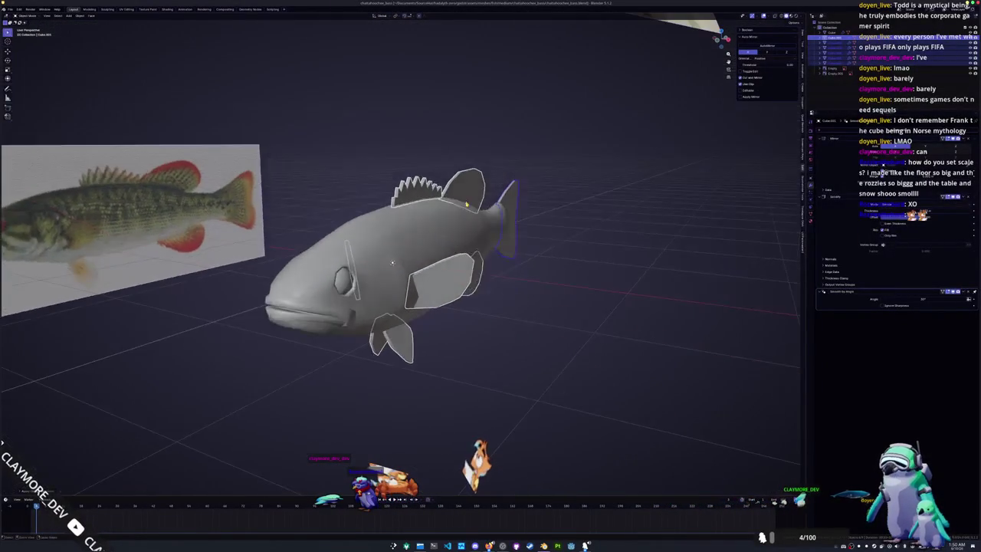
{"action": "left_click", "coordinate": [460, 261]}
{"action": "middle_click_drag", "start_coordinate": [460, 260], "coordinate": [478, 258]}
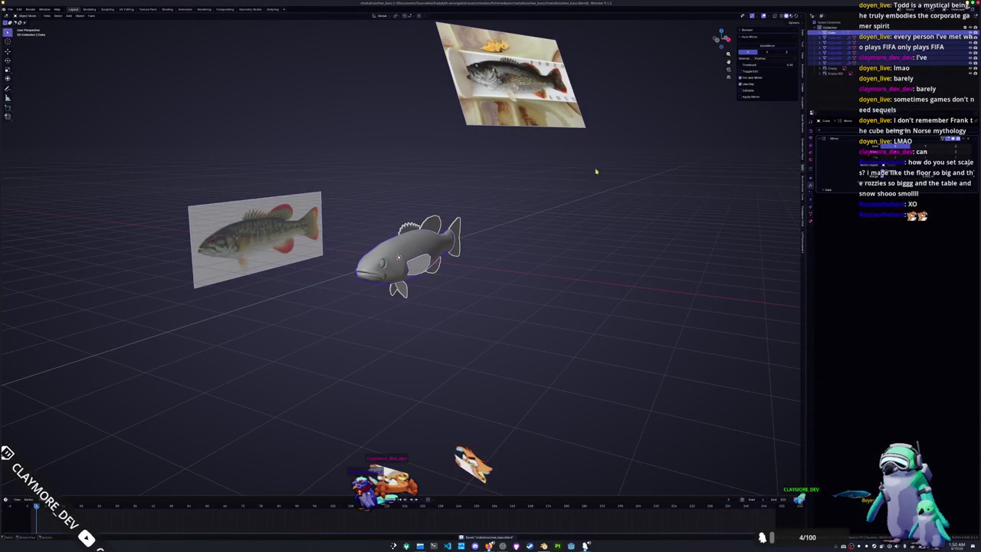
{"action": "middle_click_drag", "start_coordinate": [716, 179], "coordinate": [672, 197]}
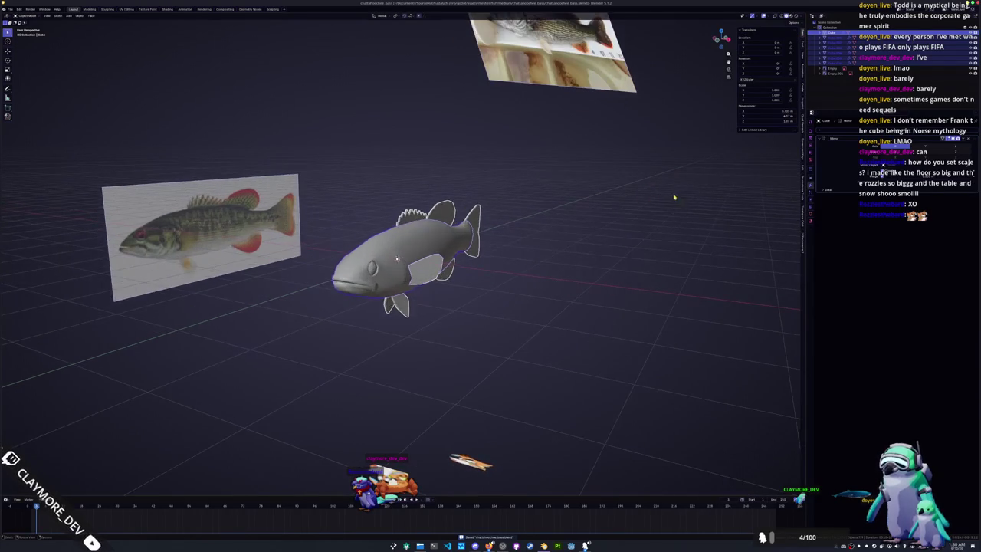
{"action": "key", "text": "s"}
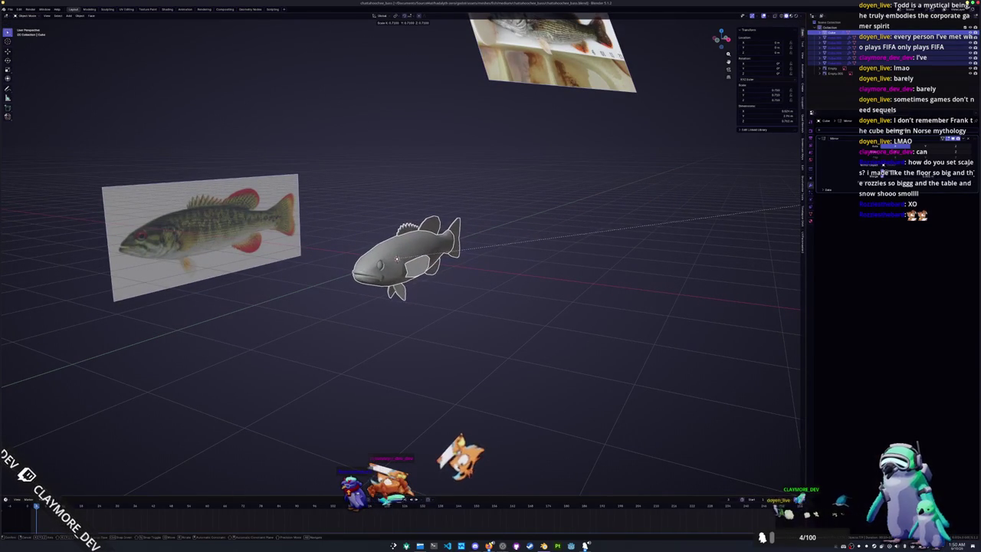
{"action": "left_click", "coordinate": [797, 209]}
Step: Convert the fish object into a plain mesh via Convert To > Mesh
{"action": "right_click", "coordinate": [460, 224]}
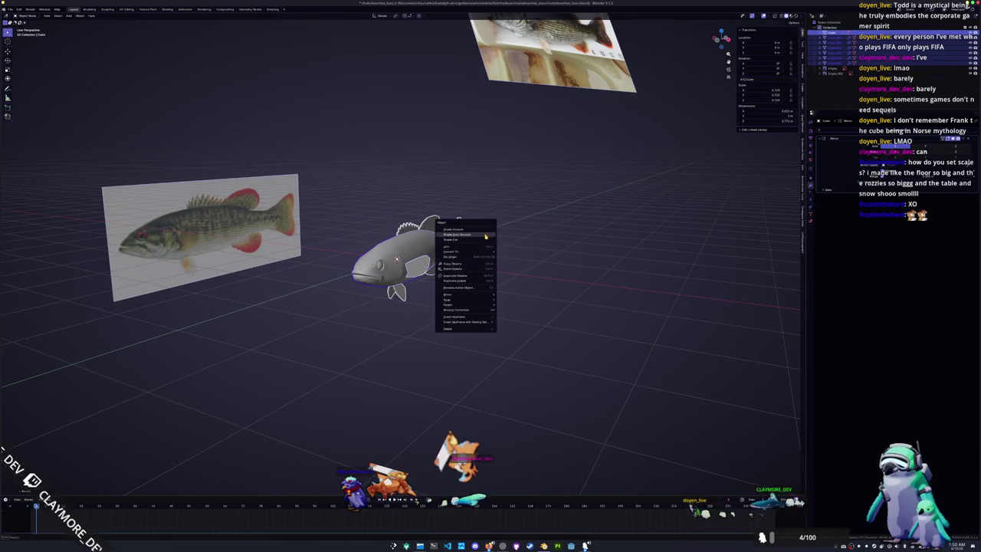
{"action": "key", "text": "Escape"}
{"action": "middle_click_drag", "start_coordinate": [517, 253], "coordinate": [512, 258]}
{"action": "left_click", "coordinate": [10, 9]}
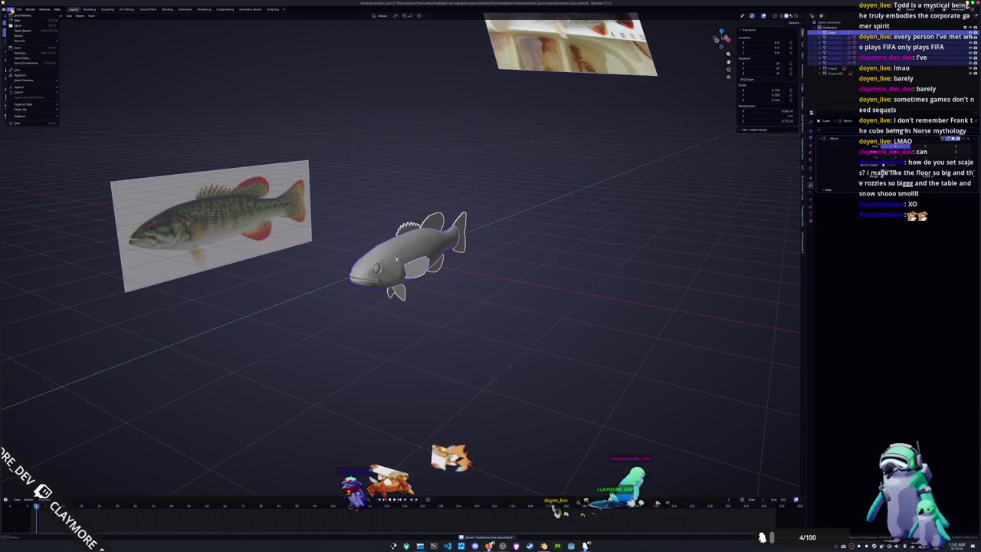
{"action": "right_click", "coordinate": [449, 222]}
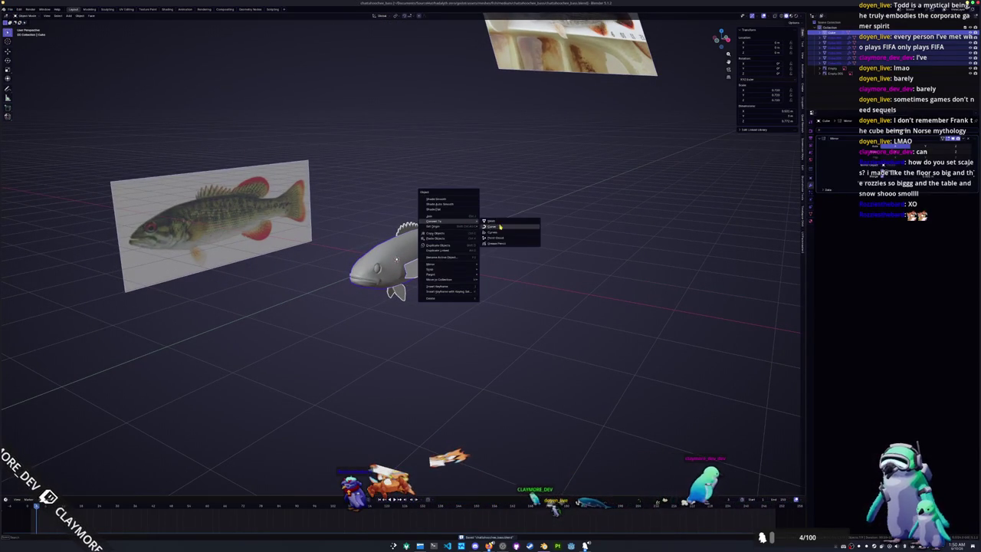
{"action": "left_click", "coordinate": [504, 223]}
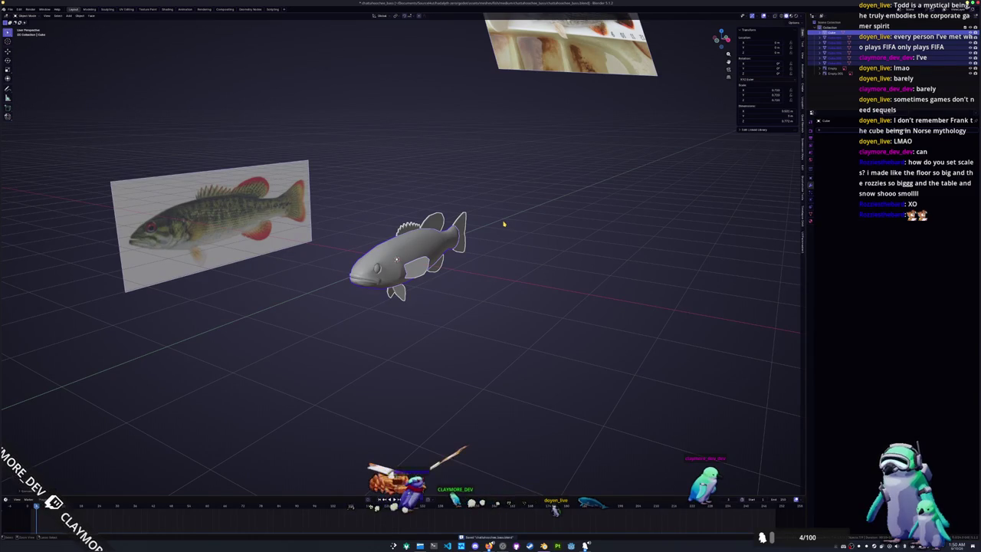
Step: Clear the selection so none of Cube through Cube.005 stays selected
{"action": "key", "text": "ctrl+z"}
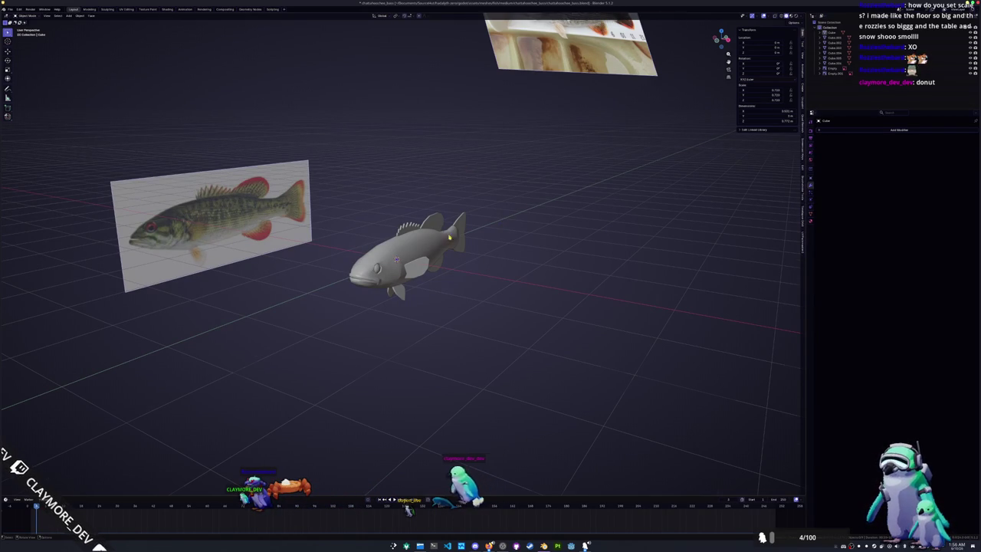
Step: Select the fish's fin pieces together: the tail, pectoral, bottom and thin fins
{"action": "scroll", "coordinate": [449, 214], "scroll_direction": "up", "scroll_amount": 2}
{"action": "scroll", "coordinate": [483, 222], "scroll_direction": "up", "scroll_amount": 3}
{"action": "left_click", "coordinate": [521, 232]}
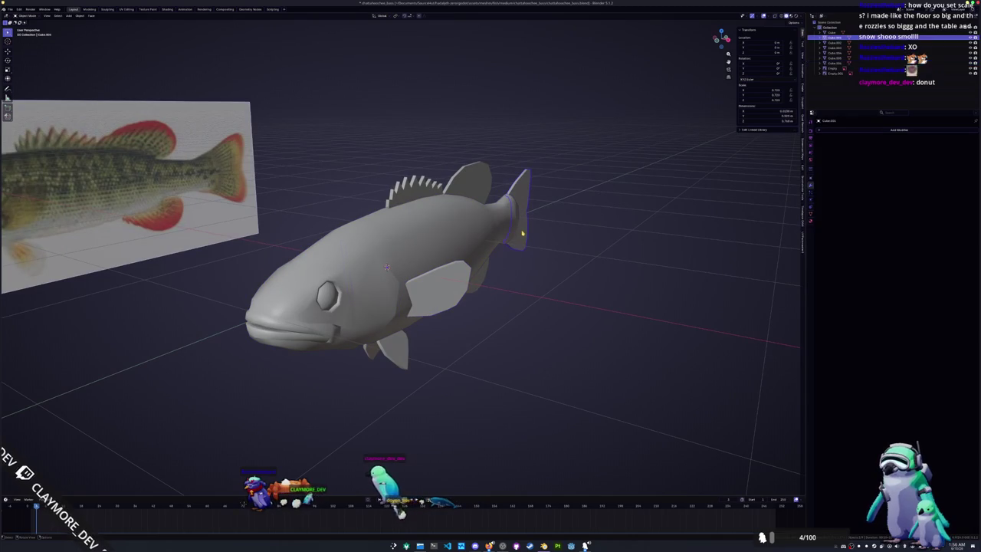
{"action": "left_click", "coordinate": [475, 280]}
{"action": "left_click", "coordinate": [403, 349], "text": "shift"}
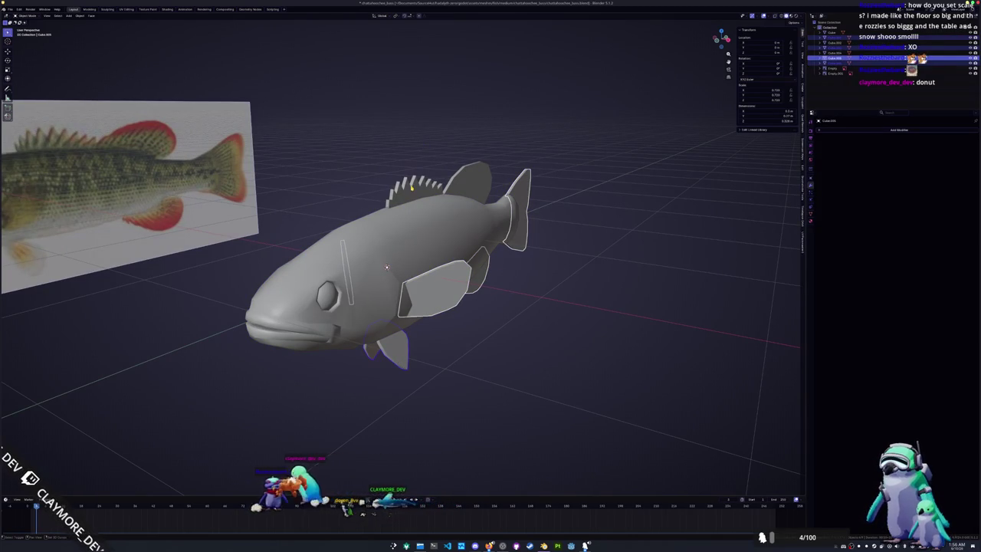
{"action": "middle_click_drag", "start_coordinate": [411, 186], "coordinate": [450, 189]}
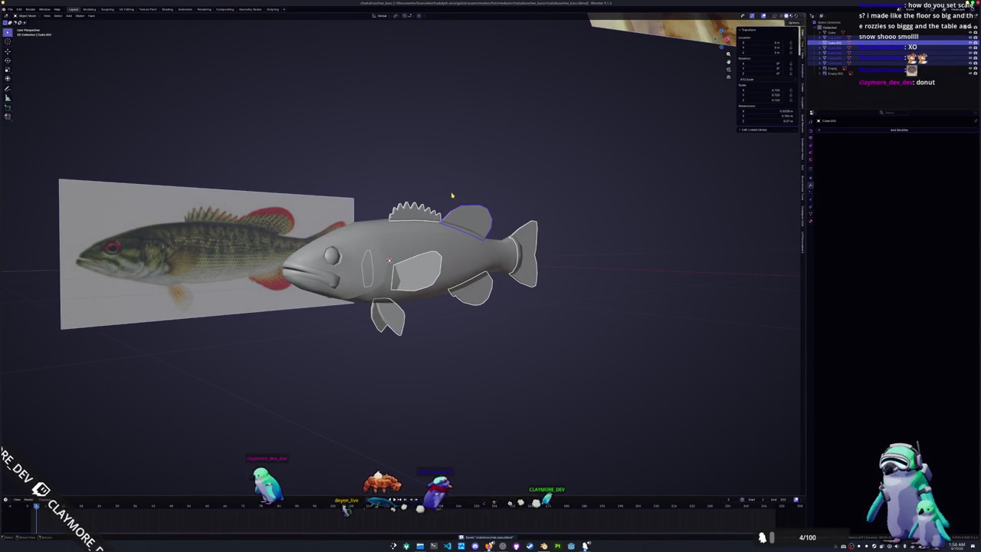
{"action": "left_click", "coordinate": [397, 222]}
{"action": "middle_click_drag", "start_coordinate": [397, 218], "coordinate": [398, 253]}
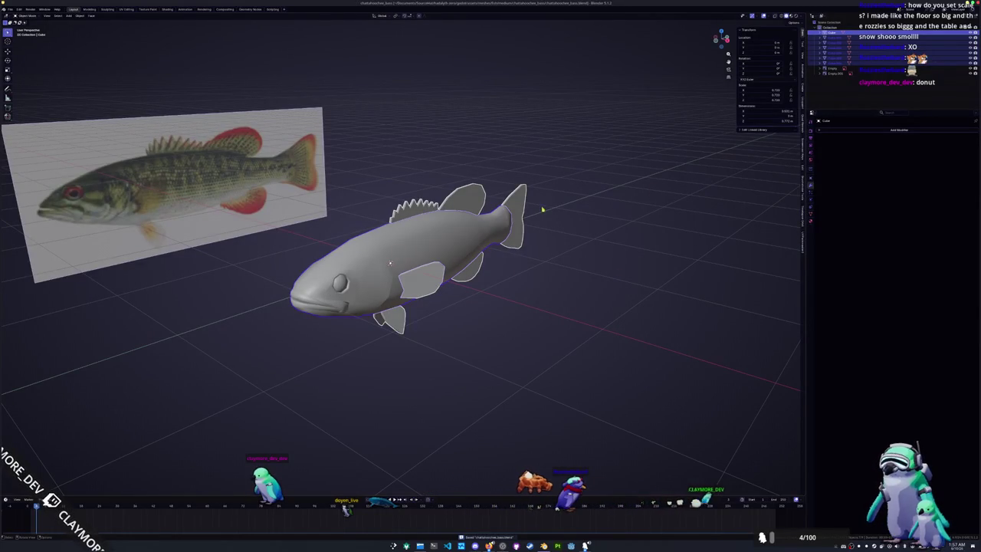
{"action": "left_click", "coordinate": [555, 207]}
{"action": "left_click", "coordinate": [414, 213]}
{"action": "left_click", "coordinate": [414, 213]}
{"action": "left_click", "coordinate": [414, 214]}
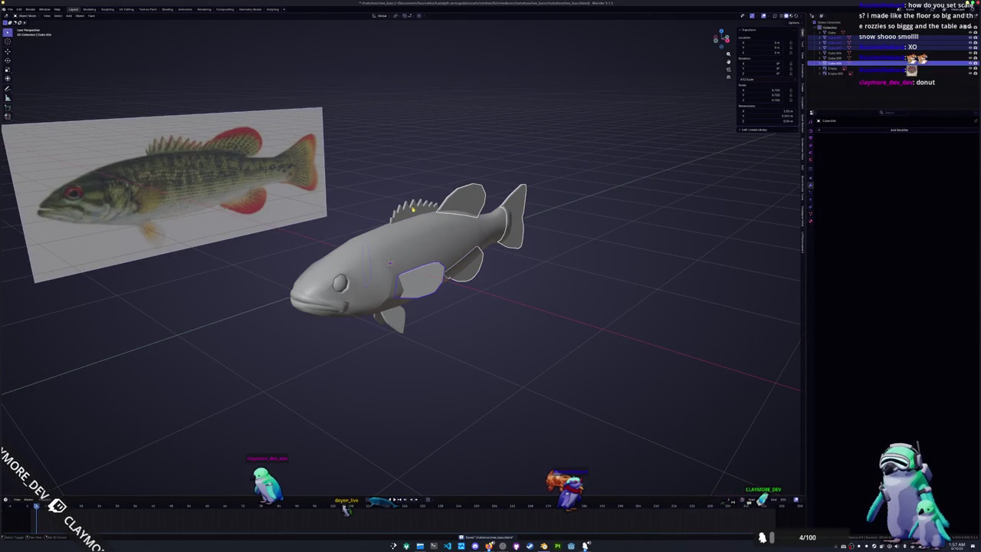
{"action": "left_click", "coordinate": [391, 318]}
Step: Add Shade Auto Smooth (Smooth by Angle) to the selected fins
{"action": "right_click", "coordinate": [451, 280]}
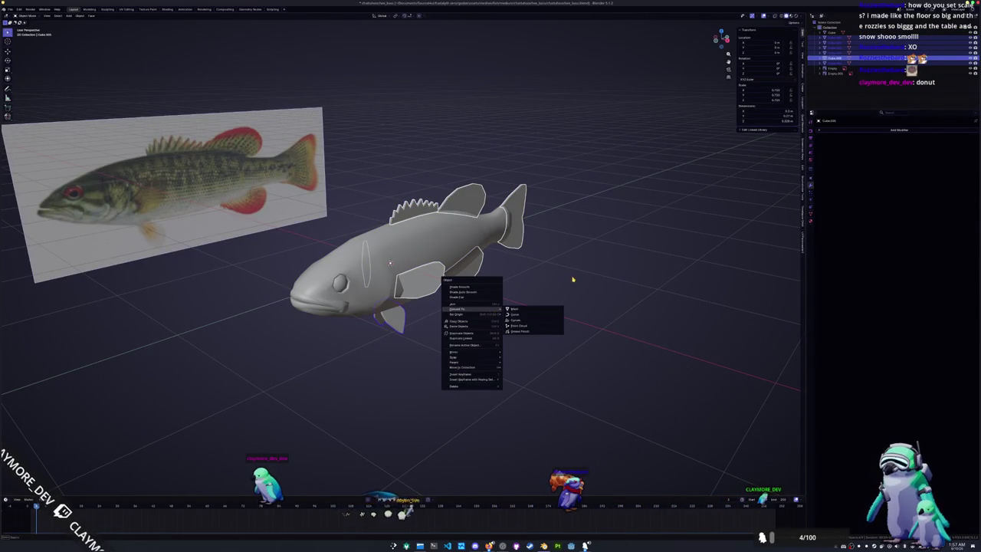
{"action": "key", "text": "Escape"}
{"action": "right_click", "coordinate": [534, 291]}
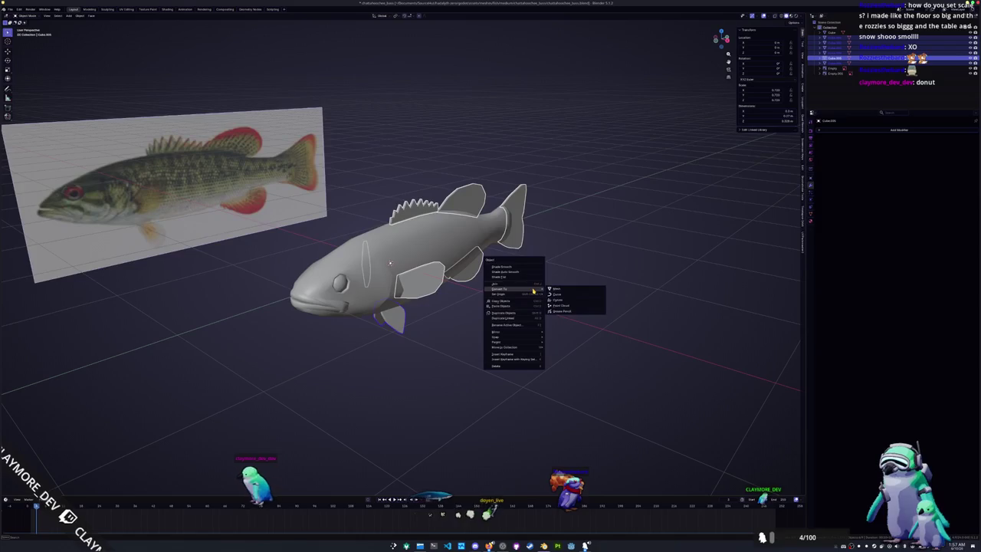
{"action": "left_click", "coordinate": [514, 269]}
{"action": "scroll", "coordinate": [583, 260], "scroll_direction": "up", "scroll_amount": 1}
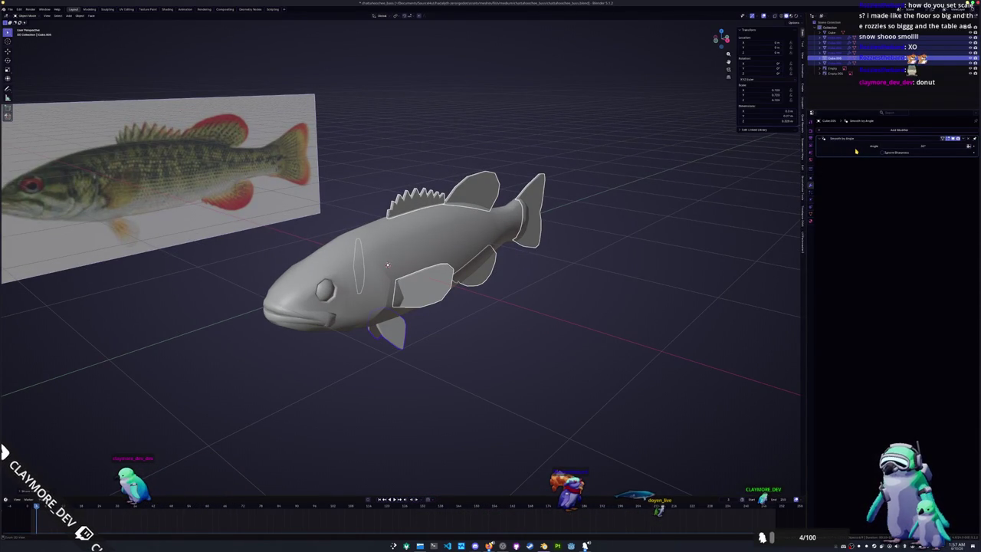
Step: Apply the Smooth by Angle modifier permanently and put the fins into Edit Mode
{"action": "key", "text": "ctrl+a"}
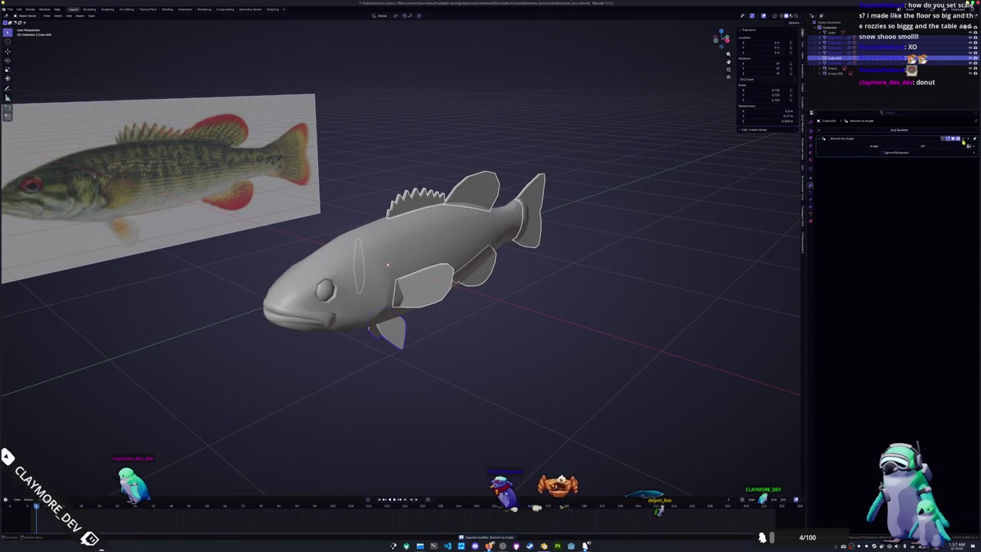
{"action": "left_click", "coordinate": [940, 139]}
{"action": "left_click", "coordinate": [941, 145]}
{"action": "right_click", "coordinate": [595, 248]}
{"action": "key", "text": "Tab"}
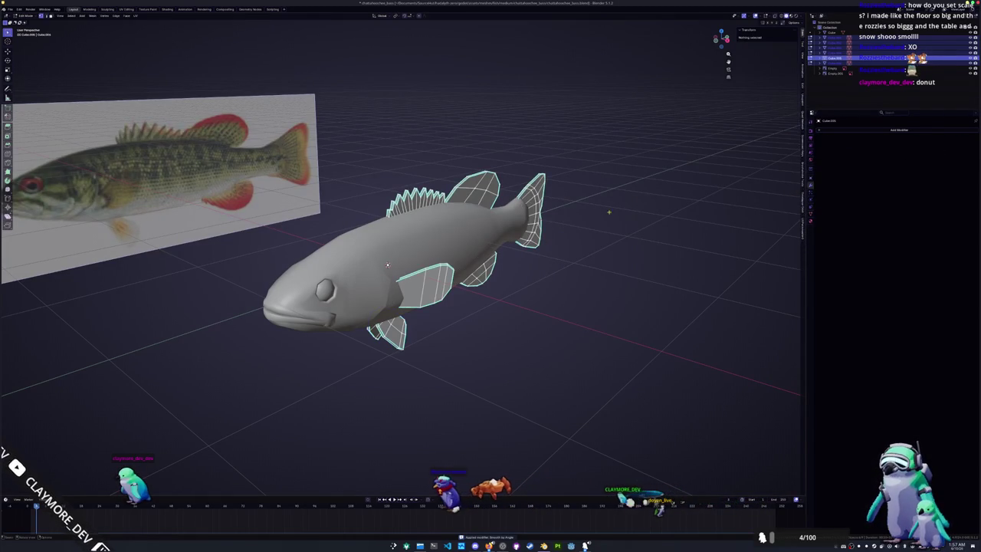
Step: Grow one fin edge to all similar fin edges with Select Similar and mark them as seams
{"action": "left_click", "coordinate": [387, 265]}
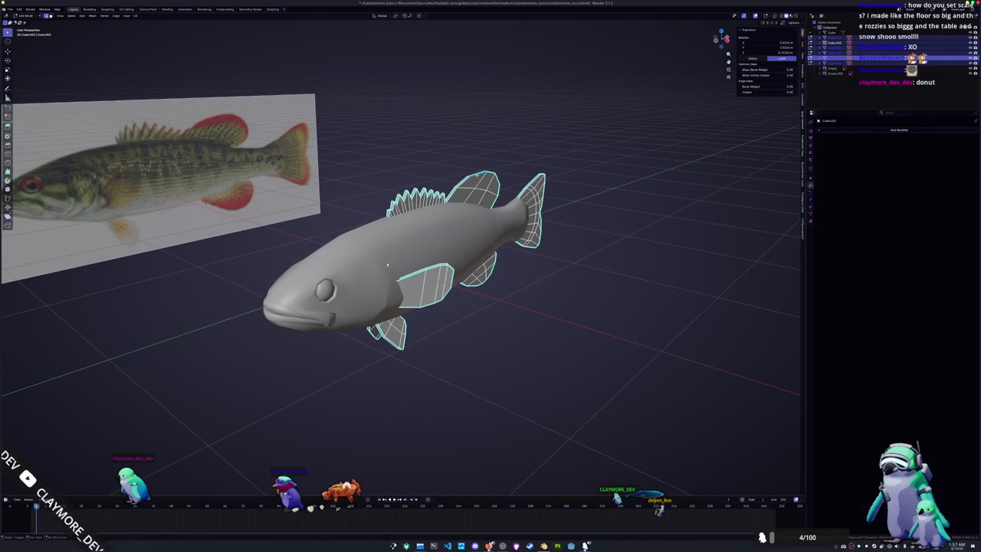
{"action": "key", "text": "shift+g"}
{"action": "left_click", "coordinate": [465, 210]}
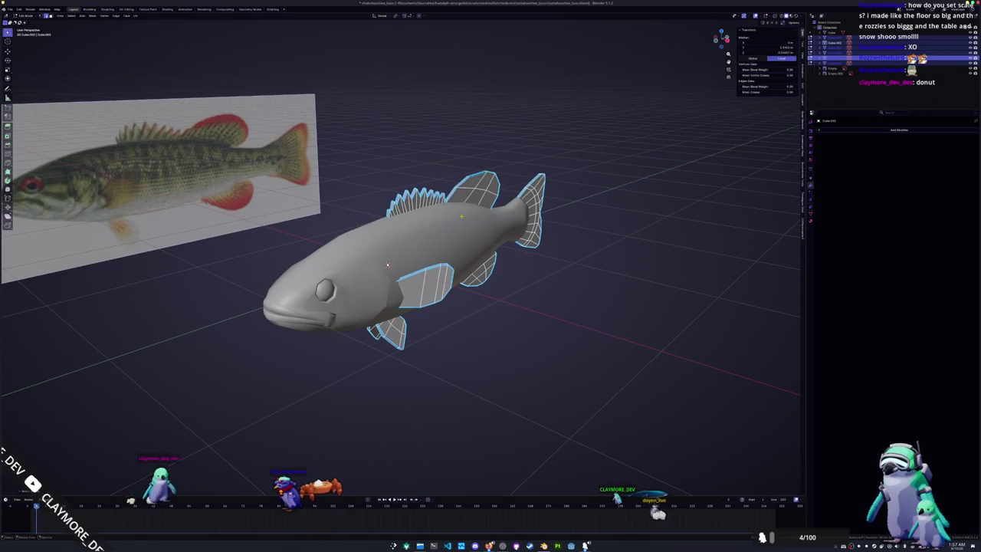
{"action": "key", "text": "ctrl+e"}
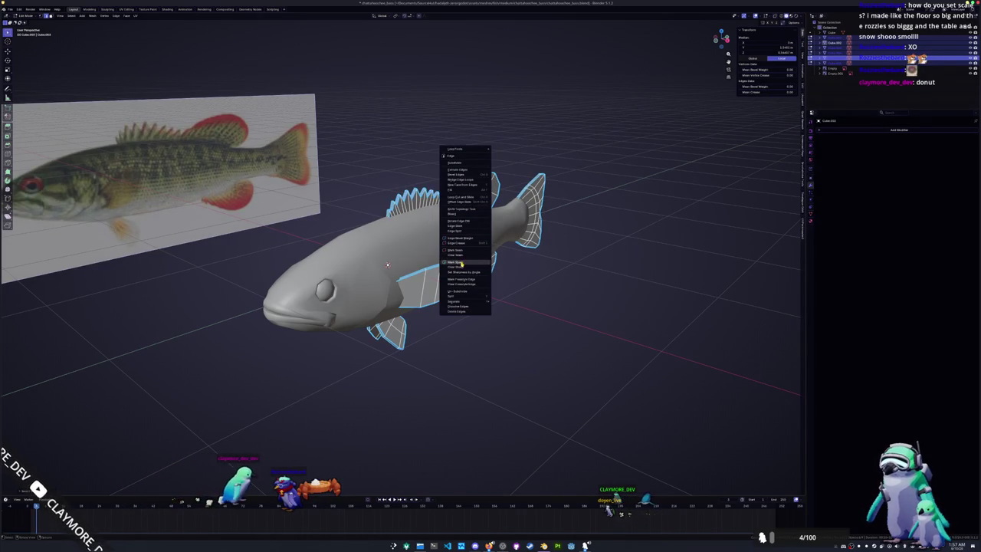
{"action": "left_click", "coordinate": [461, 262]}
{"action": "mouse_move", "coordinate": [461, 262]}
{"action": "middle_mouse_down"}
{"action": "mouse_move", "coordinate": [429, 253]}
{"action": "mouse_move", "coordinate": [476, 237]}
{"action": "mouse_move", "coordinate": [460, 253]}
{"action": "mouse_move", "coordinate": [468, 264]}
{"action": "mouse_move", "coordinate": [383, 276]}
{"action": "mouse_move", "coordinate": [276, 340]}
{"action": "mouse_move", "coordinate": [306, 306]}
{"action": "mouse_move", "coordinate": [293, 296]}
{"action": "mouse_move", "coordinate": [399, 229]}
{"action": "mouse_move", "coordinate": [508, 211]}
{"action": "middle_mouse_up"}
{"action": "key", "text": "Tab"}
Step: Mark the chosen edge loops around the fish's head as seams
{"action": "scroll", "coordinate": [508, 211], "scroll_direction": "up", "scroll_amount": 5}
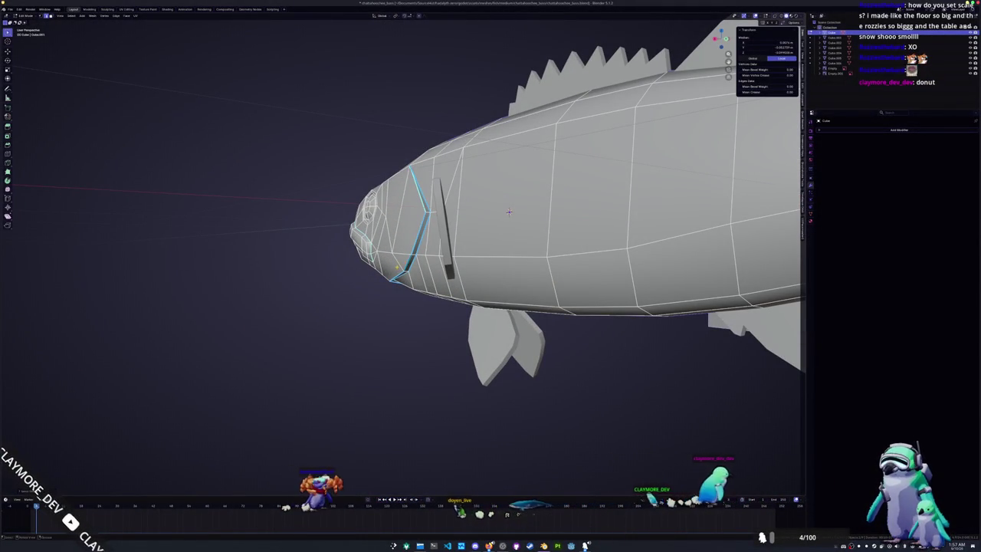
{"action": "middle_click_drag", "start_coordinate": [508, 211], "coordinate": [379, 249]}
{"action": "mouse_move", "coordinate": [495, 274]}
{"action": "middle_mouse_down"}
{"action": "mouse_move", "coordinate": [433, 176]}
{"action": "mouse_move", "coordinate": [460, 244]}
{"action": "middle_mouse_up"}
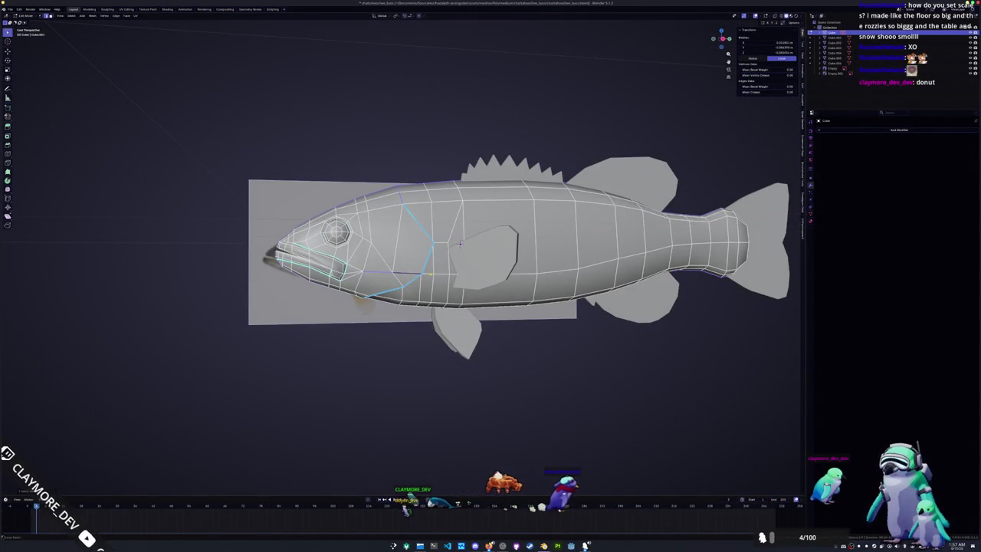
{"action": "scroll", "coordinate": [460, 243], "scroll_direction": "up", "scroll_amount": 4}
{"action": "scroll", "coordinate": [463, 245], "scroll_direction": "down", "scroll_amount": 4}
{"action": "middle_click_drag", "start_coordinate": [462, 245], "coordinate": [725, 268]}
{"action": "scroll", "coordinate": [469, 249], "scroll_direction": "up", "scroll_amount": 4}
{"action": "scroll", "coordinate": [469, 250], "scroll_direction": "up", "scroll_amount": 2}
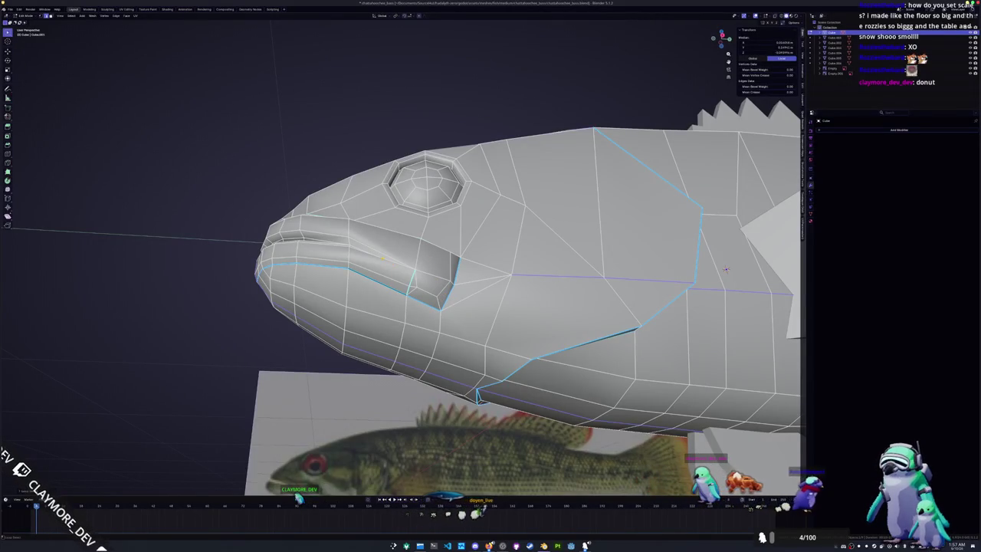
{"action": "mouse_move", "coordinate": [726, 269]}
{"action": "middle_mouse_down"}
{"action": "mouse_move", "coordinate": [504, 169]}
{"action": "mouse_move", "coordinate": [516, 160]}
{"action": "middle_mouse_up"}
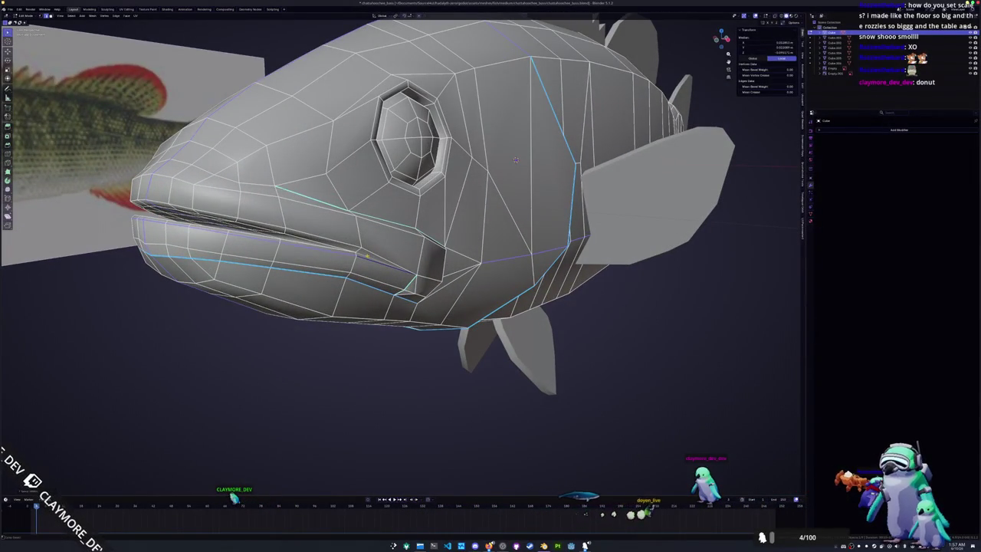
{"action": "mouse_move", "coordinate": [516, 160]}
{"action": "middle_mouse_down"}
{"action": "mouse_move", "coordinate": [459, 177]}
{"action": "mouse_move", "coordinate": [475, 138]}
{"action": "mouse_move", "coordinate": [490, 168]}
{"action": "mouse_move", "coordinate": [537, 165]}
{"action": "mouse_move", "coordinate": [476, 161]}
{"action": "mouse_move", "coordinate": [427, 174]}
{"action": "middle_mouse_up"}
{"action": "scroll", "coordinate": [428, 174], "scroll_direction": "up", "scroll_amount": 1}
{"action": "scroll", "coordinate": [429, 161], "scroll_direction": "up", "scroll_amount": 2}
{"action": "scroll", "coordinate": [436, 129], "scroll_direction": "up", "scroll_amount": 3}
{"action": "scroll", "coordinate": [435, 128], "scroll_direction": "down", "scroll_amount": 2}
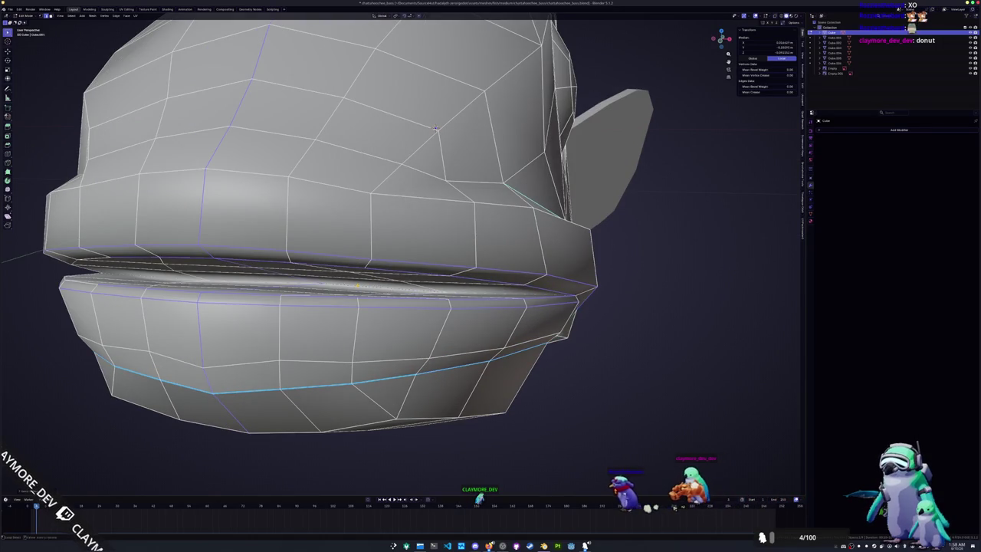
{"action": "scroll", "coordinate": [436, 128], "scroll_direction": "down", "scroll_amount": 4}
{"action": "mouse_move", "coordinate": [436, 128]}
{"action": "middle_mouse_down"}
{"action": "mouse_move", "coordinate": [366, 264]}
{"action": "mouse_move", "coordinate": [414, 266]}
{"action": "mouse_move", "coordinate": [764, 212]}
{"action": "mouse_move", "coordinate": [375, 225]}
{"action": "mouse_move", "coordinate": [291, 311]}
{"action": "mouse_move", "coordinate": [562, 200]}
{"action": "mouse_move", "coordinate": [515, 146]}
{"action": "mouse_move", "coordinate": [519, 166]}
{"action": "mouse_move", "coordinate": [543, 136]}
{"action": "mouse_move", "coordinate": [566, 200]}
{"action": "mouse_move", "coordinate": [725, 221]}
{"action": "middle_mouse_up"}
{"action": "scroll", "coordinate": [414, 267], "scroll_direction": "up", "scroll_amount": 1}
{"action": "scroll", "coordinate": [415, 265], "scroll_direction": "down", "scroll_amount": 3}
{"action": "scroll", "coordinate": [582, 237], "scroll_direction": "up", "scroll_amount": 3}
{"action": "scroll", "coordinate": [763, 212], "scroll_direction": "down", "scroll_amount": 4}
{"action": "scroll", "coordinate": [375, 226], "scroll_direction": "down", "scroll_amount": 1}
{"action": "right_click", "coordinate": [479, 214]}
{"action": "left_click", "coordinate": [479, 214]}
Step: Pick the edges along the fish's mouth line and mark them as seams
{"action": "scroll", "coordinate": [291, 311], "scroll_direction": "up", "scroll_amount": 4}
{"action": "scroll", "coordinate": [562, 201], "scroll_direction": "up", "scroll_amount": 2}
{"action": "left_click", "coordinate": [514, 145]}
{"action": "scroll", "coordinate": [542, 136], "scroll_direction": "down", "scroll_amount": 2}
{"action": "scroll", "coordinate": [543, 136], "scroll_direction": "down", "scroll_amount": 4}
{"action": "scroll", "coordinate": [567, 200], "scroll_direction": "up", "scroll_amount": 4}
{"action": "scroll", "coordinate": [614, 207], "scroll_direction": "up", "scroll_amount": 2}
{"action": "scroll", "coordinate": [613, 207], "scroll_direction": "up", "scroll_amount": 2}
{"action": "right_click", "coordinate": [384, 303]}
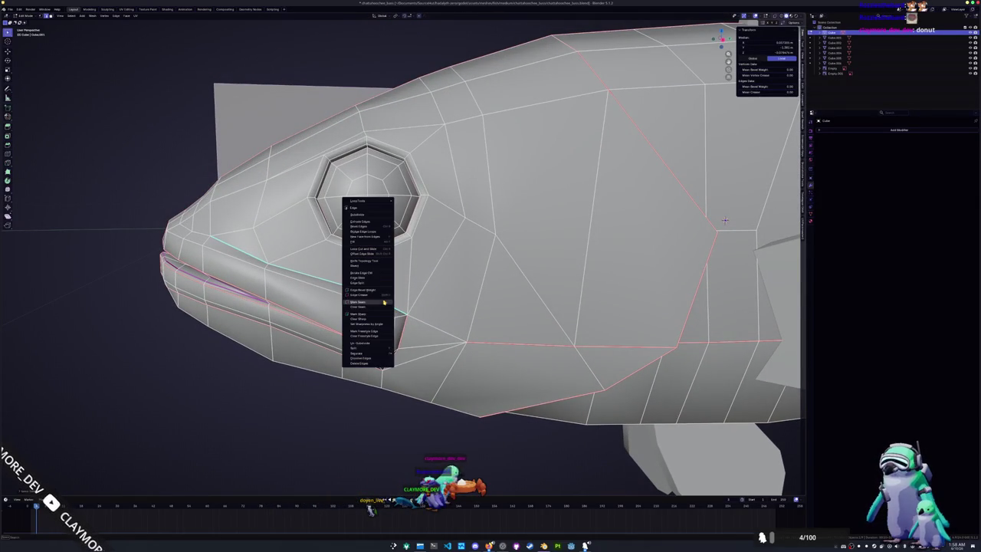
{"action": "left_click", "coordinate": [373, 314]}
Step: Orbit around and beneath the fish to check the new seams
{"action": "scroll", "coordinate": [374, 314], "scroll_direction": "down", "scroll_amount": 3}
{"action": "middle_click_drag", "start_coordinate": [374, 314], "coordinate": [586, 218]}
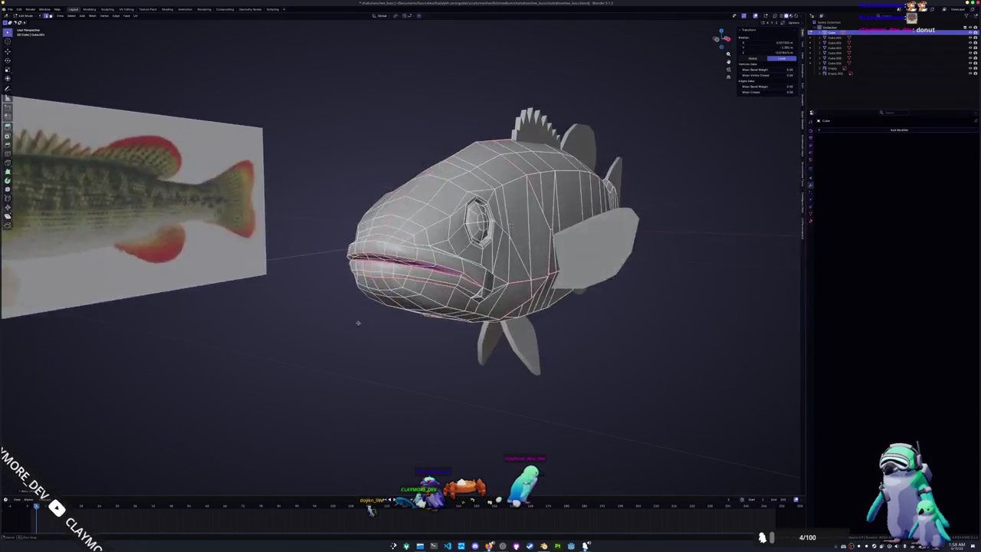
{"action": "scroll", "coordinate": [586, 217], "scroll_direction": "up", "scroll_amount": 3}
{"action": "mouse_move", "coordinate": [316, 312]}
{"action": "middle_mouse_down"}
{"action": "mouse_move", "coordinate": [368, 285]}
{"action": "mouse_move", "coordinate": [356, 335]}
{"action": "middle_mouse_up"}
{"action": "scroll", "coordinate": [337, 299], "scroll_direction": "down", "scroll_amount": 3}
{"action": "scroll", "coordinate": [367, 285], "scroll_direction": "up", "scroll_amount": 3}
Step: Toggle the fish between Object Mode and Edit Mode while viewing it
{"action": "key", "text": "Tab"}
{"action": "scroll", "coordinate": [357, 334], "scroll_direction": "up", "scroll_amount": 2}
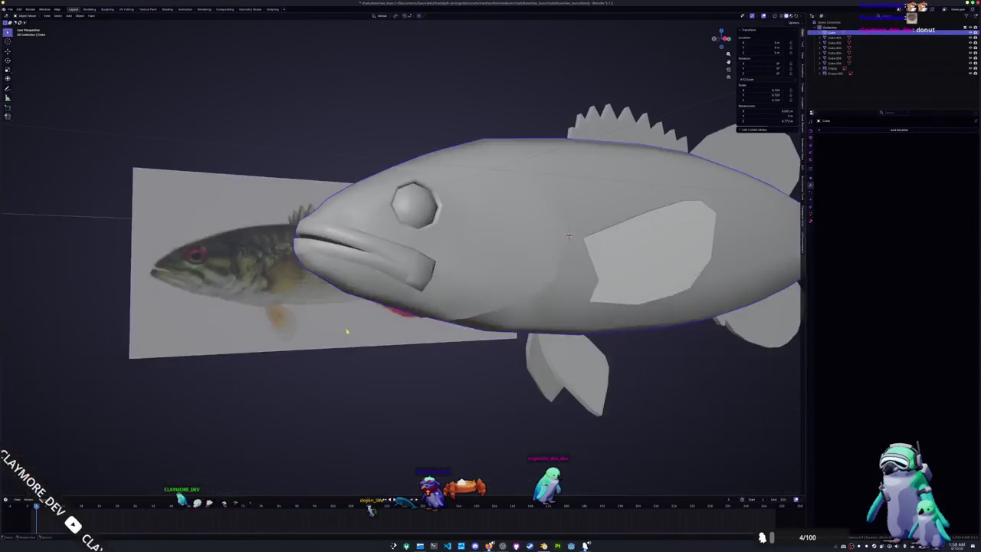
{"action": "key", "text": "Tab"}
{"action": "middle_click_drag", "start_coordinate": [601, 230], "coordinate": [576, 231]}
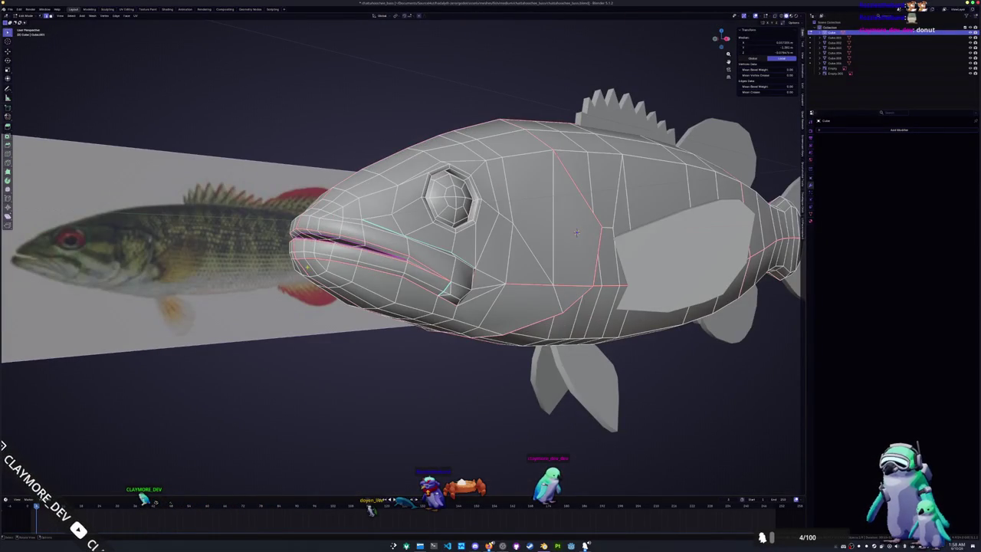
{"action": "key", "text": "Tab"}
{"action": "scroll", "coordinate": [576, 232], "scroll_direction": "down", "scroll_amount": 3}
{"action": "scroll", "coordinate": [373, 284], "scroll_direction": "down", "scroll_amount": 2}
{"action": "mouse_move", "coordinate": [372, 285]}
{"action": "middle_mouse_down"}
{"action": "mouse_move", "coordinate": [394, 312]}
{"action": "mouse_move", "coordinate": [345, 291]}
{"action": "middle_mouse_up"}
{"action": "scroll", "coordinate": [371, 302], "scroll_direction": "up", "scroll_amount": 2}
{"action": "key", "text": "Tab"}
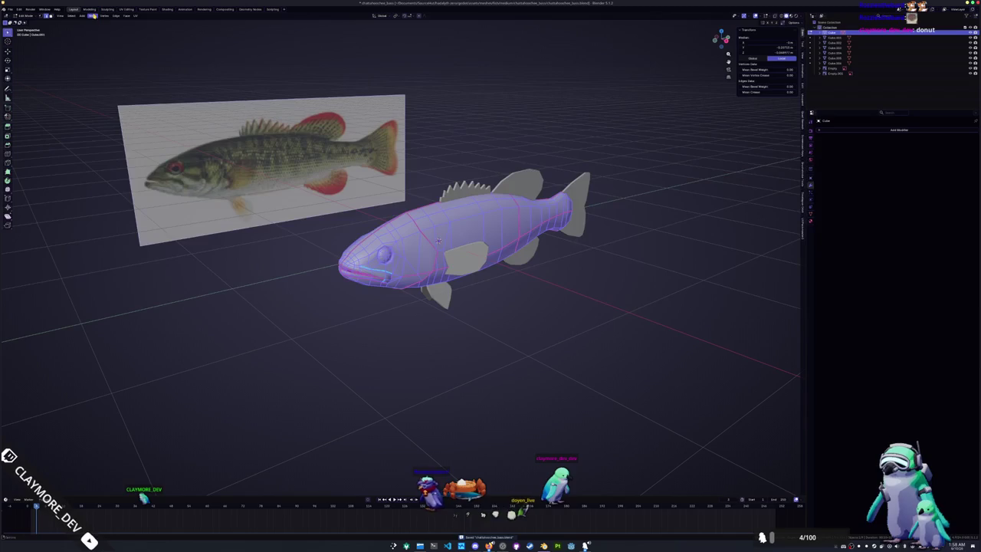
{"action": "left_click", "coordinate": [94, 16]}
{"action": "key", "text": "Tab"}
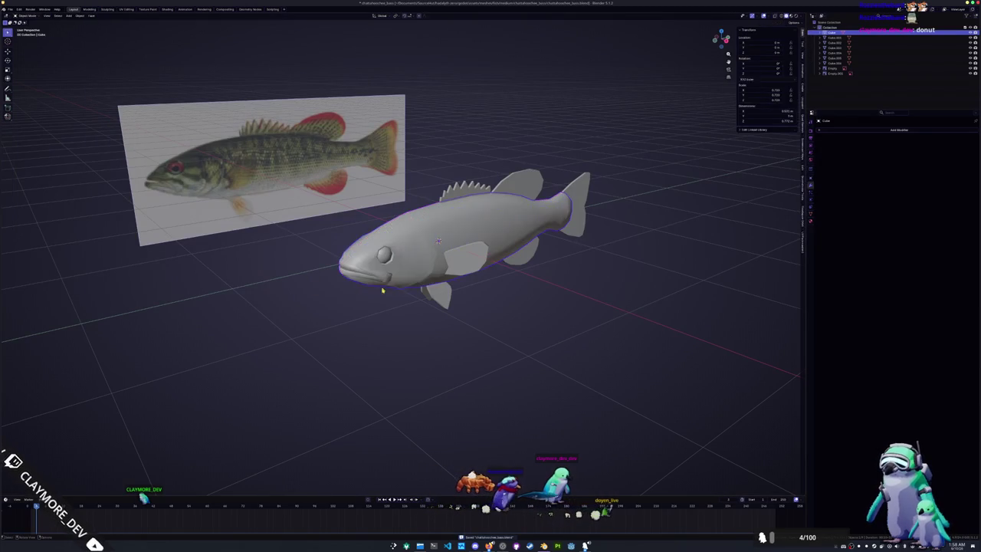
{"action": "key", "text": "Tab"}
{"action": "scroll", "coordinate": [371, 292], "scroll_direction": "up", "scroll_amount": 5}
{"action": "middle_click_drag", "start_coordinate": [371, 293], "coordinate": [405, 265]}
Step: Select all and deselect the fish mesh across repeated Edit Mode toggles
{"action": "key", "text": "alt+a"}
{"action": "mouse_move", "coordinate": [475, 252]}
{"action": "middle_mouse_down"}
{"action": "mouse_move", "coordinate": [464, 230]}
{"action": "mouse_move", "coordinate": [447, 226]}
{"action": "middle_mouse_up"}
{"action": "scroll", "coordinate": [460, 234], "scroll_direction": "down", "scroll_amount": 2}
{"action": "key", "text": "Tab"}
{"action": "key", "text": "Tab"}
{"action": "key", "text": "a"}
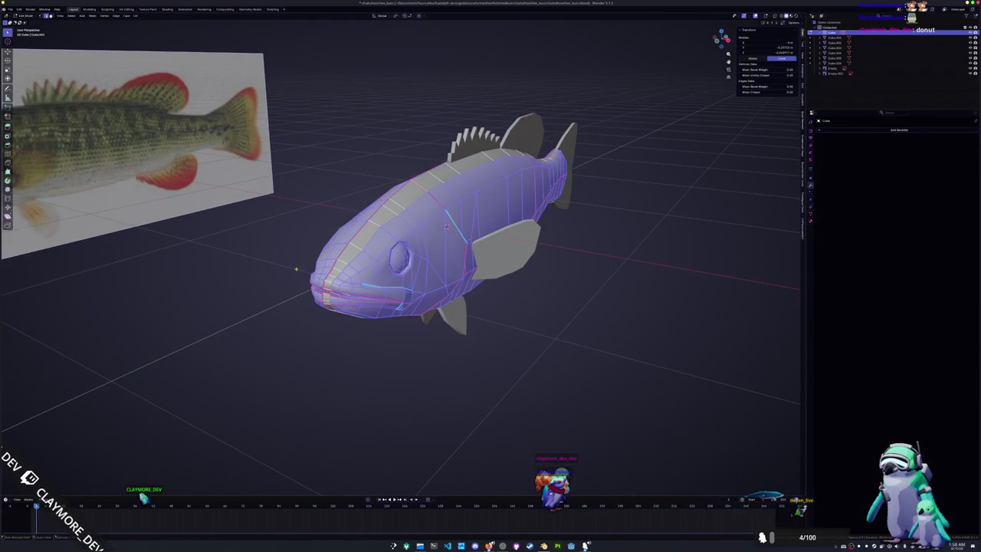
{"action": "key", "text": "Tab"}
{"action": "key", "text": "Tab"}
{"action": "key", "text": "alt+a"}
{"action": "key", "text": "Tab"}
{"action": "key", "text": "Tab"}
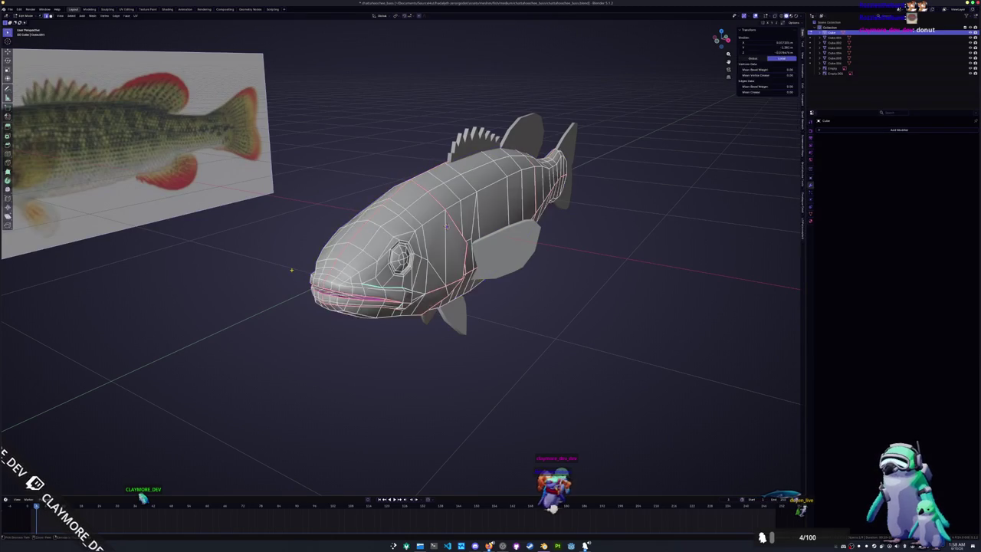
{"action": "key", "text": "Tab"}
{"action": "key", "text": "Tab"}
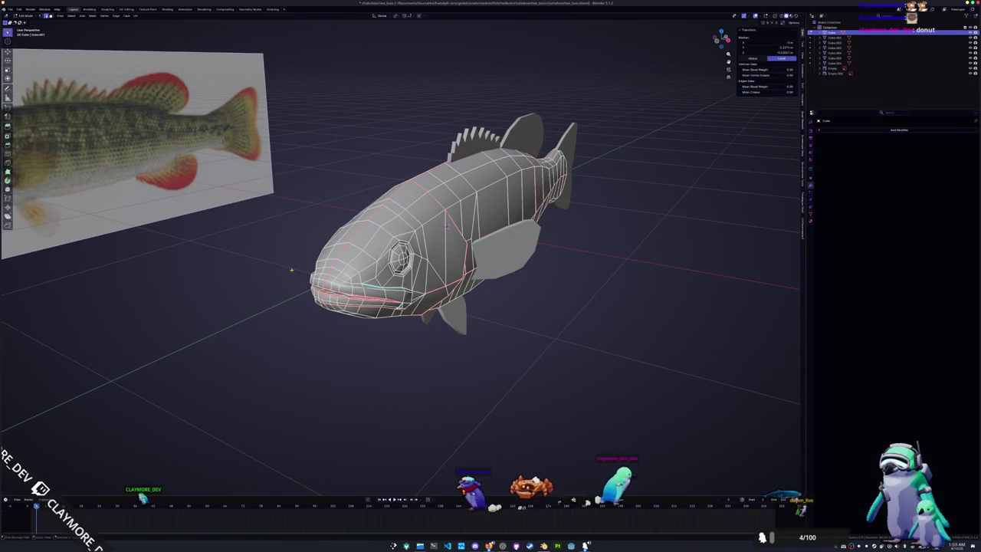
{"action": "key", "text": "Tab"}
{"action": "key", "text": "Tab"}
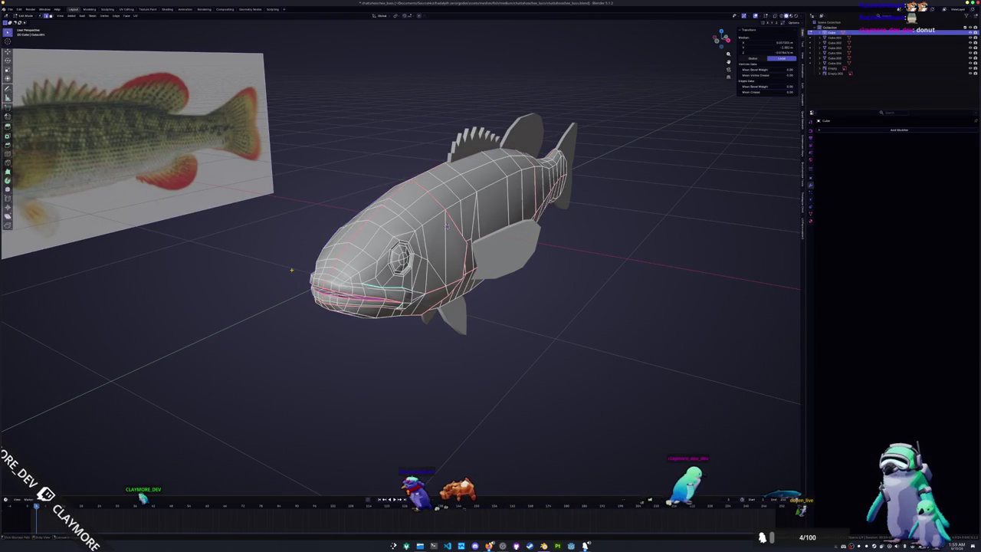
{"action": "key", "text": "Tab"}
{"action": "key", "text": "Tab"}
{"action": "key", "text": "a"}
{"action": "key", "text": "Tab"}
{"action": "key", "text": "Tab"}
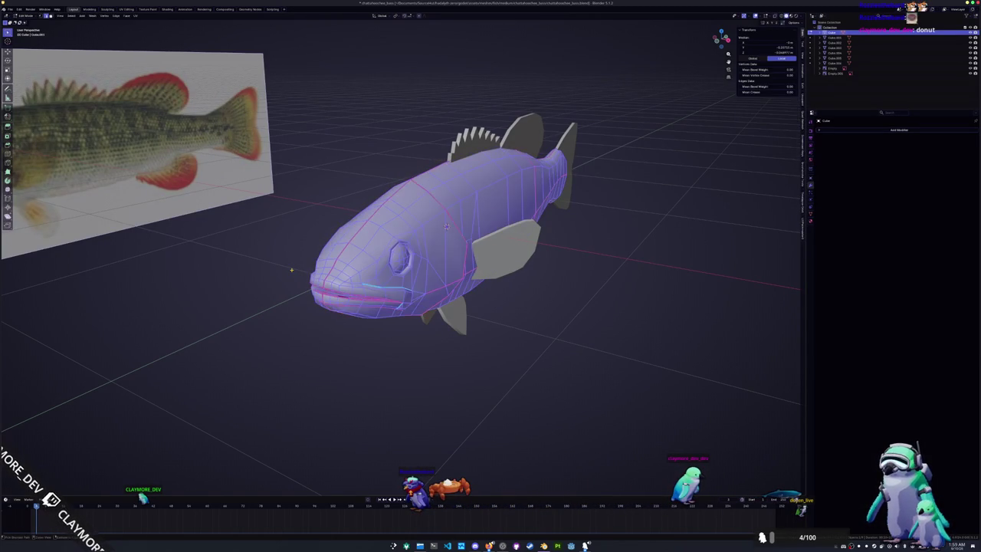
Step: Try Mesh > Symmetrize on the fish, then undo it
{"action": "left_click", "coordinate": [92, 15]}
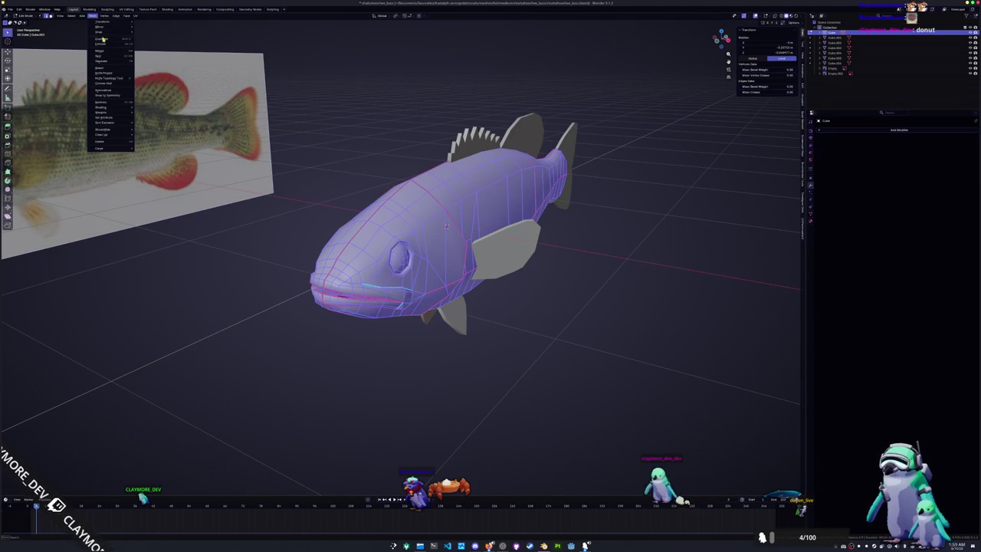
{"action": "left_click", "coordinate": [111, 91]}
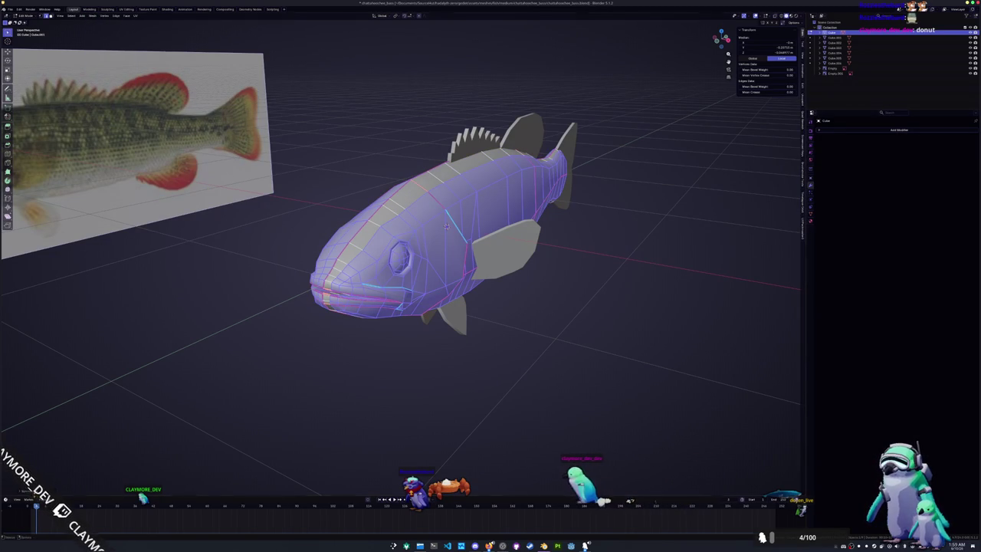
{"action": "key", "text": "ctrl+z"}
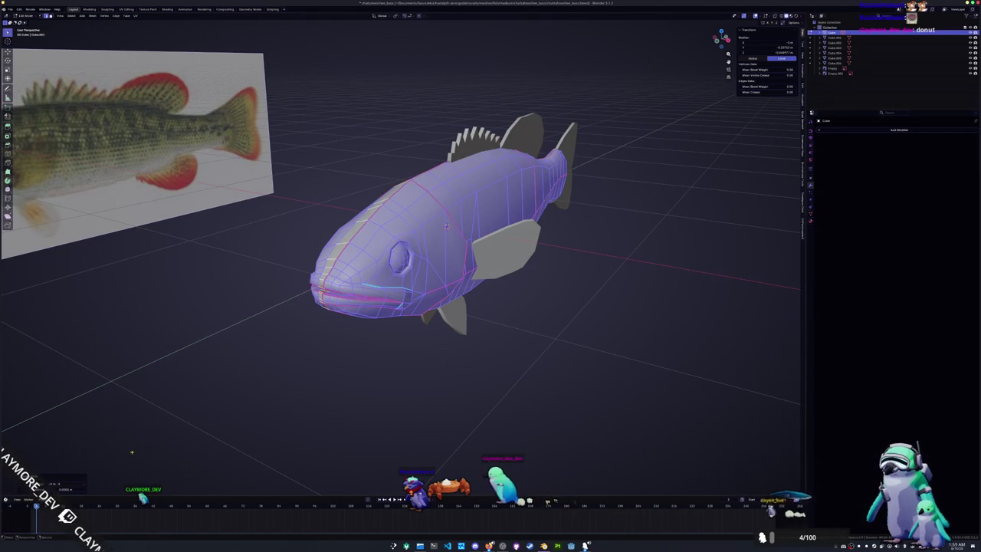
Step: In Object Mode, view the fish straight from each side with numpad 3 and Ctrl+numpad 3
{"action": "key", "text": "Tab"}
{"action": "key", "text": "KP_3"}
{"action": "scroll", "coordinate": [337, 318], "scroll_direction": "up", "scroll_amount": 3}
{"action": "key", "text": "ctrl+KP_3"}
{"action": "key", "text": "Tab"}
{"action": "mouse_move", "coordinate": [406, 320]}
{"action": "middle_mouse_down"}
{"action": "mouse_move", "coordinate": [460, 306]}
{"action": "mouse_move", "coordinate": [460, 291]}
{"action": "middle_mouse_up"}
{"action": "key", "text": "Tab"}
Step: Select the fish body and every fin, then edit them together in the UV Editing workspace
{"action": "left_click", "coordinate": [437, 301]}
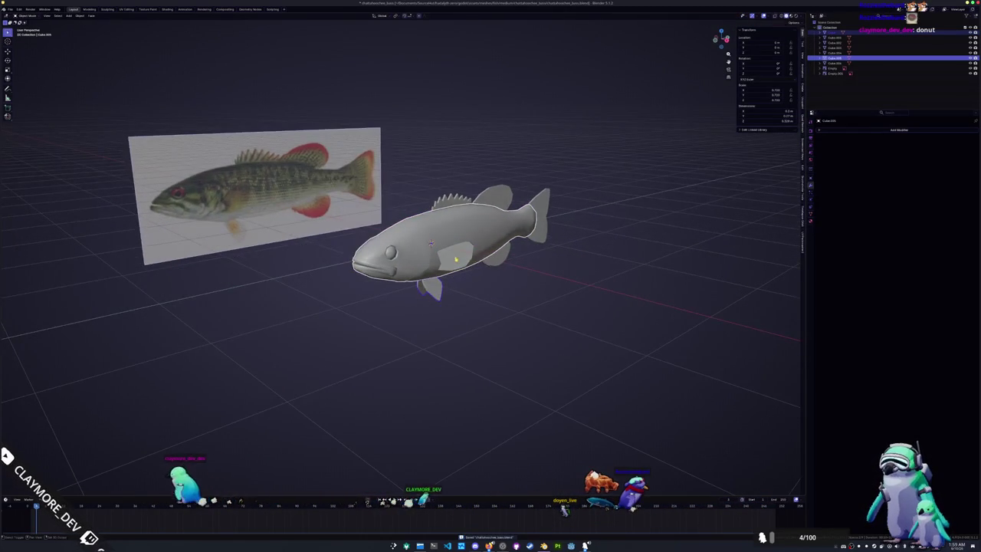
{"action": "left_click", "coordinate": [497, 191], "text": "shift"}
{"action": "left_click", "coordinate": [496, 191], "text": "shift"}
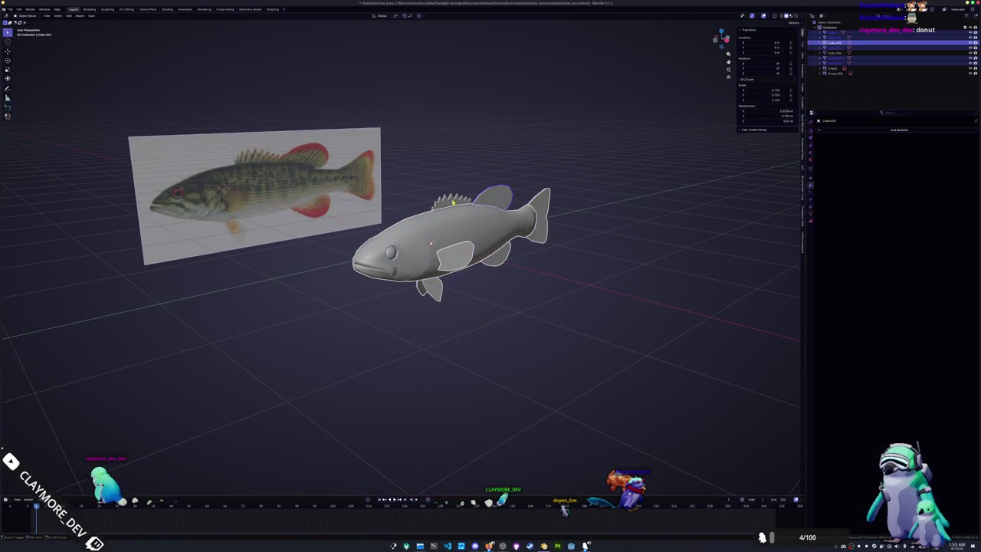
{"action": "left_click", "coordinate": [497, 193], "text": "shift"}
{"action": "left_click", "coordinate": [502, 263], "text": "shift"}
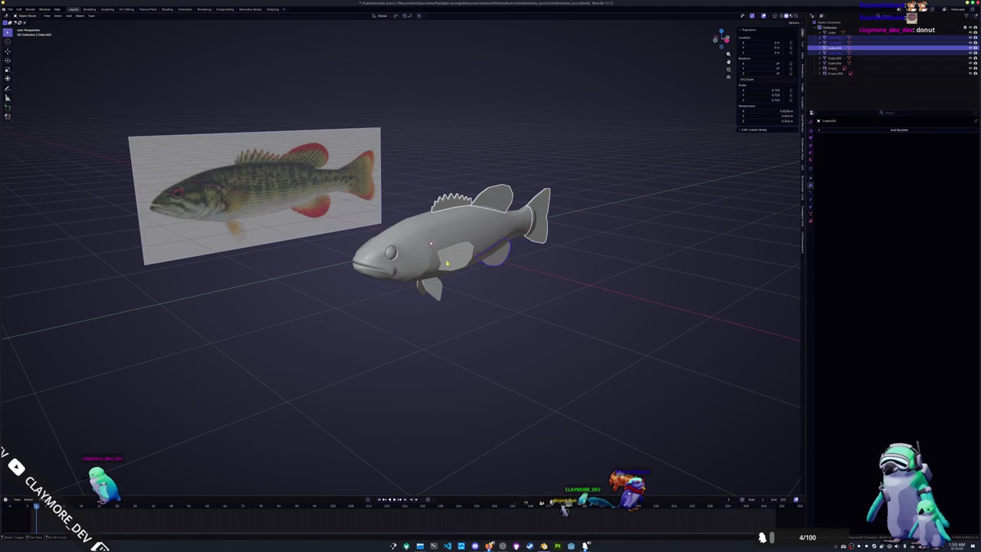
{"action": "left_click", "coordinate": [456, 256], "text": "shift"}
{"action": "key", "text": "Tab"}
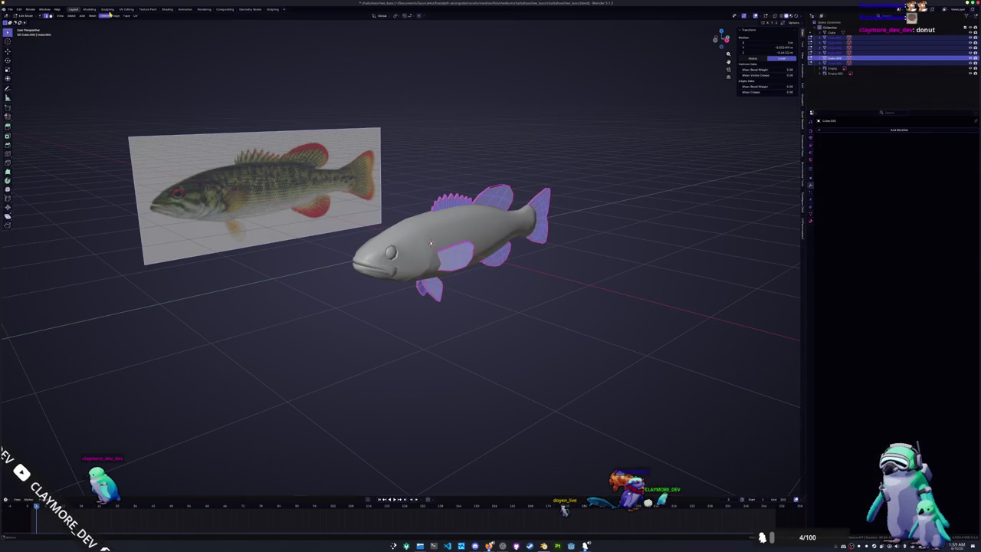
{"action": "left_click", "coordinate": [126, 9]}
Step: Frame the selected fins, unwrap them into UV islands and leave Edit Mode
{"action": "key", "text": "KP_Decimal"}
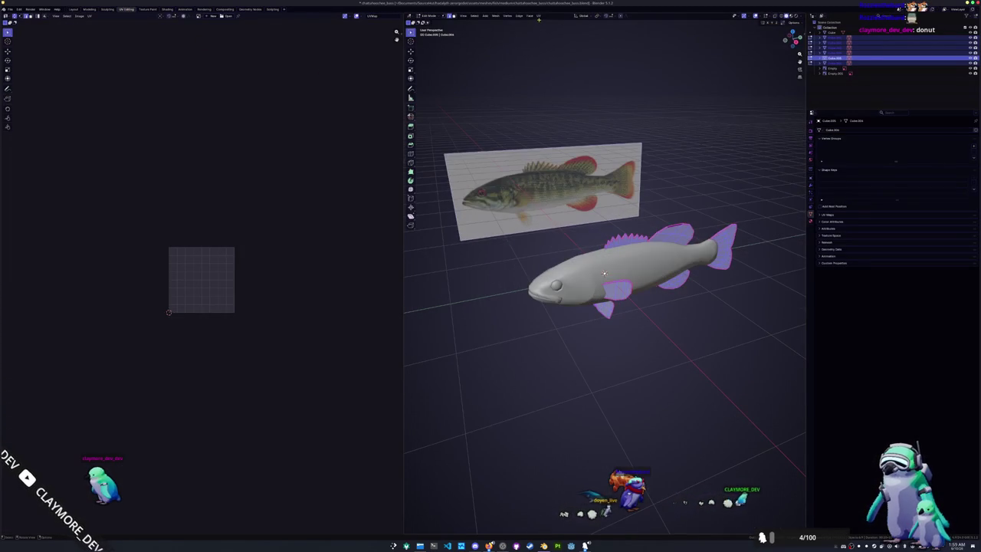
{"action": "left_click", "coordinate": [539, 16]}
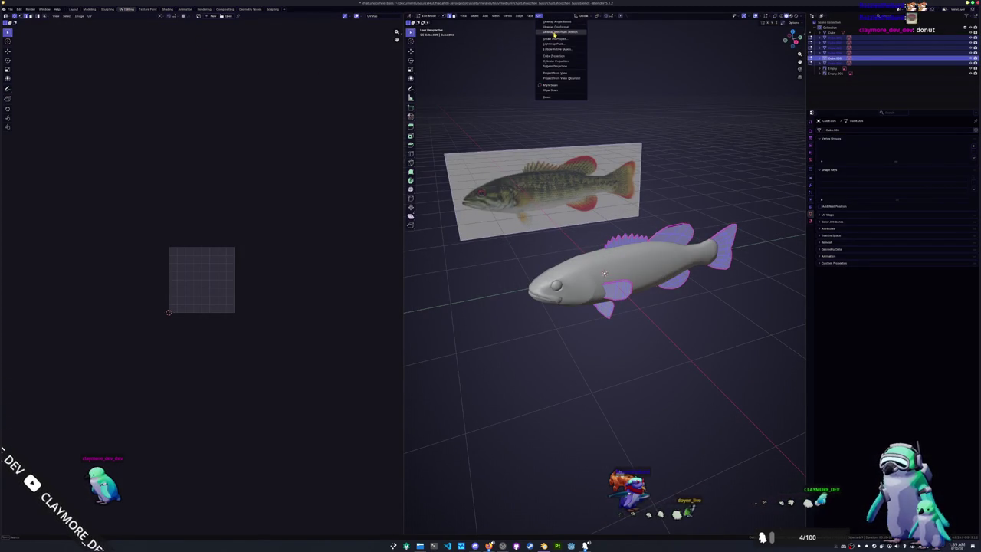
{"action": "left_click", "coordinate": [556, 28]}
{"action": "scroll", "coordinate": [546, 258], "scroll_direction": "up", "scroll_amount": 5}
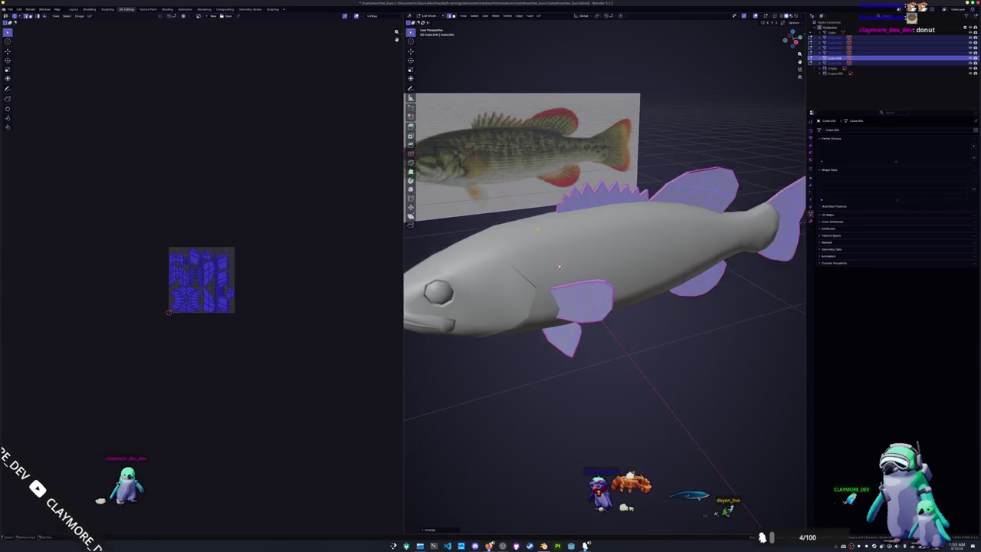
{"action": "key", "text": "Tab"}
{"action": "key", "text": "Tab"}
{"action": "scroll", "coordinate": [545, 259], "scroll_direction": "down", "scroll_amount": 5}
Step: Unwrap the fish body into UV islands
{"action": "middle_click_drag", "start_coordinate": [546, 259], "coordinate": [535, 161]}
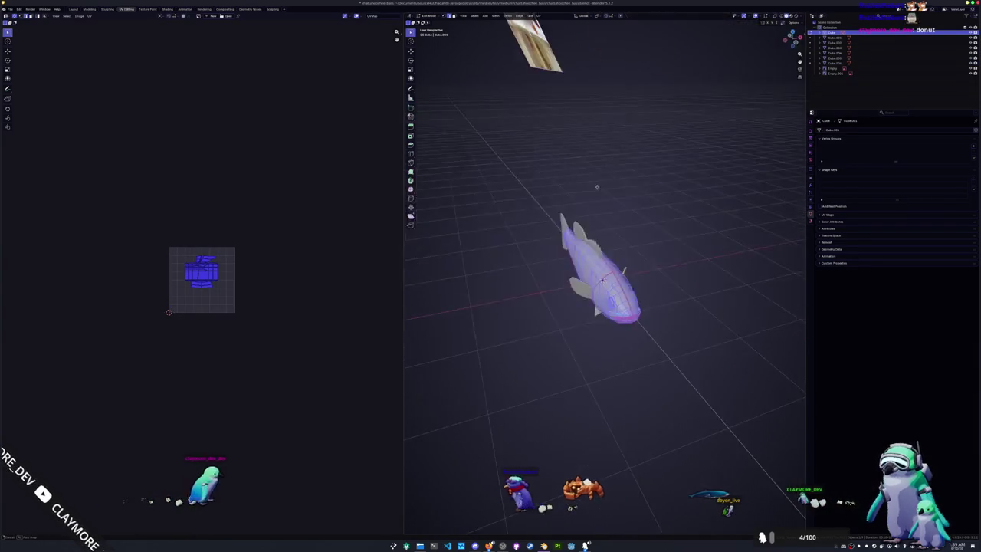
{"action": "left_click", "coordinate": [538, 15]}
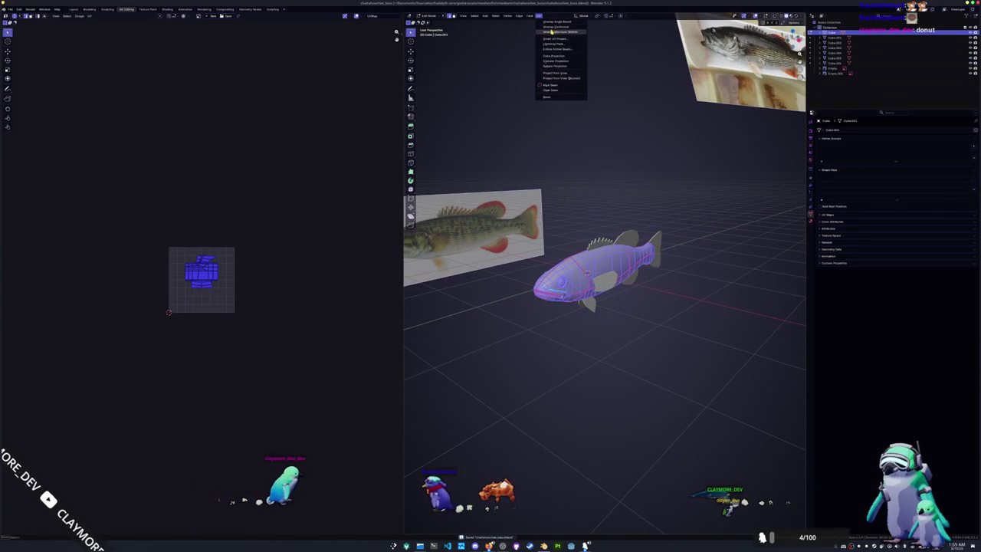
{"action": "left_click", "coordinate": [555, 27]}
{"action": "scroll", "coordinate": [253, 276], "scroll_direction": "up", "scroll_amount": 5}
{"action": "scroll", "coordinate": [263, 273], "scroll_direction": "up", "scroll_amount": 1}
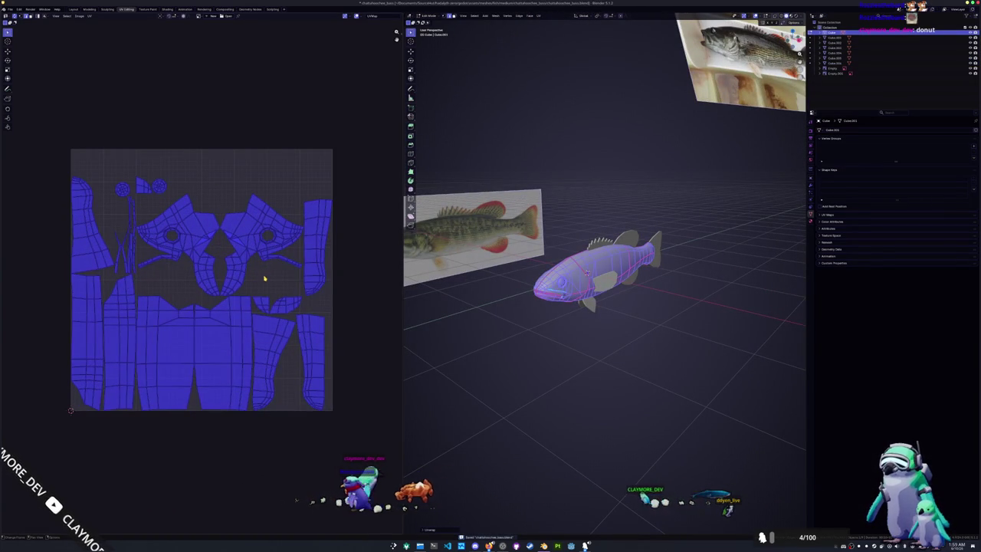
Step: From a side view, select the whole fish mesh and unwrap it again
{"action": "left_click", "coordinate": [502, 323]}
{"action": "mouse_move", "coordinate": [501, 323]}
{"action": "middle_mouse_down"}
{"action": "mouse_move", "coordinate": [583, 276]}
{"action": "mouse_move", "coordinate": [693, 292]}
{"action": "middle_mouse_up"}
{"action": "scroll", "coordinate": [602, 265], "scroll_direction": "up", "scroll_amount": 3}
{"action": "scroll", "coordinate": [603, 264], "scroll_direction": "up", "scroll_amount": 3}
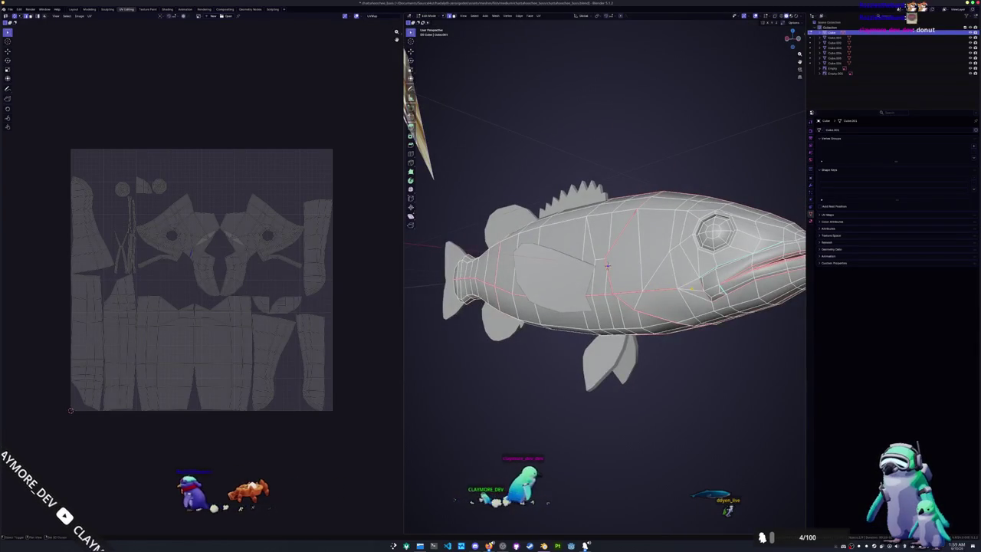
{"action": "key", "text": "ctrl+e"}
{"action": "key", "text": "a"}
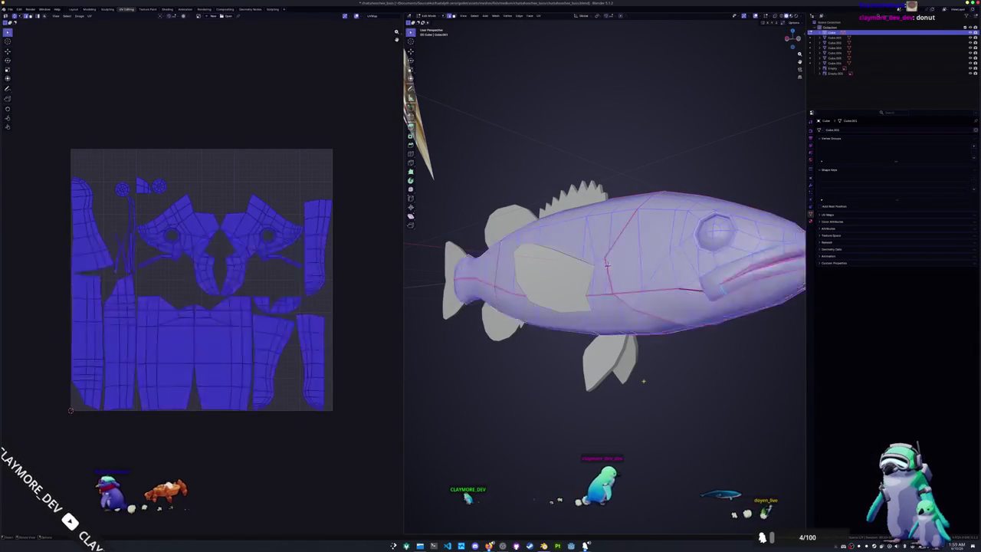
{"action": "left_click", "coordinate": [539, 16]}
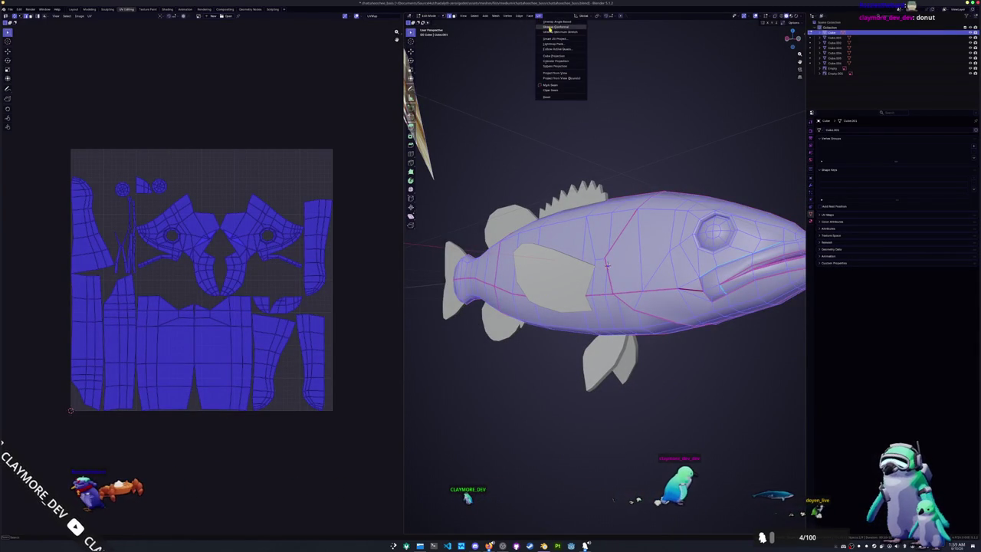
{"action": "left_click", "coordinate": [551, 32]}
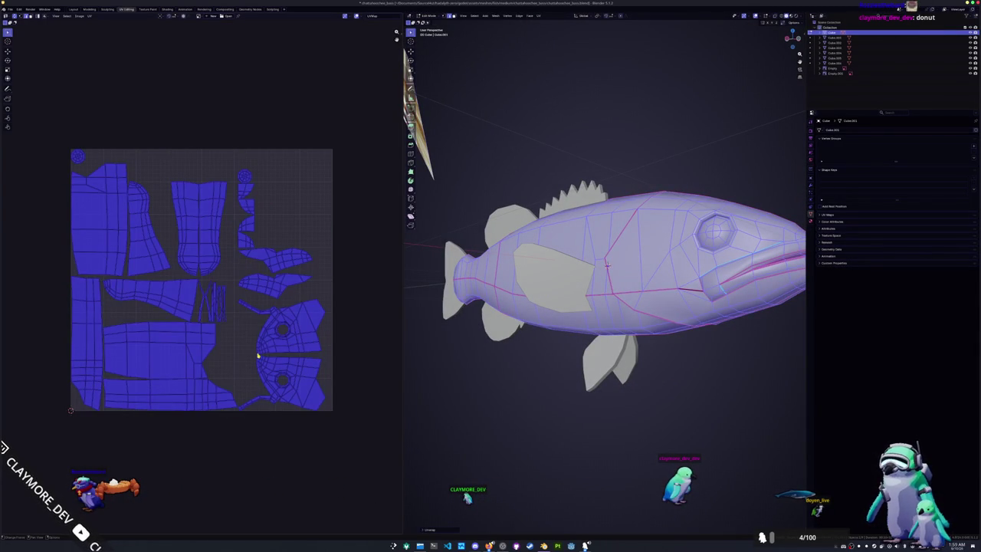
{"action": "key", "text": "alt+a"}
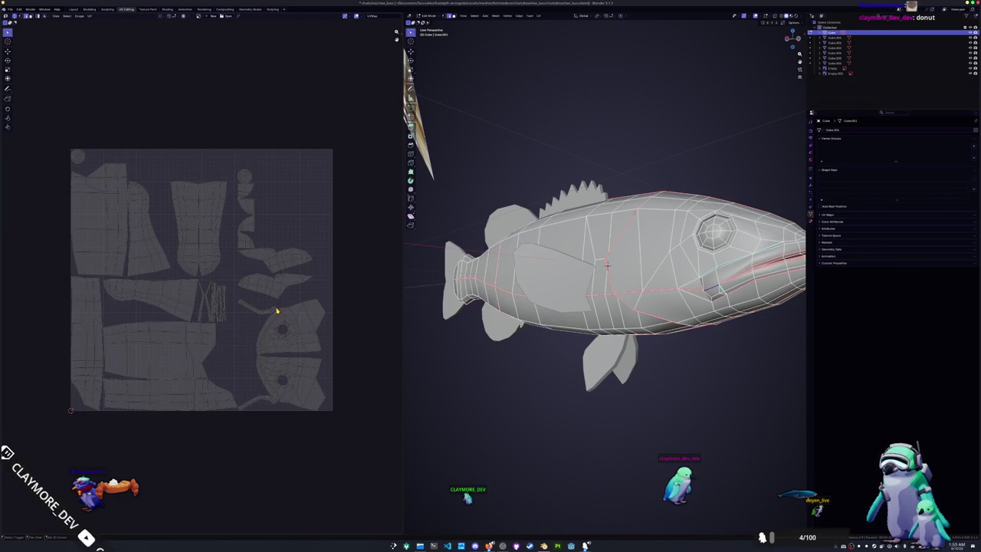
Step: Mark an extra seam on a chosen edge of the fish body
{"action": "scroll", "coordinate": [282, 358], "scroll_direction": "up", "scroll_amount": 5}
{"action": "scroll", "coordinate": [266, 279], "scroll_direction": "down", "scroll_amount": 1}
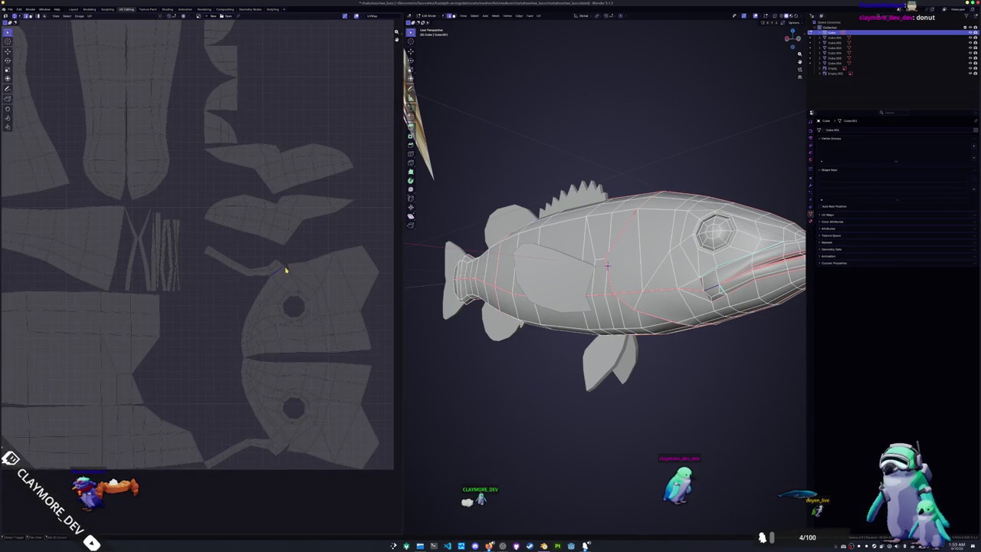
{"action": "scroll", "coordinate": [283, 268], "scroll_direction": "down", "scroll_amount": 1}
{"action": "scroll", "coordinate": [272, 322], "scroll_direction": "up", "scroll_amount": 4}
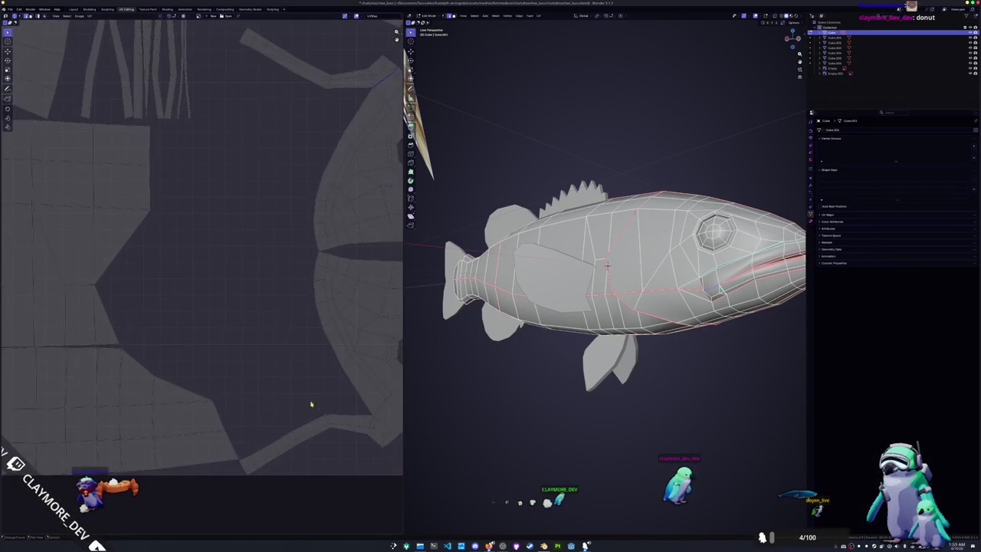
{"action": "scroll", "coordinate": [322, 369], "scroll_direction": "down", "scroll_amount": 3}
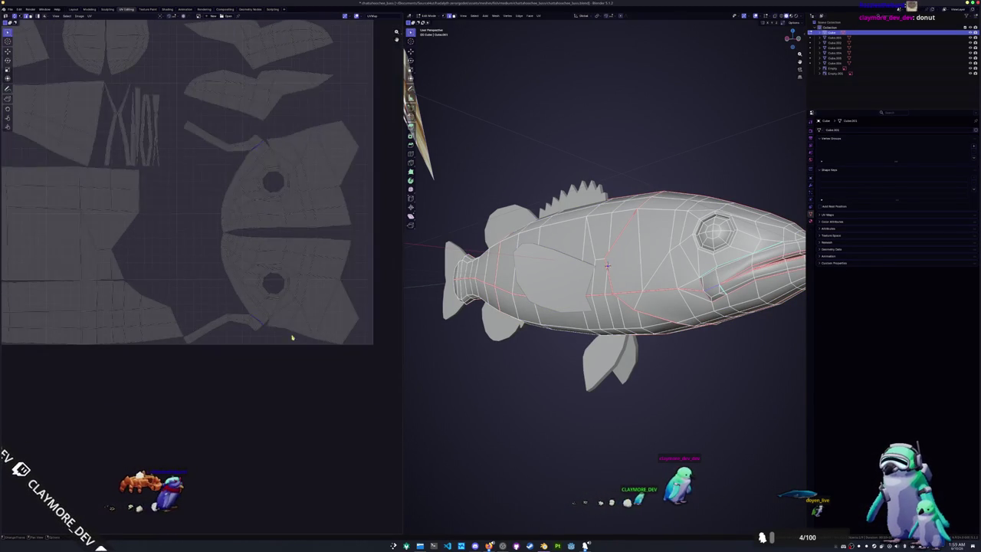
{"action": "scroll", "coordinate": [215, 245], "scroll_direction": "down", "scroll_amount": 1}
{"action": "scroll", "coordinate": [238, 292], "scroll_direction": "down", "scroll_amount": 1}
{"action": "scroll", "coordinate": [228, 308], "scroll_direction": "down", "scroll_amount": 1}
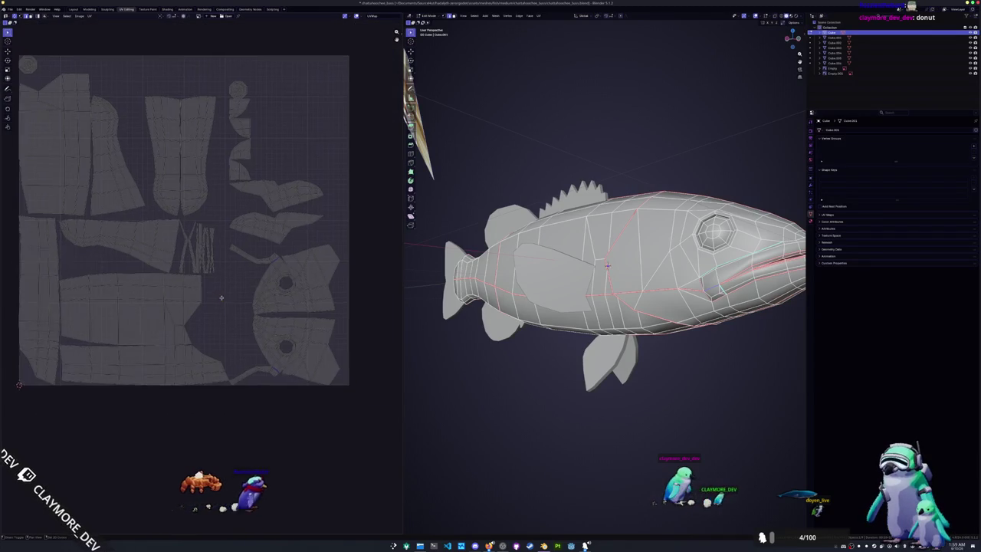
{"action": "right_click", "coordinate": [460, 473]}
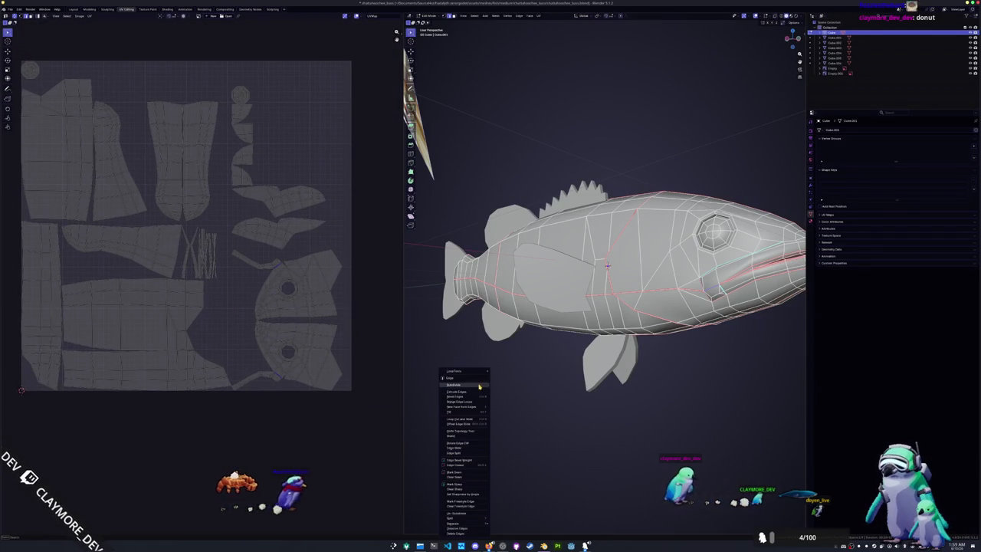
{"action": "left_click", "coordinate": [462, 475]}
Step: Select the entire mesh and re-unwrap it with Minimum Stretch
{"action": "scroll", "coordinate": [556, 357], "scroll_direction": "down", "scroll_amount": 2}
{"action": "key", "text": "a"}
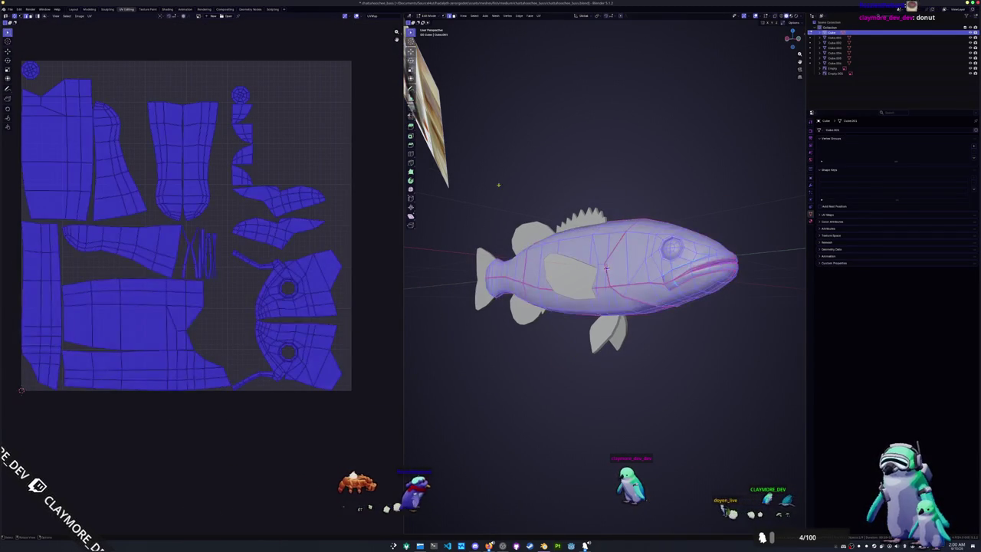
{"action": "left_click", "coordinate": [539, 16]}
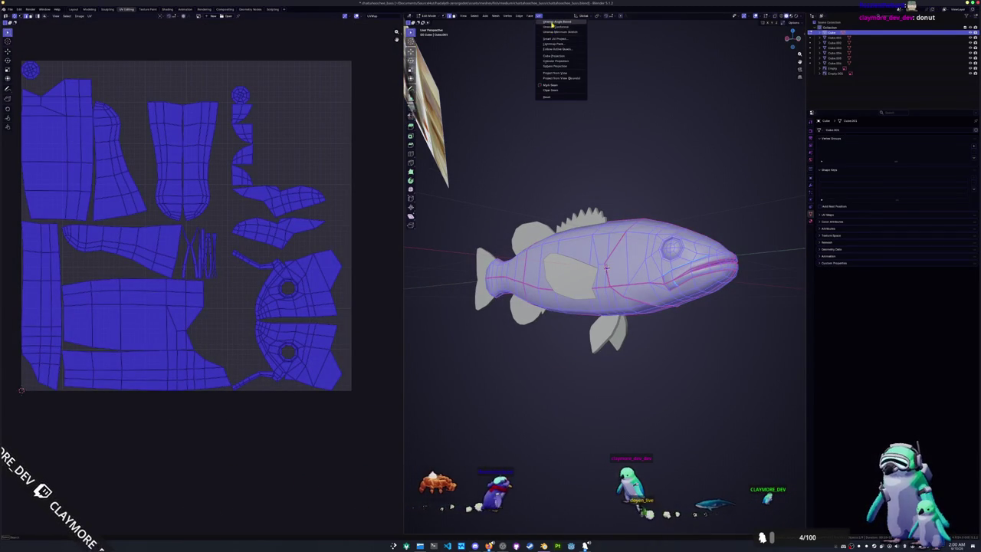
{"action": "left_click", "coordinate": [553, 33]}
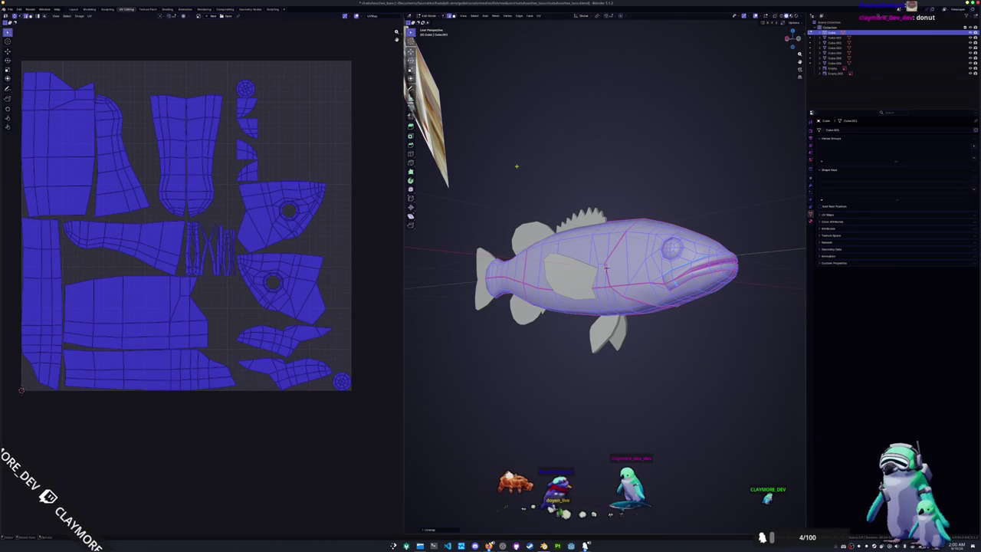
Step: Return to Object Mode and box-select all the fish parts
{"action": "key", "text": "Tab"}
{"action": "middle_click_drag", "start_coordinate": [505, 167], "coordinate": [685, 373]}
{"action": "left_click_drag", "start_coordinate": [685, 372], "coordinate": [535, 176]}
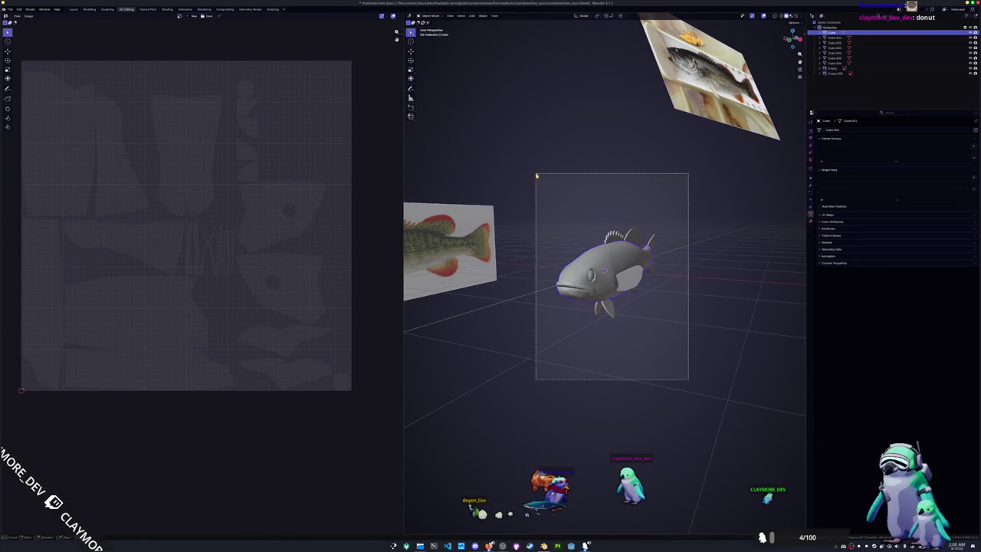
Step: Pack all fish parts' UV islands into one tile with UVPackmaster3's Pack
{"action": "key", "text": "Tab"}
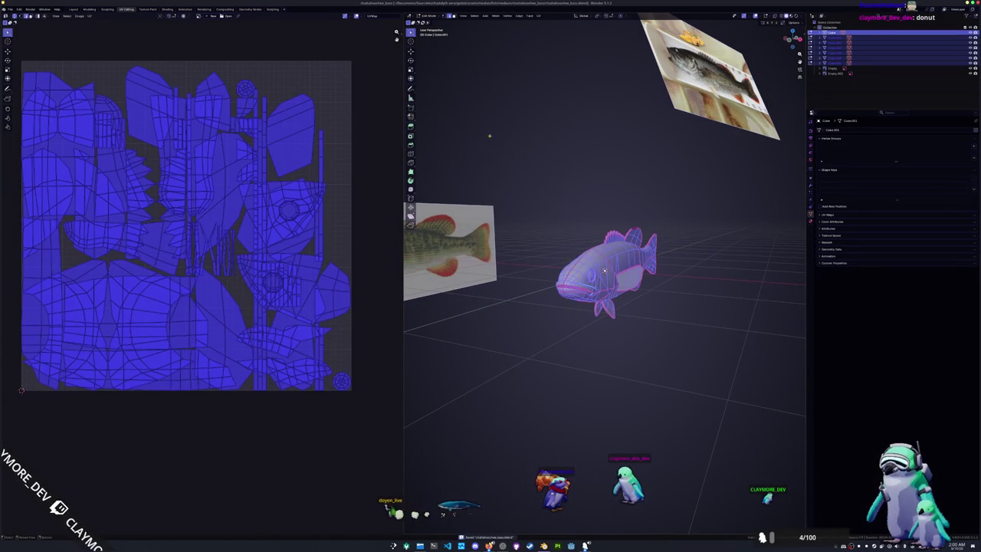
{"action": "left_click", "coordinate": [89, 17]}
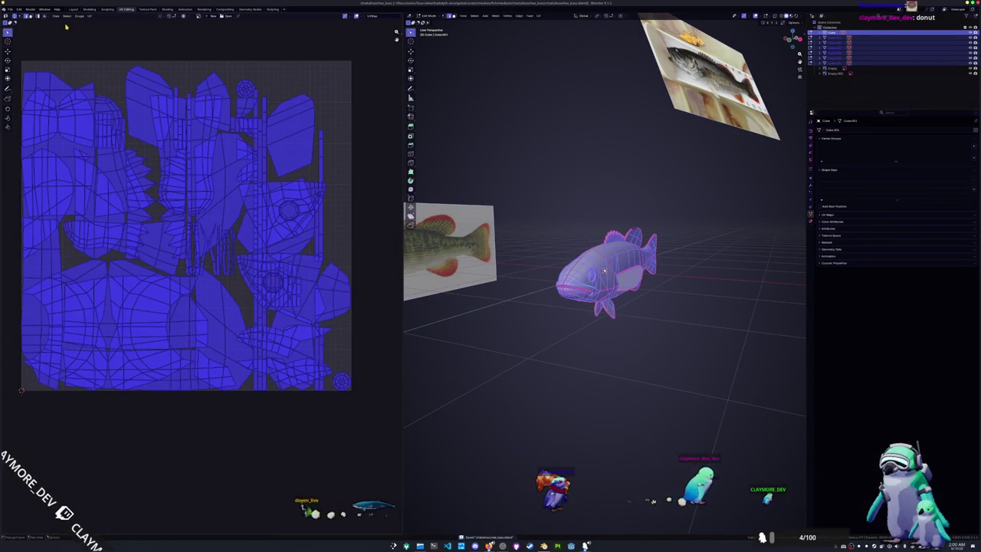
{"action": "key", "text": "n"}
{"action": "left_click", "coordinate": [399, 80]}
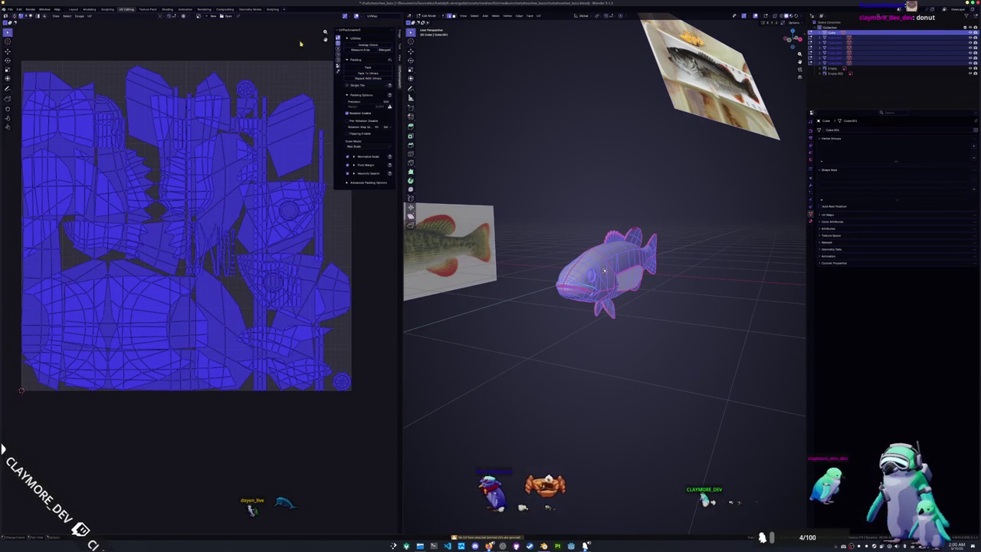
{"action": "left_click", "coordinate": [358, 68]}
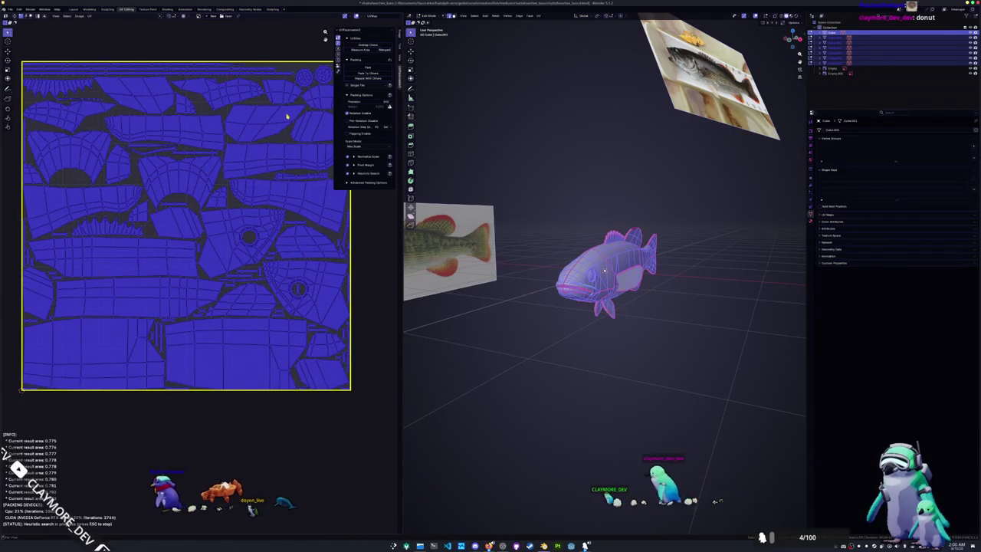
{"action": "key", "text": "Tab"}
{"action": "middle_click_drag", "start_coordinate": [605, 253], "coordinate": [659, 228]}
{"action": "key", "text": "n"}
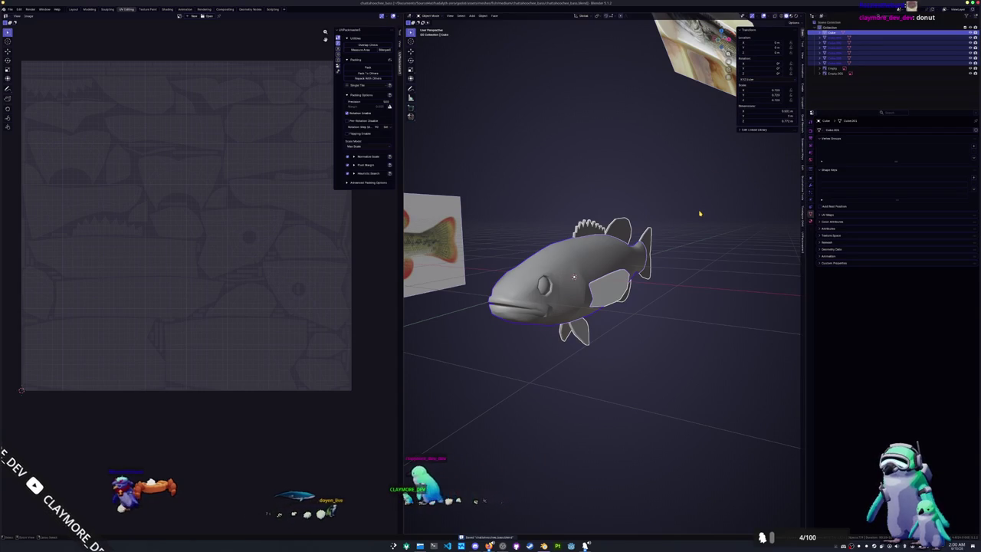
Step: Scale the fish down, join its parts into one object and apply all transforms
{"action": "middle_click_drag", "start_coordinate": [709, 212], "coordinate": [729, 223]}
{"action": "key", "text": "s"}
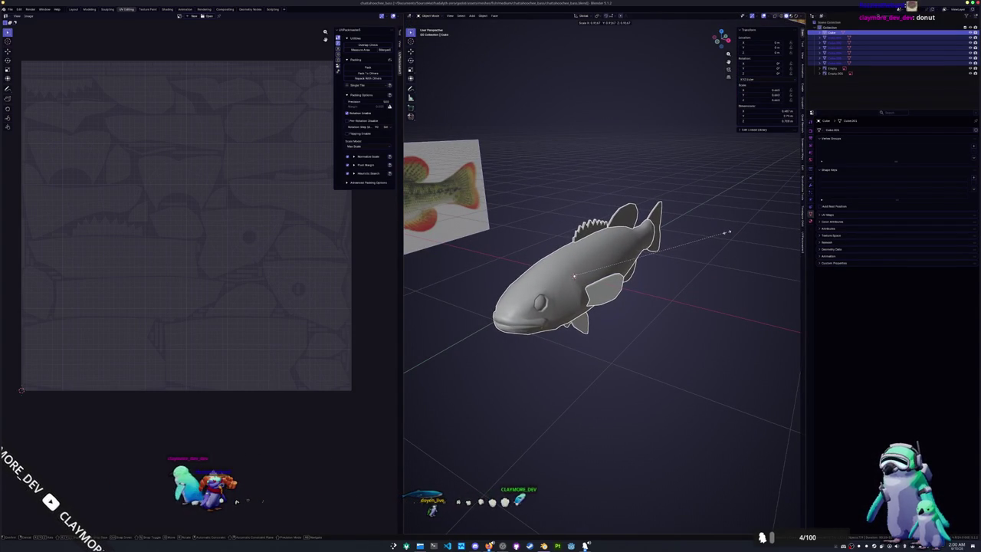
{"action": "left_click", "coordinate": [728, 232]}
{"action": "key", "text": "ctrl+j"}
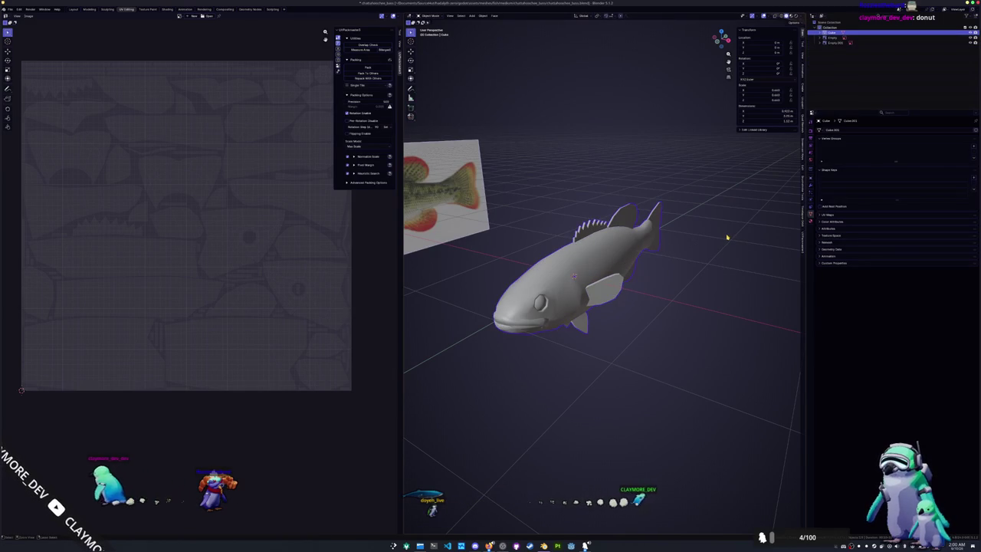
{"action": "key", "text": "ctrl+a"}
{"action": "left_click", "coordinate": [725, 236]}
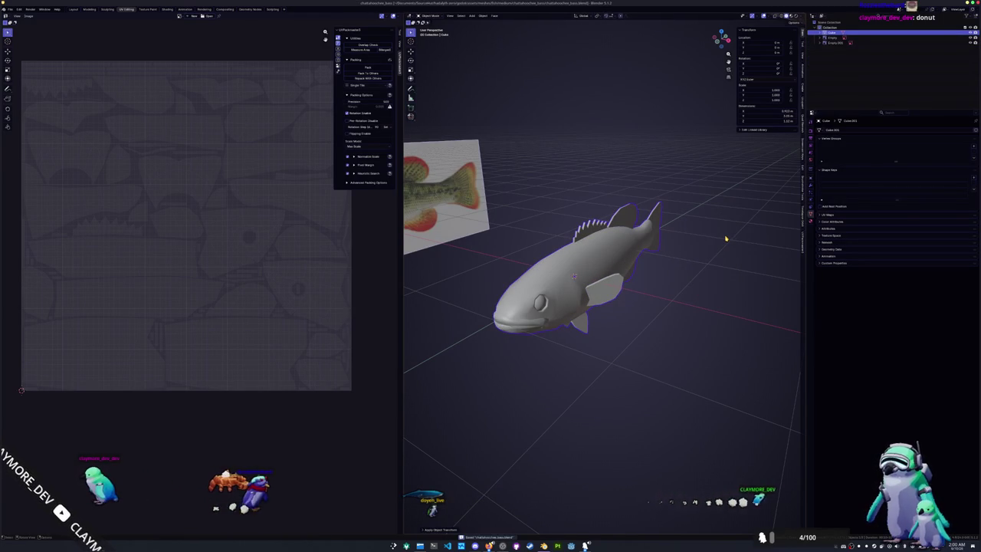
Step: Rename the object and mesh to chattahoochee_bass and rename its material
{"action": "key", "text": "F2"}
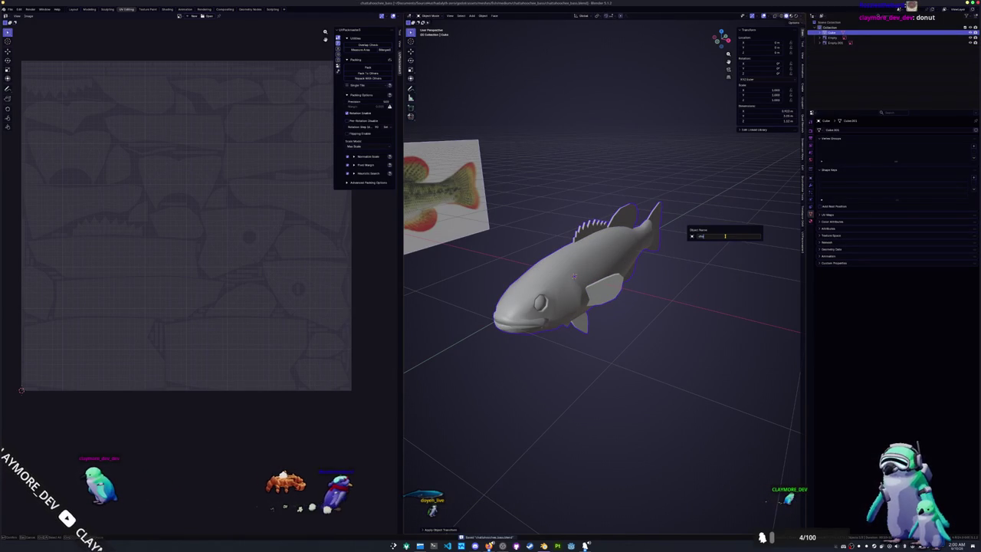
{"action": "type", "text": "chattahoochee_bass"}
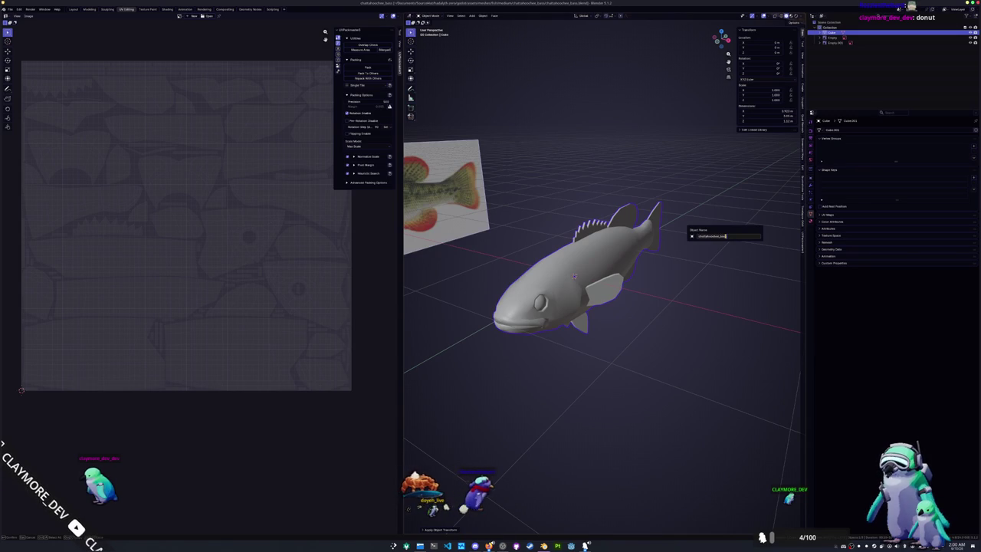
{"action": "key", "text": "Return"}
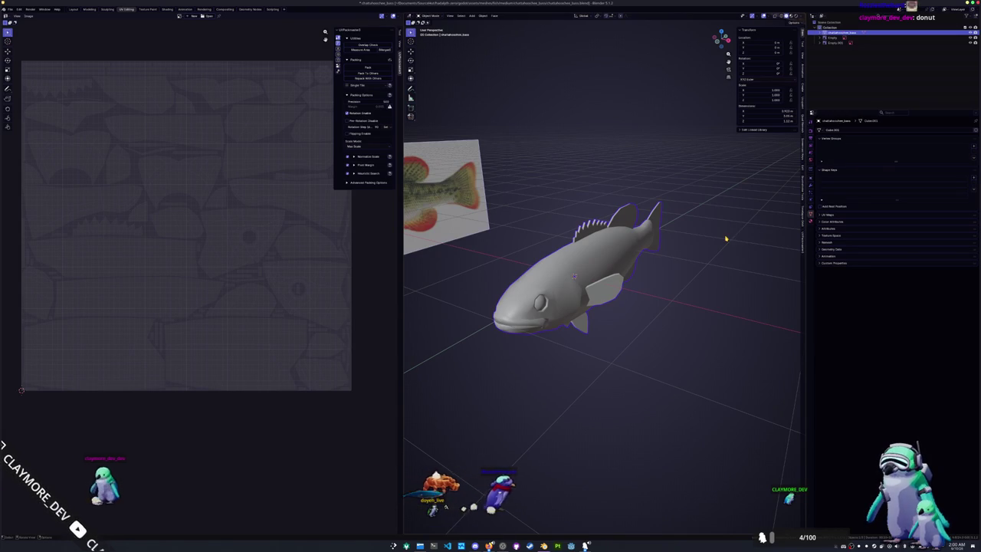
{"action": "key", "text": "Return"}
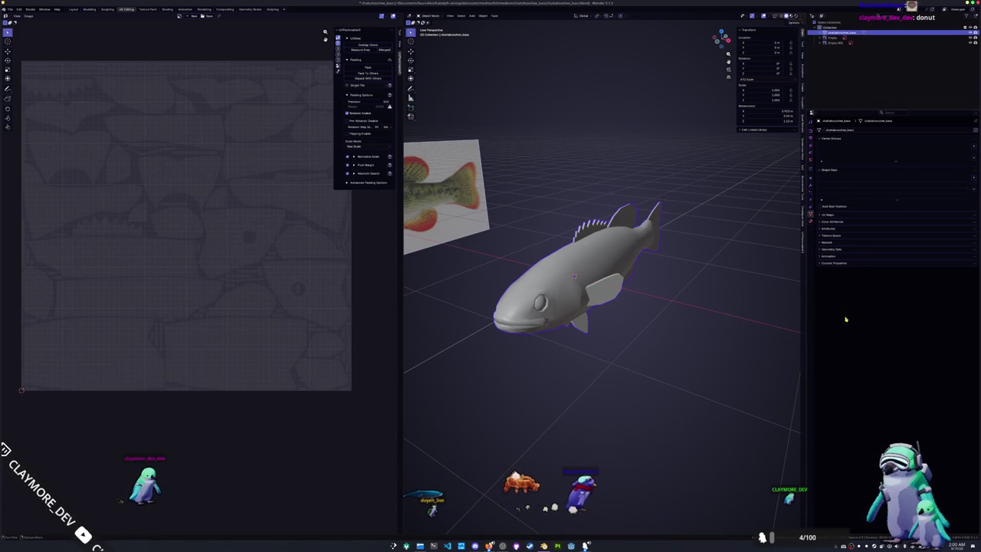
{"action": "left_click", "coordinate": [811, 221]}
{"action": "double_click", "coordinate": [834, 151]}
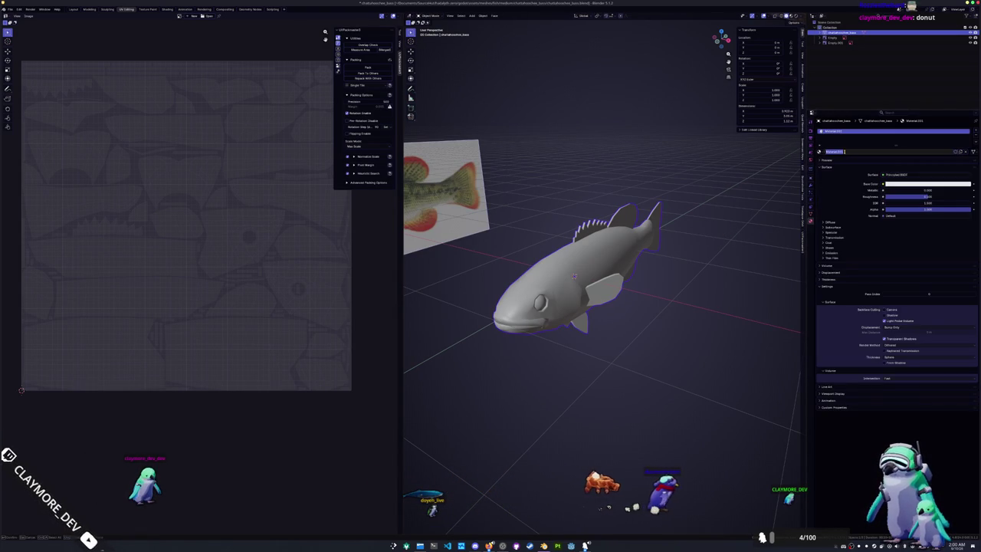
{"action": "key", "text": "Return"}
Step: Add a Color attribute in Object Data and apply the object's transforms
{"action": "left_click", "coordinate": [811, 215]}
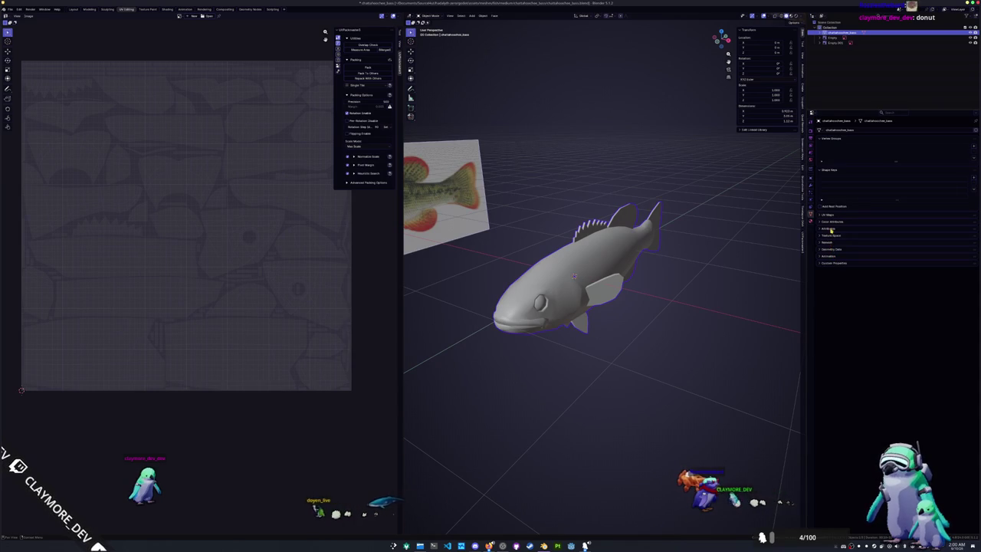
{"action": "left_click", "coordinate": [975, 231]}
{"action": "left_click", "coordinate": [957, 259]}
{"action": "key", "text": "ctrl+a"}
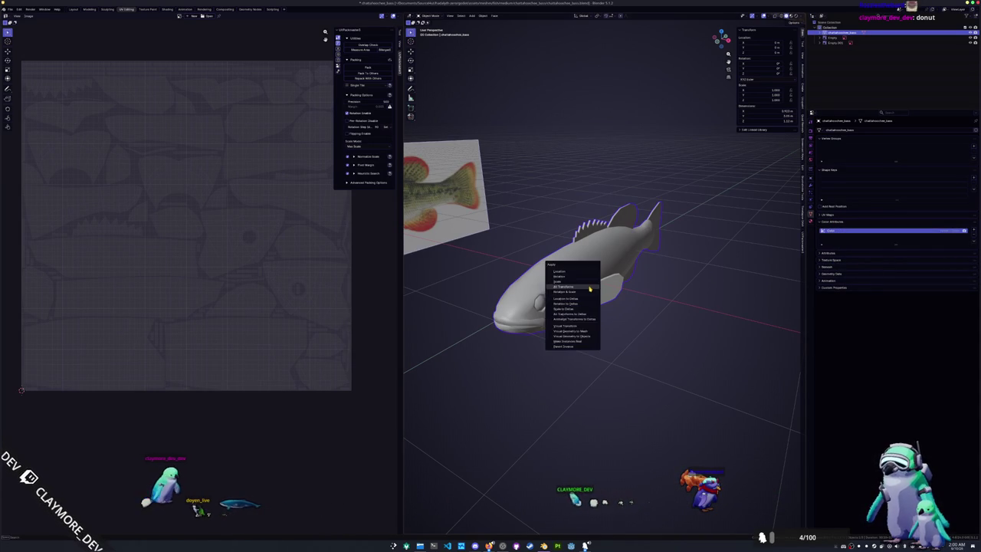
{"action": "left_click", "coordinate": [598, 297]}
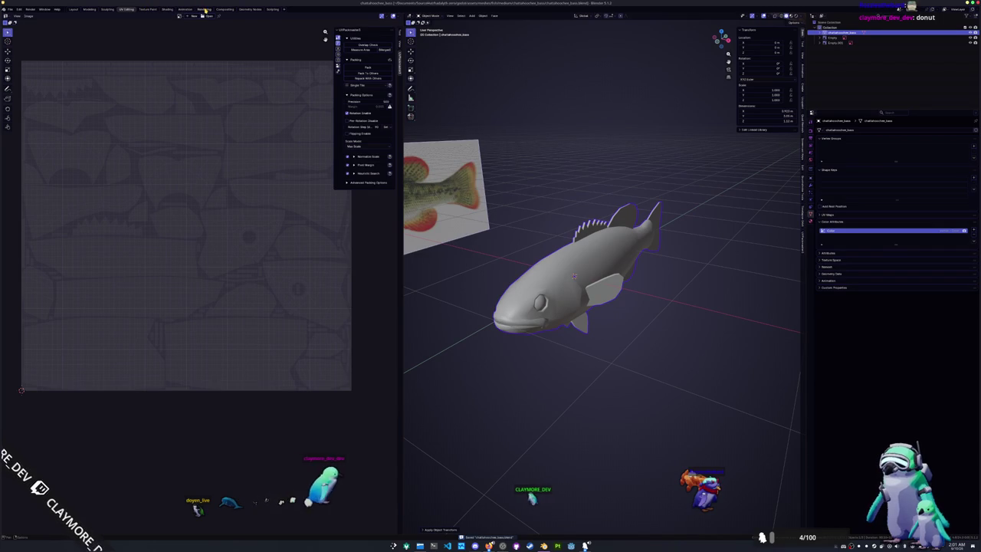
{"action": "left_click", "coordinate": [148, 9]}
Step: In Shading, delete the Principled BSDF and link Texture Coordinate Generated to Surface
{"action": "left_click", "coordinate": [168, 9]}
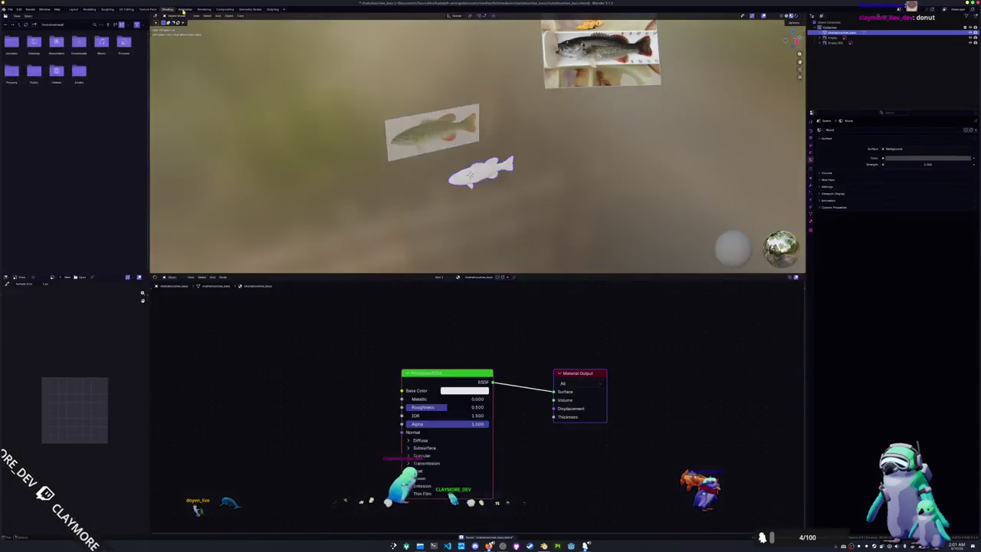
{"action": "left_click", "coordinate": [185, 9]}
{"action": "left_click", "coordinate": [204, 9]}
{"action": "left_click", "coordinate": [185, 9]}
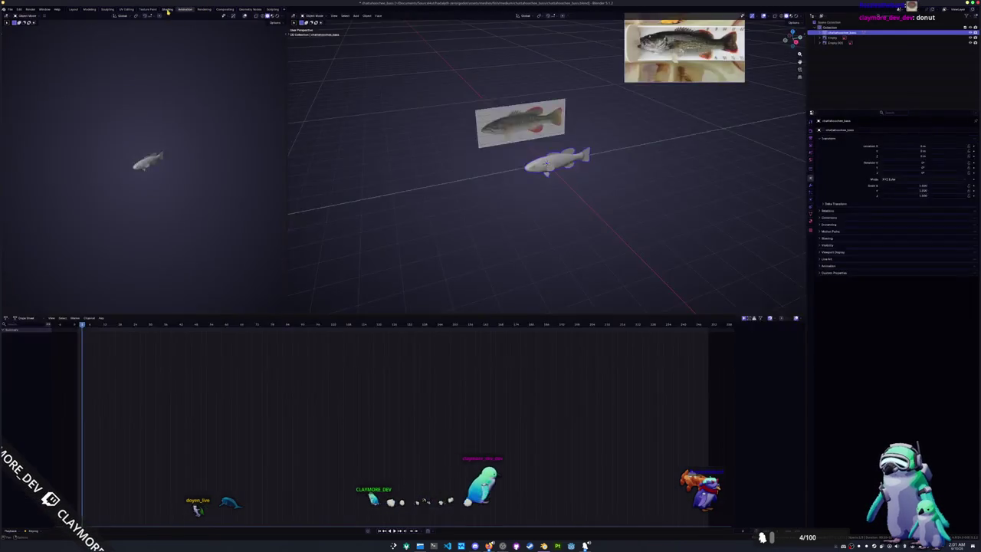
{"action": "left_click", "coordinate": [167, 10]}
{"action": "scroll", "coordinate": [480, 240], "scroll_direction": "up", "scroll_amount": 3}
{"action": "key", "text": "x"}
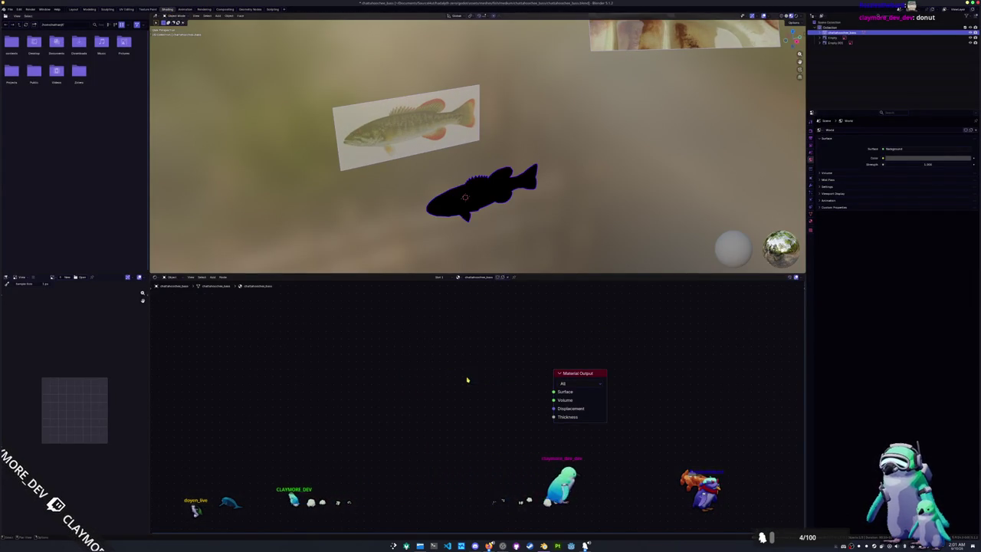
{"action": "key", "text": "ctrl+z"}
{"action": "key", "text": "x"}
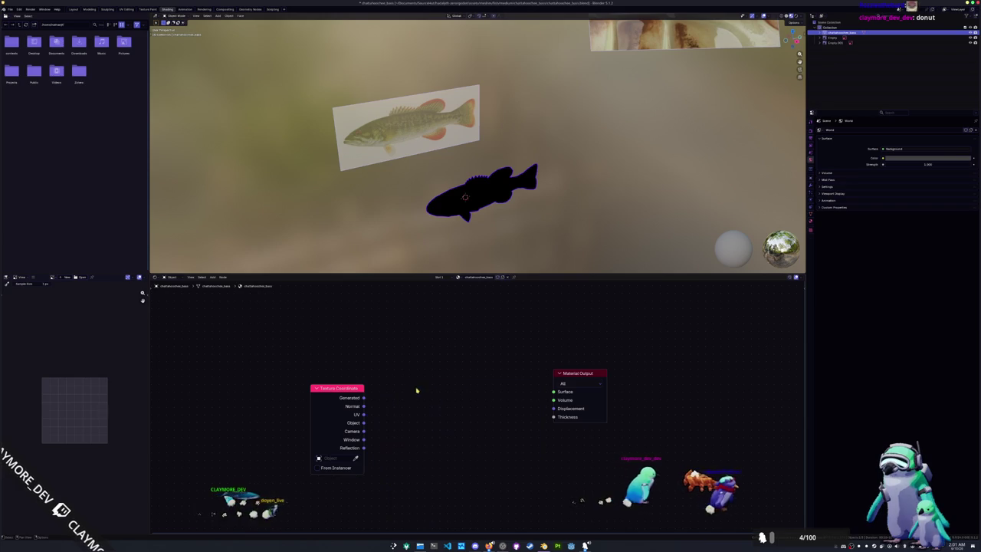
{"action": "left_click_drag", "start_coordinate": [364, 398], "coordinate": [554, 391]}
Step: Add a Color Attribute node to the fish material via node search
{"action": "key", "text": "shift+a"}
{"action": "left_click", "coordinate": [420, 356]}
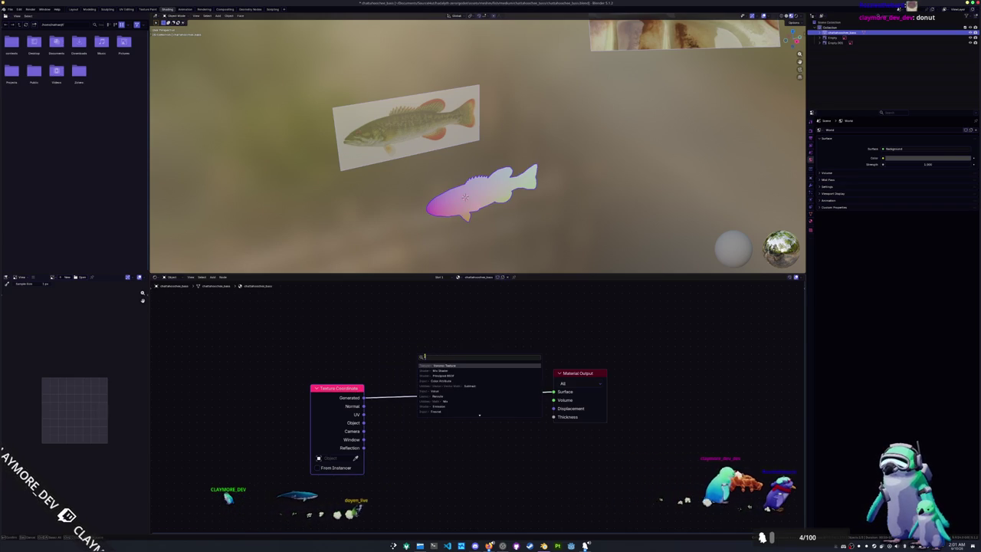
{"action": "type", "text": "tex"}
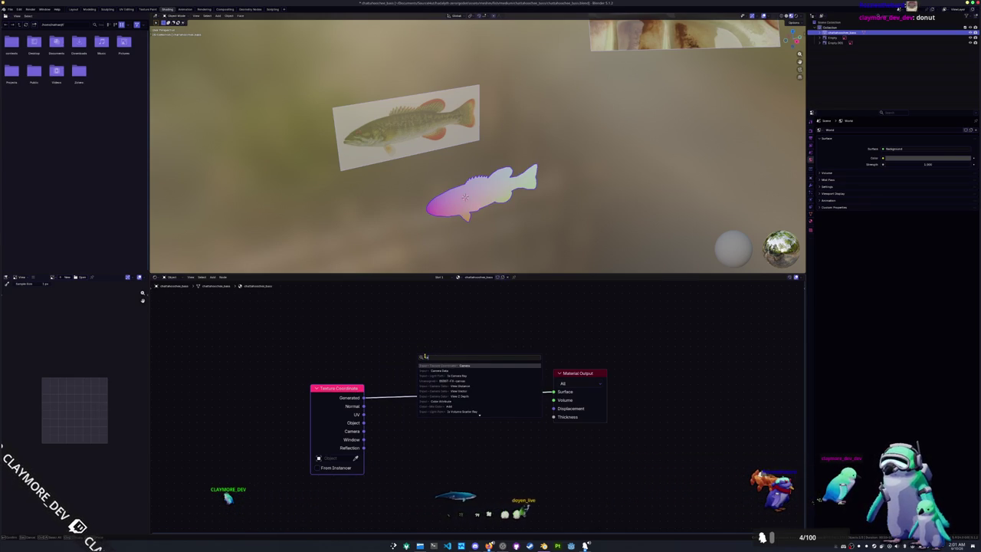
{"action": "key", "text": "Return"}
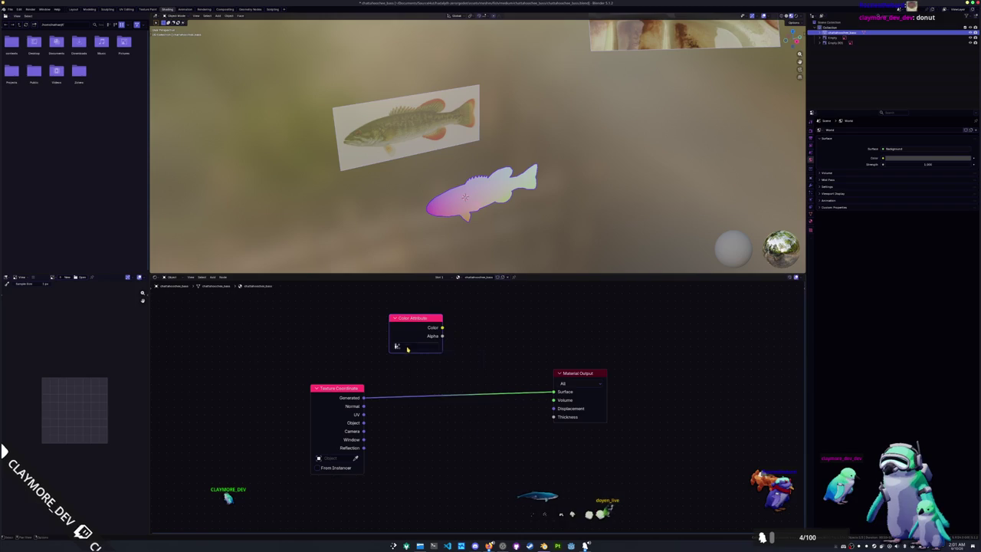
{"action": "scroll", "coordinate": [488, 249], "scroll_direction": "up", "scroll_amount": 2}
{"action": "scroll", "coordinate": [488, 249], "scroll_direction": "up", "scroll_amount": 1}
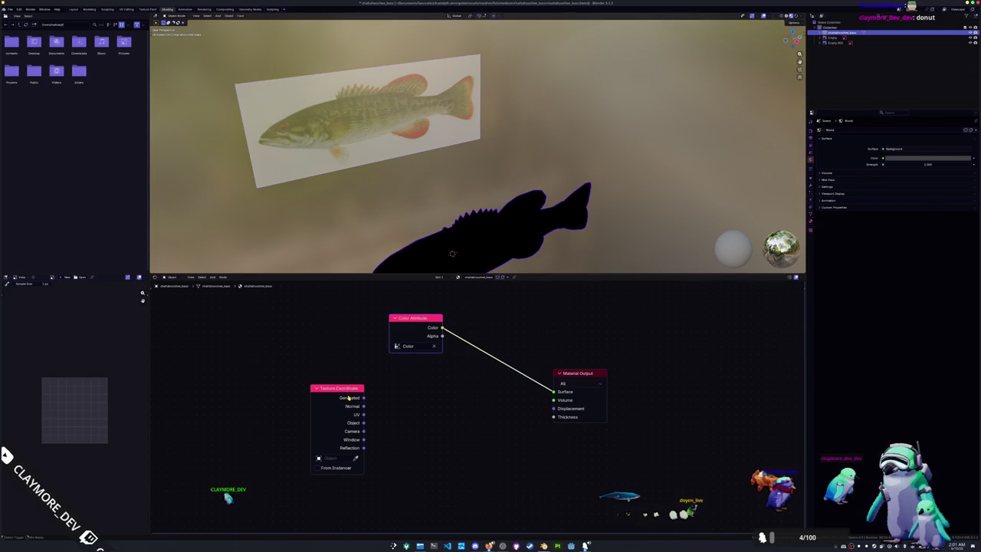
Step: Apply all of the fish's object transforms
{"action": "key", "text": "KP_1"}
{"action": "scroll", "coordinate": [489, 222], "scroll_direction": "down", "scroll_amount": 1}
{"action": "key", "text": "ctrl+a"}
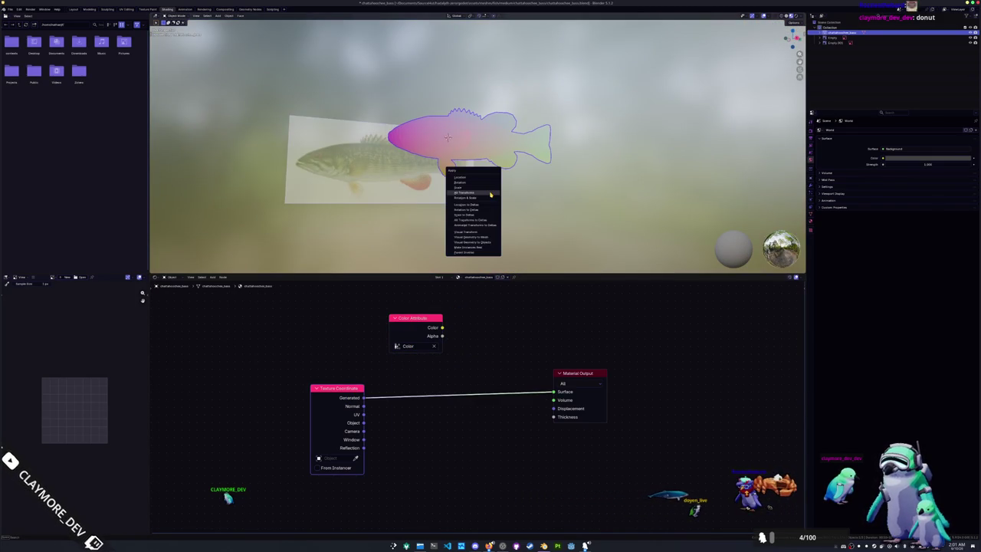
{"action": "left_click", "coordinate": [491, 195]}
{"action": "middle_click_drag", "start_coordinate": [491, 195], "coordinate": [645, 178]}
Step: Set the render engine to Cycles and the bake Output Target to Active Color Attribute
{"action": "left_click", "coordinate": [811, 130]}
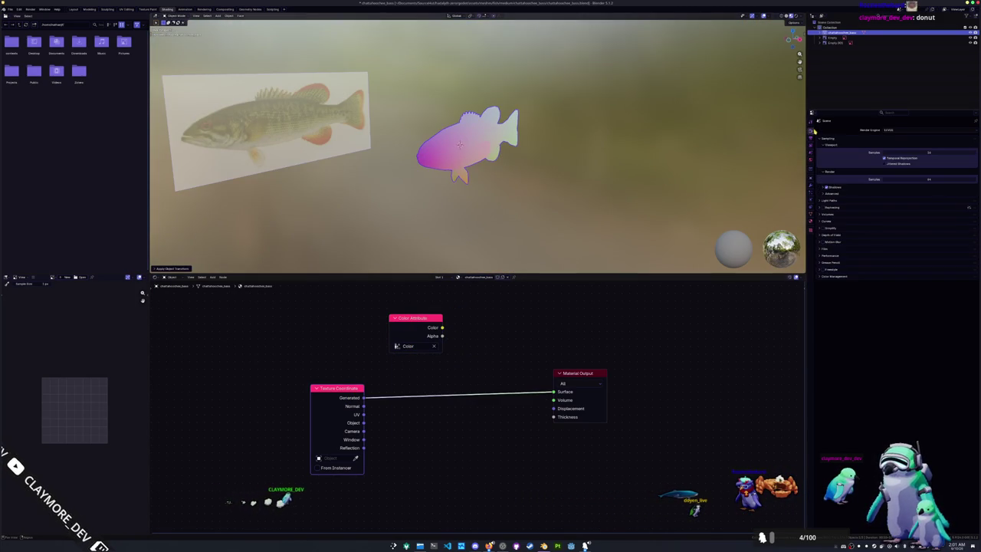
{"action": "left_click", "coordinate": [903, 129]}
{"action": "left_click", "coordinate": [895, 146]}
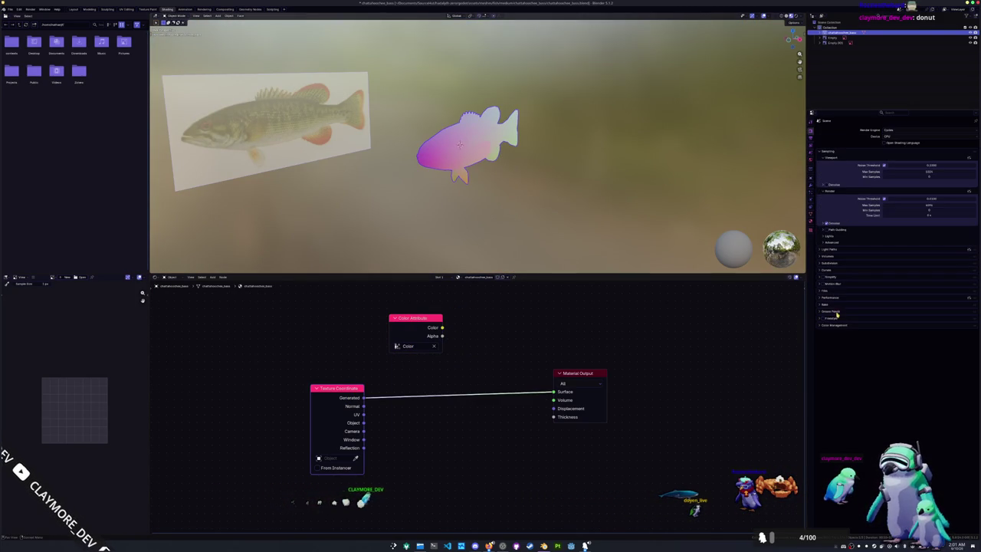
{"action": "left_click", "coordinate": [831, 305]}
{"action": "left_click", "coordinate": [897, 397]}
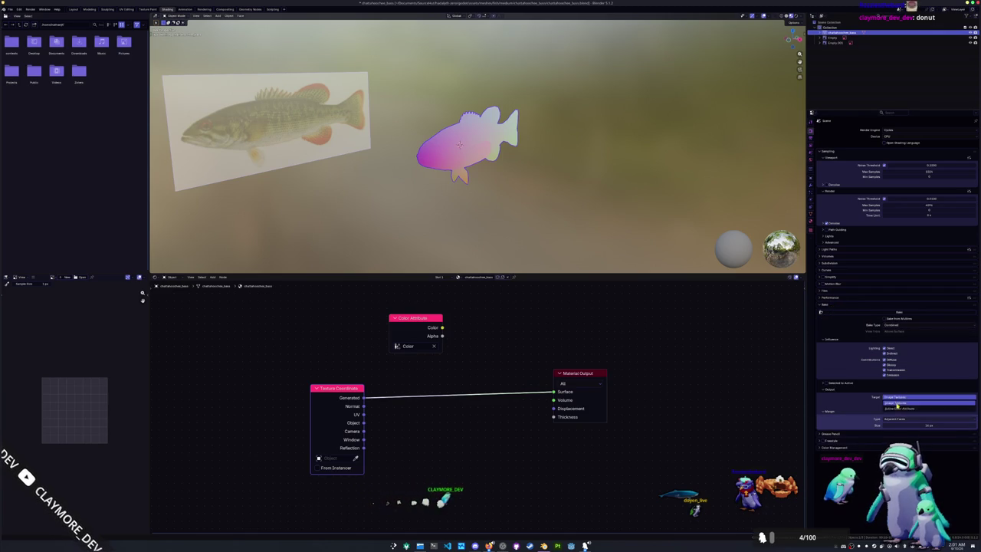
{"action": "left_click", "coordinate": [897, 407]}
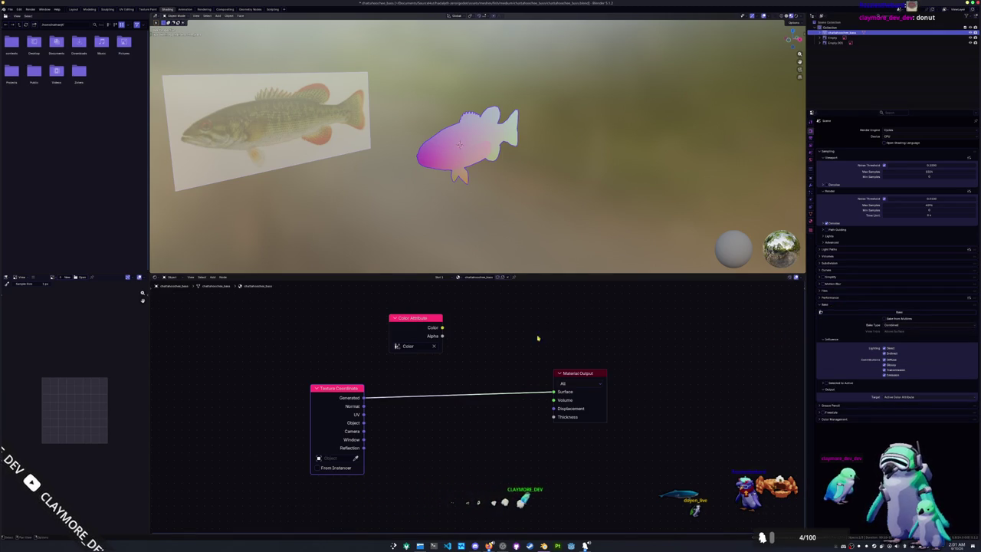
Step: Link the Color Attribute's Color to the Material Output Surface and apply transforms
{"action": "left_click", "coordinate": [414, 330], "text": "ctrl+shift"}
{"action": "key", "text": "ctrl+a"}
{"action": "left_click", "coordinate": [462, 207]}
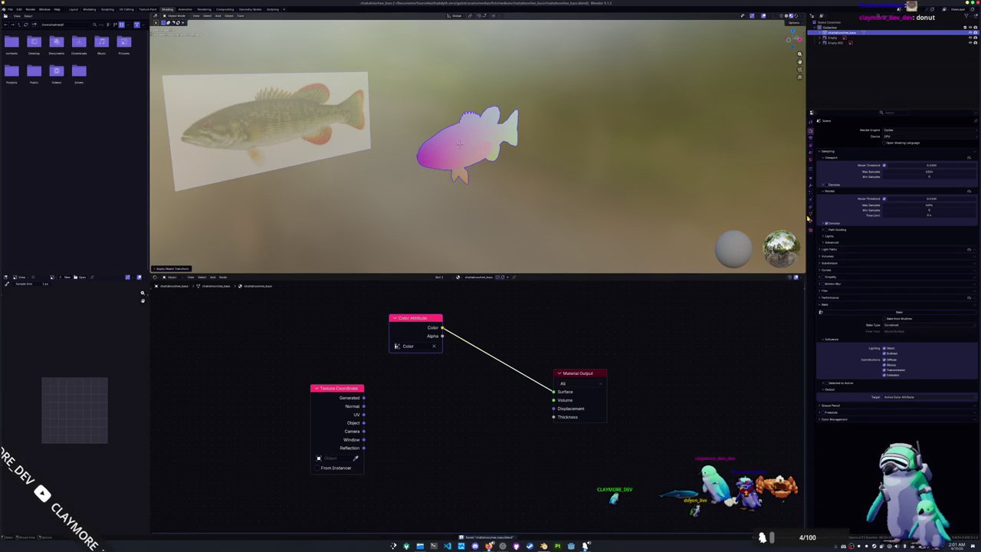
{"action": "left_click", "coordinate": [810, 179]}
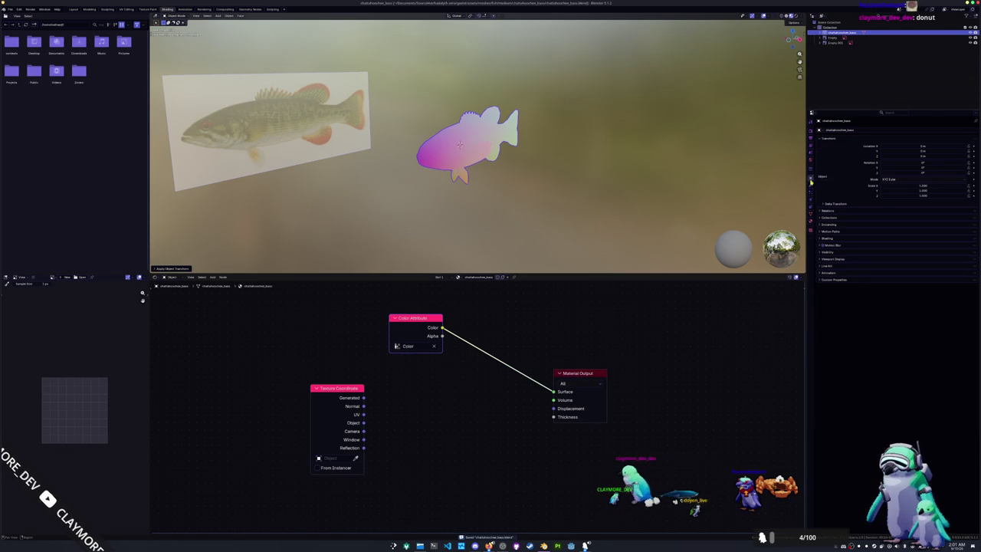
{"action": "left_click", "coordinate": [810, 213]}
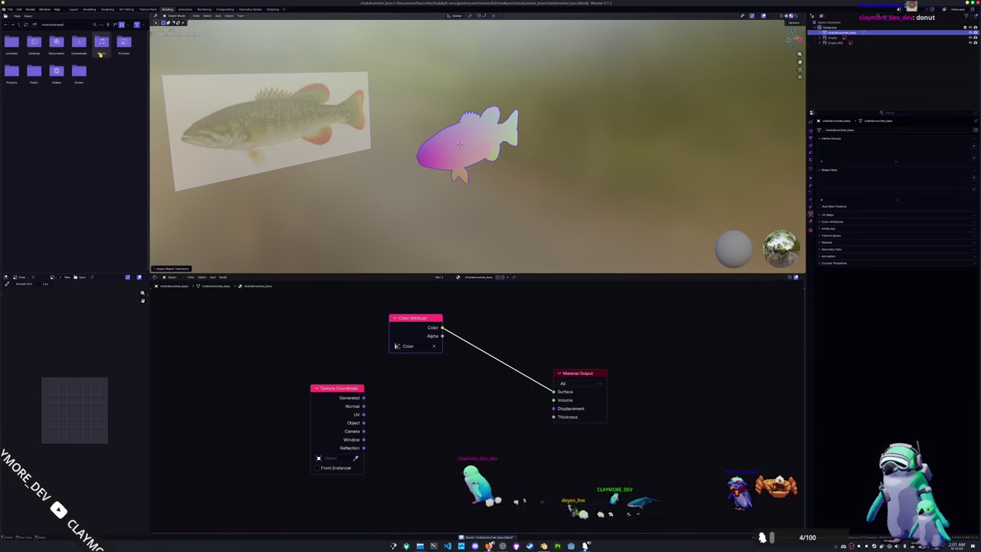
{"action": "left_click", "coordinate": [10, 9]}
{"action": "mouse_move", "coordinate": [19, 92]}
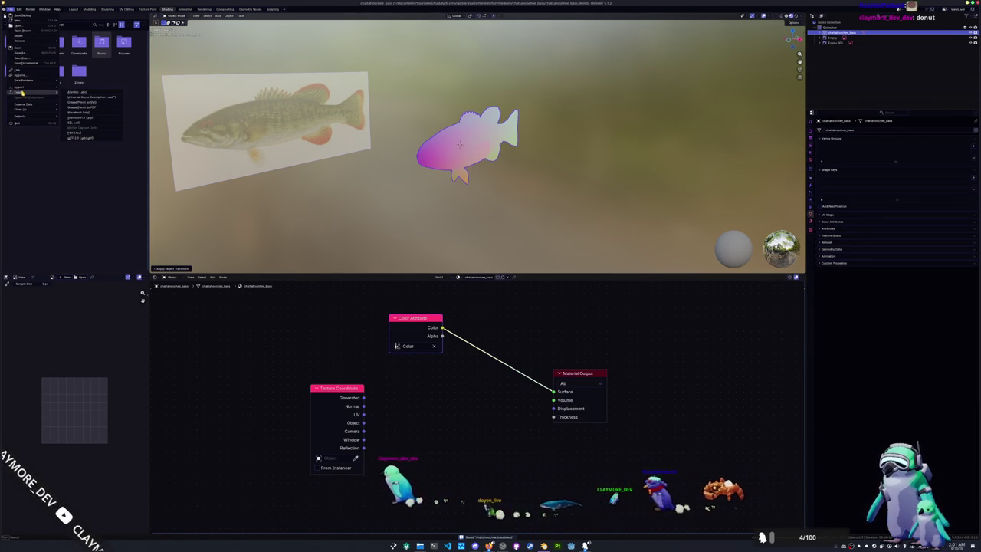
Step: Create an 'exports' folder from the FBX export dialog, then cancel
{"action": "left_click", "coordinate": [130, 134]}
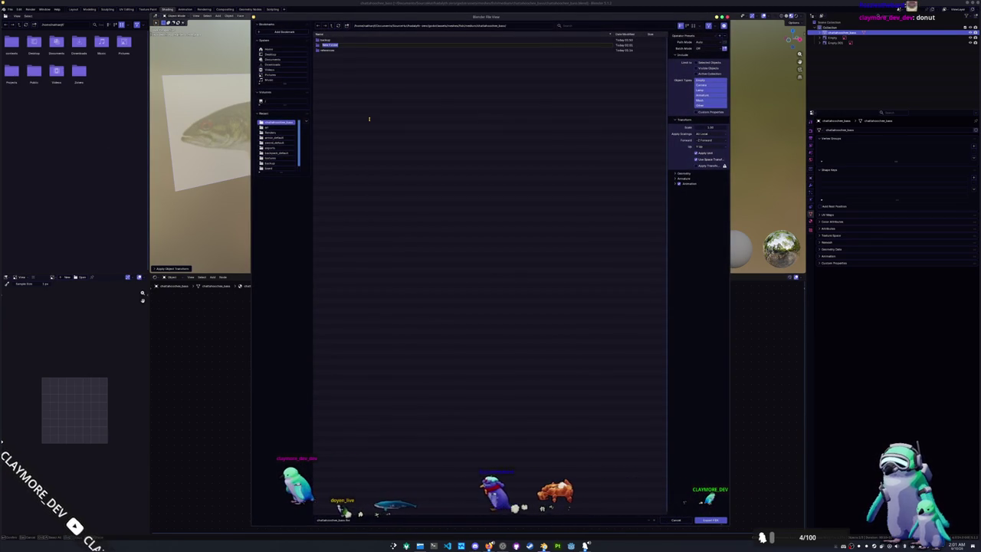
{"action": "type", "text": "me"}
{"action": "key", "text": "Return"}
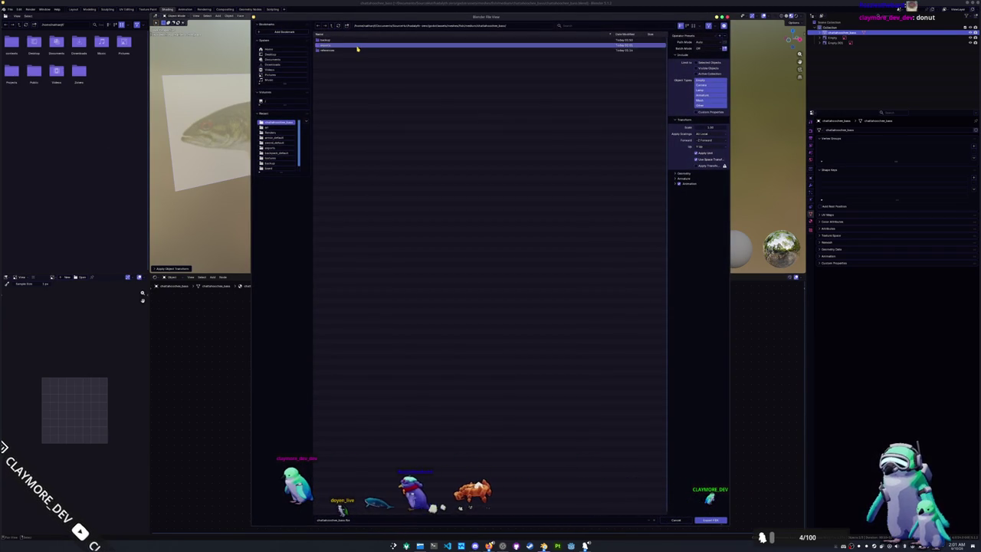
{"action": "double_click", "coordinate": [358, 46]}
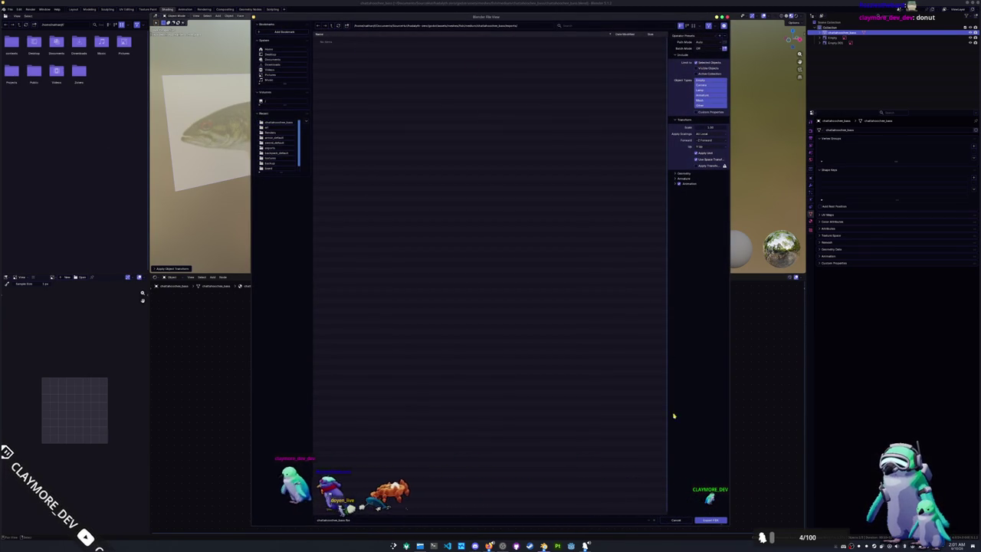
{"action": "left_click", "coordinate": [710, 520]}
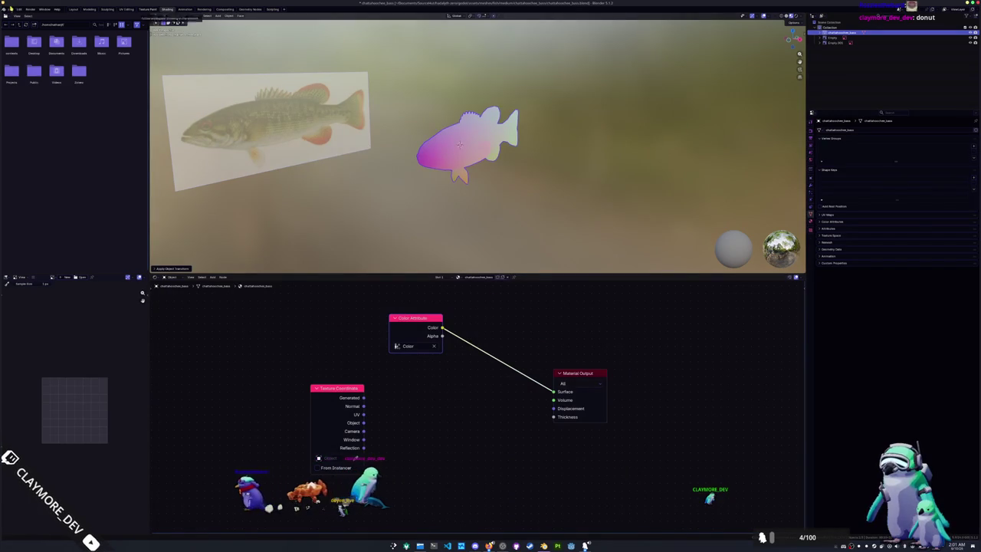
Step: Export the fish as a Wavefront OBJ file
{"action": "left_click", "coordinate": [10, 8]}
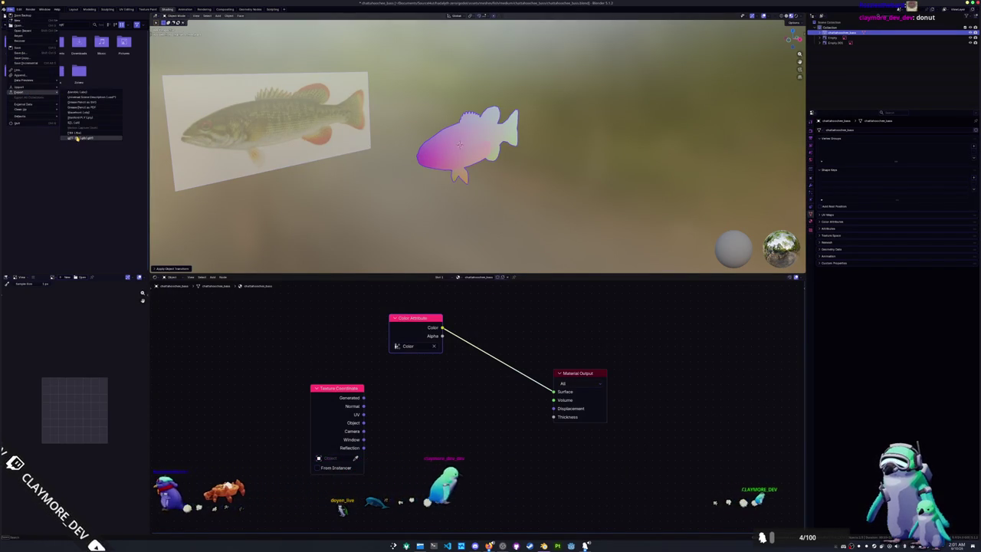
{"action": "left_click", "coordinate": [75, 138]}
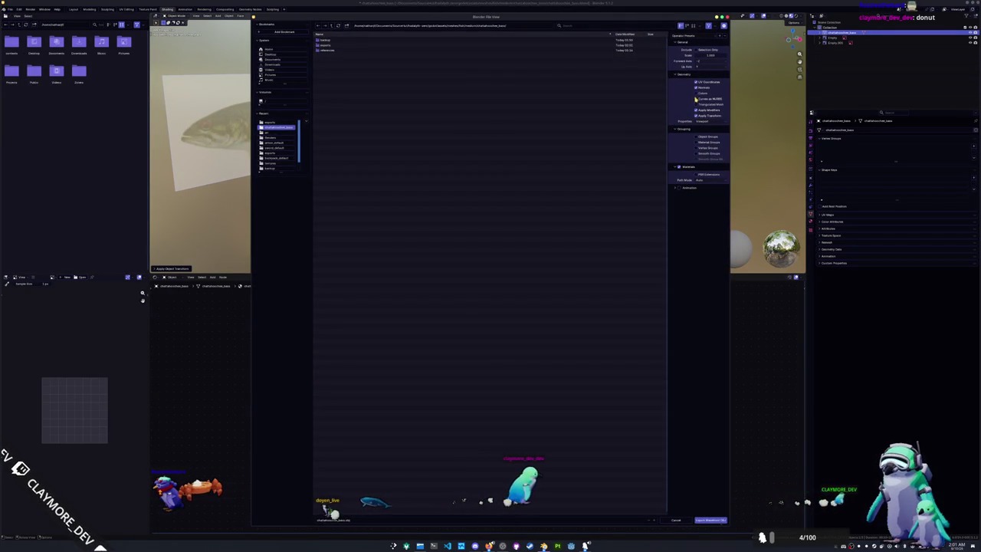
{"action": "left_click", "coordinate": [711, 520]}
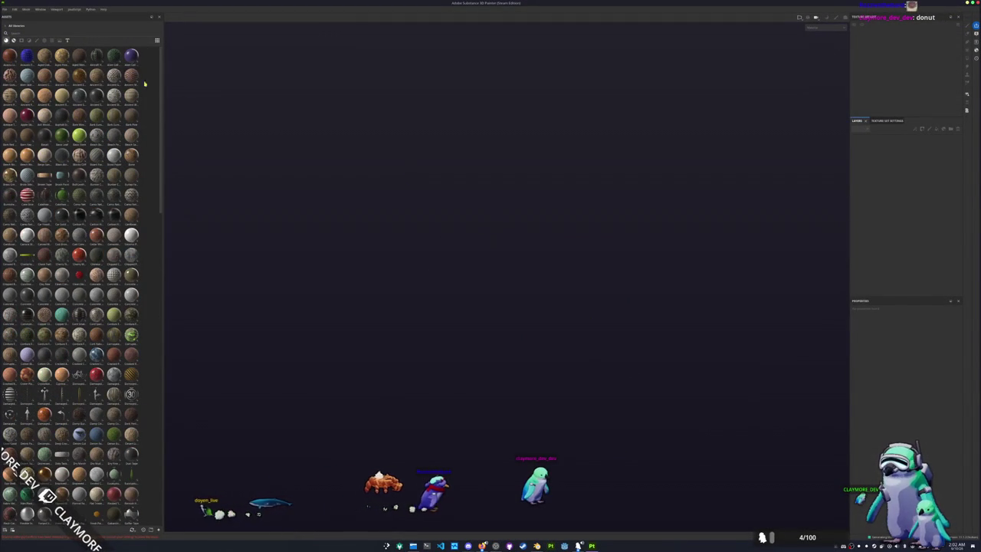
Step: Start a new Painter project and browse up from the mesh file chooser
{"action": "left_click", "coordinate": [6, 9]}
{"action": "left_click", "coordinate": [17, 18]}
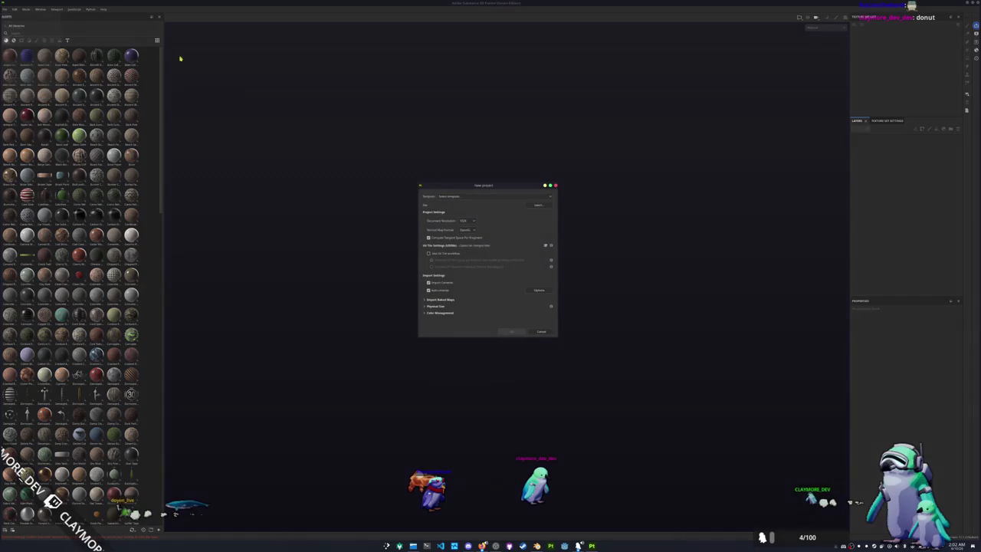
{"action": "left_click", "coordinate": [542, 201]}
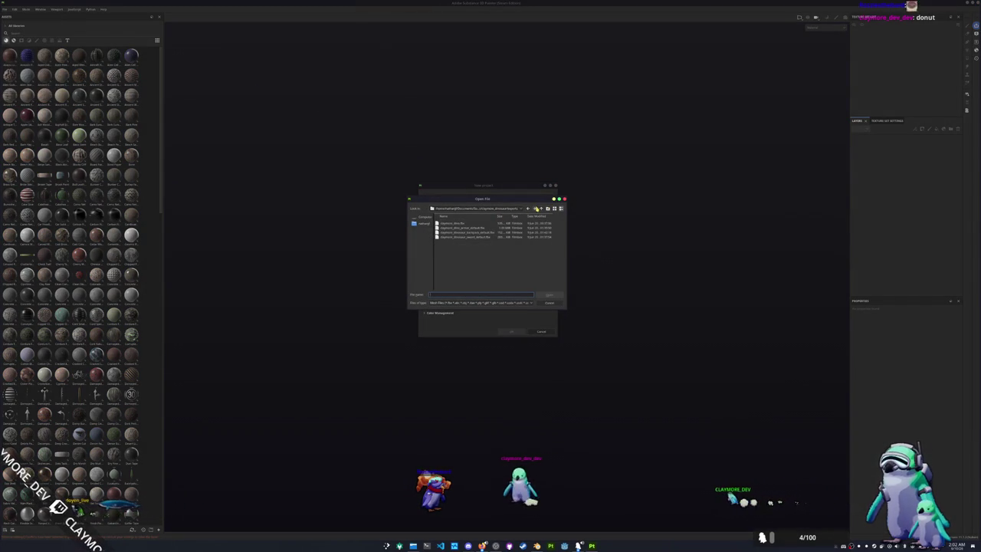
{"action": "left_click", "coordinate": [540, 209]}
{"action": "left_click", "coordinate": [540, 209]}
{"action": "left_click", "coordinate": [540, 209]}
{"action": "left_click", "coordinate": [541, 208]}
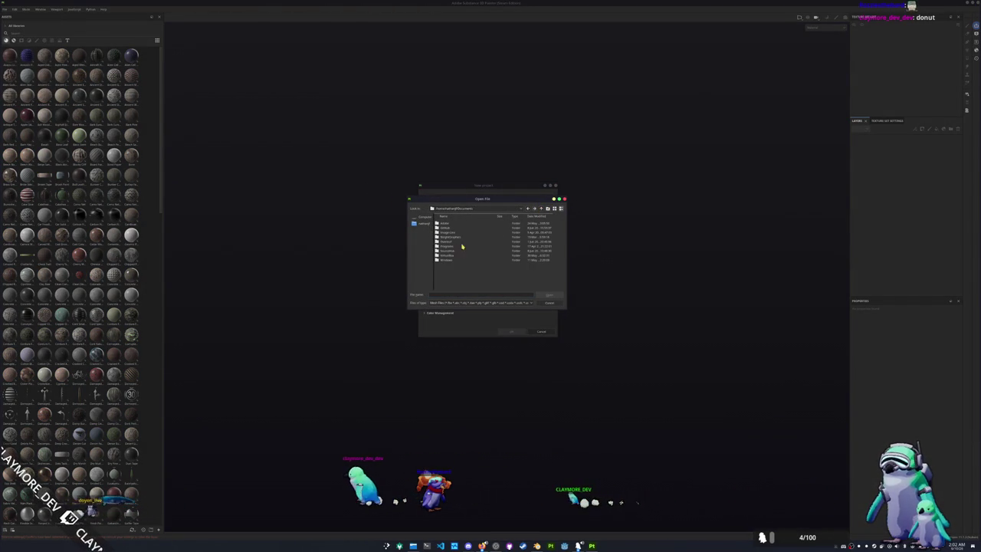
Step: Navigate to the exports folder and pick the exported chattahoochee_bass mesh
{"action": "double_click", "coordinate": [447, 250]}
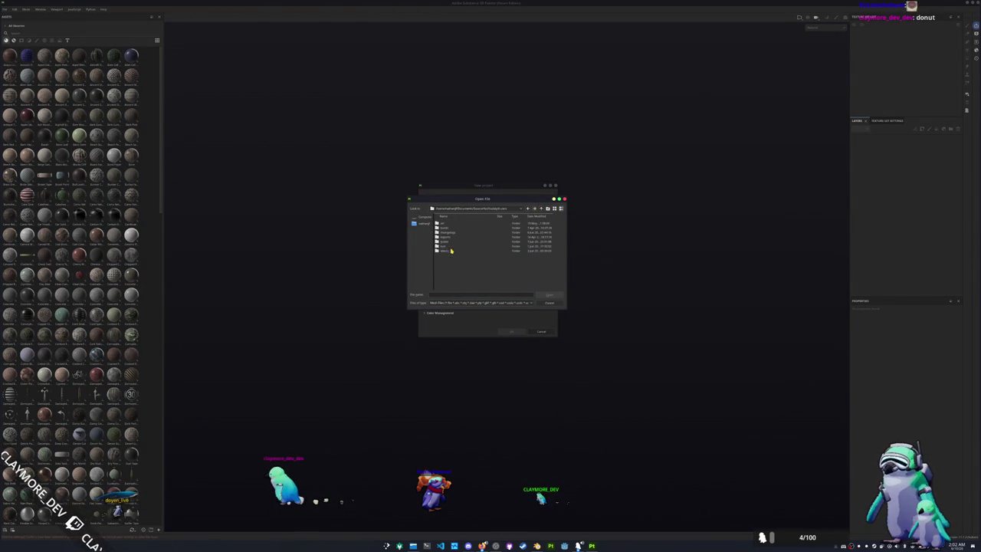
{"action": "double_click", "coordinate": [445, 242]}
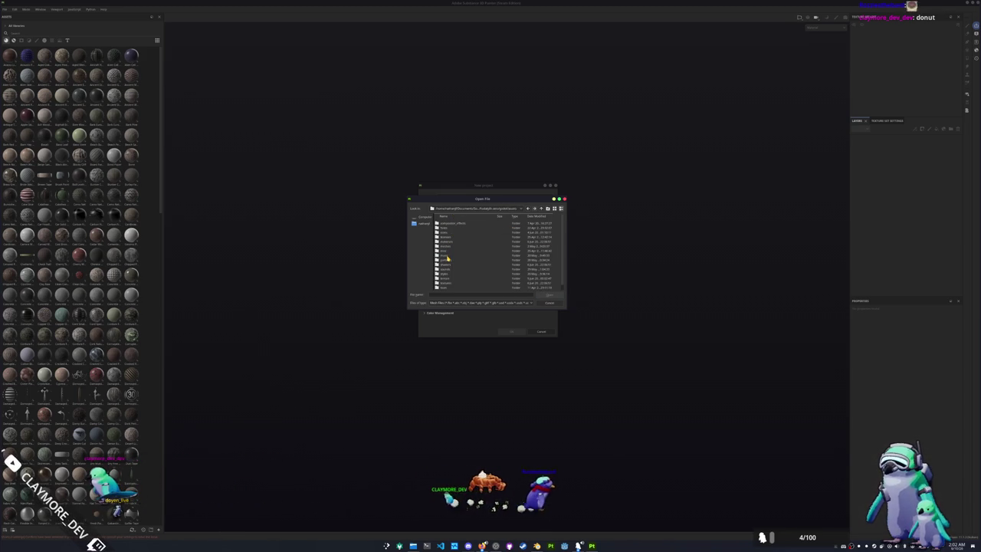
{"action": "left_click", "coordinate": [450, 246]}
{"action": "double_click", "coordinate": [450, 246]}
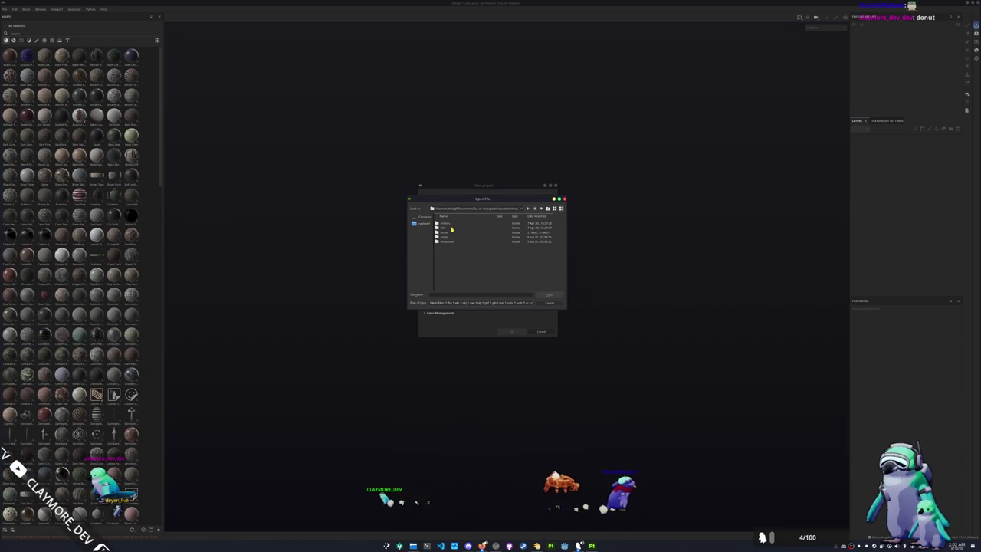
{"action": "double_click", "coordinate": [451, 237]}
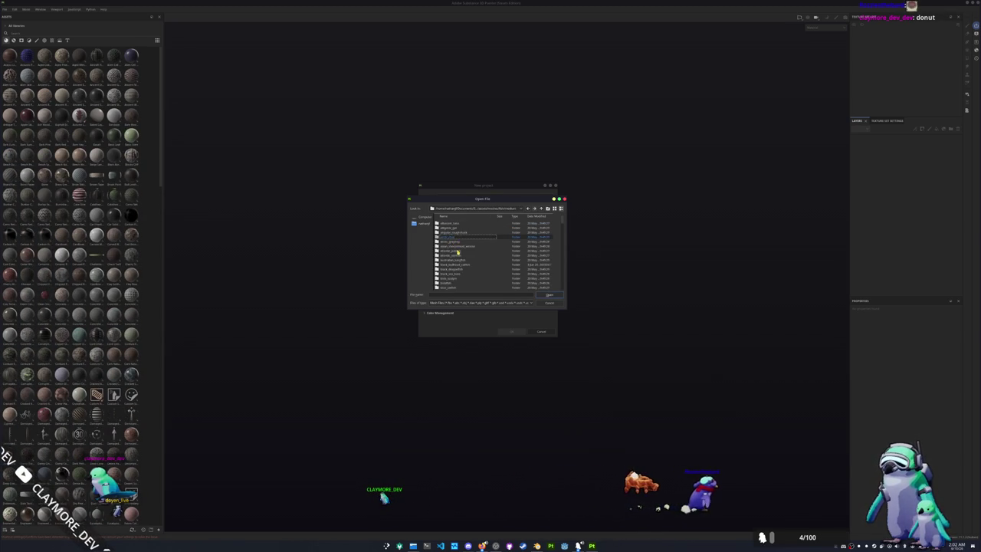
{"action": "scroll", "coordinate": [457, 257], "scroll_direction": "down", "scroll_amount": 4}
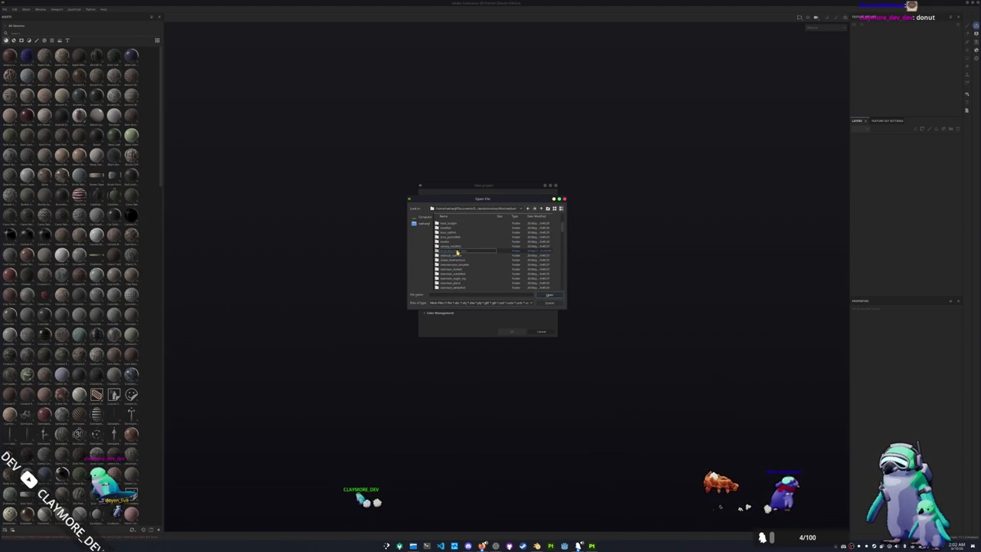
{"action": "double_click", "coordinate": [452, 253]}
{"action": "double_click", "coordinate": [452, 237]}
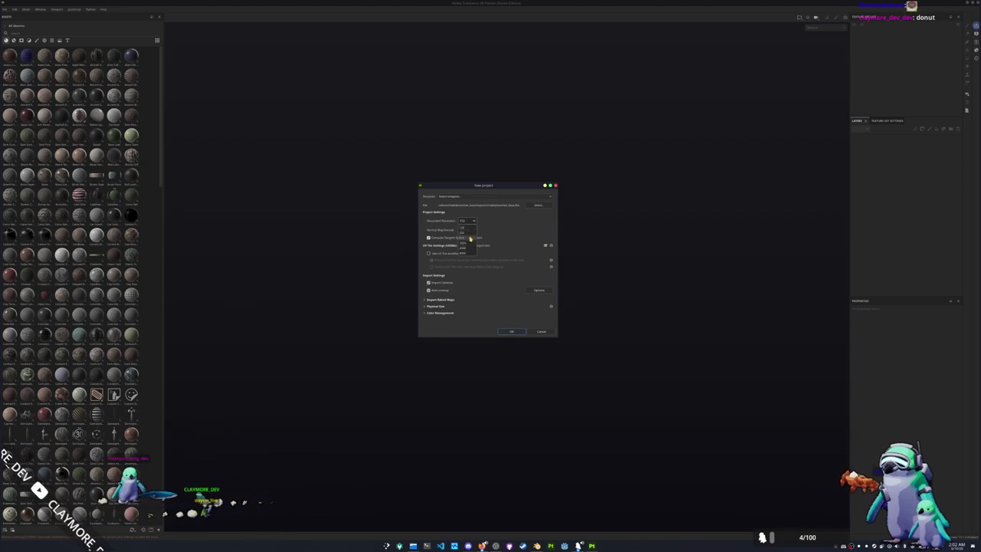
Step: Create the project and bake the fish's mesh maps
{"action": "left_click", "coordinate": [511, 331]}
{"action": "left_click_drag", "start_coordinate": [506, 307], "coordinate": [501, 403], "text": "alt"}
{"action": "key", "text": "ctrl+b"}
{"action": "left_click", "coordinate": [600, 521]}
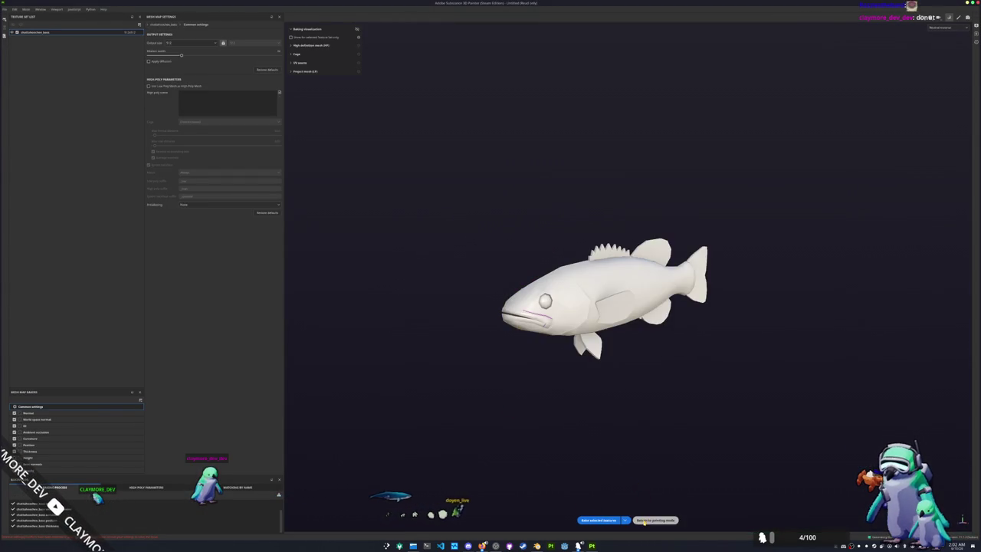
{"action": "left_click", "coordinate": [647, 520]}
Step: Cover the fish with a brown fill material from the shelf
{"action": "scroll", "coordinate": [93, 252], "scroll_direction": "down", "scroll_amount": 10}
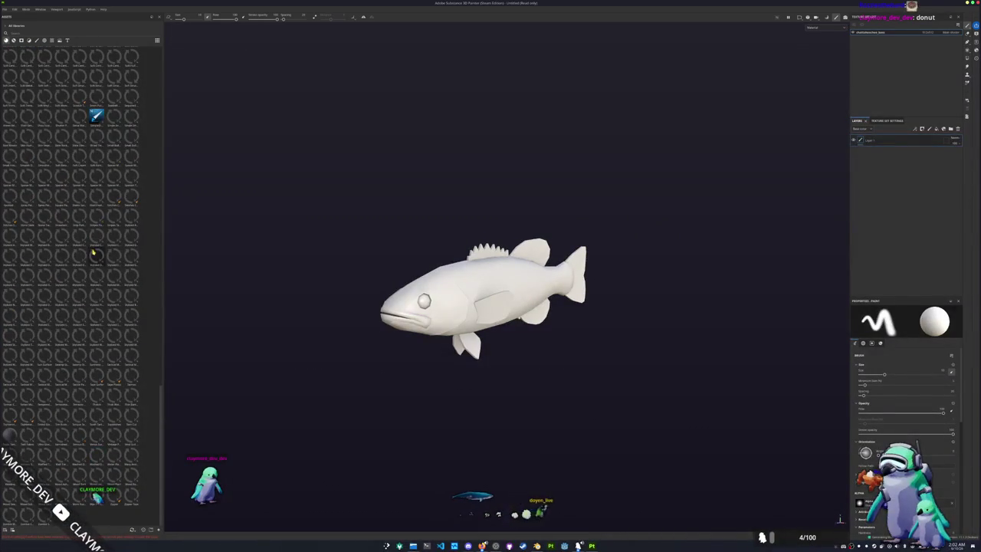
{"action": "left_click_drag", "start_coordinate": [459, 342], "coordinate": [458, 346]}
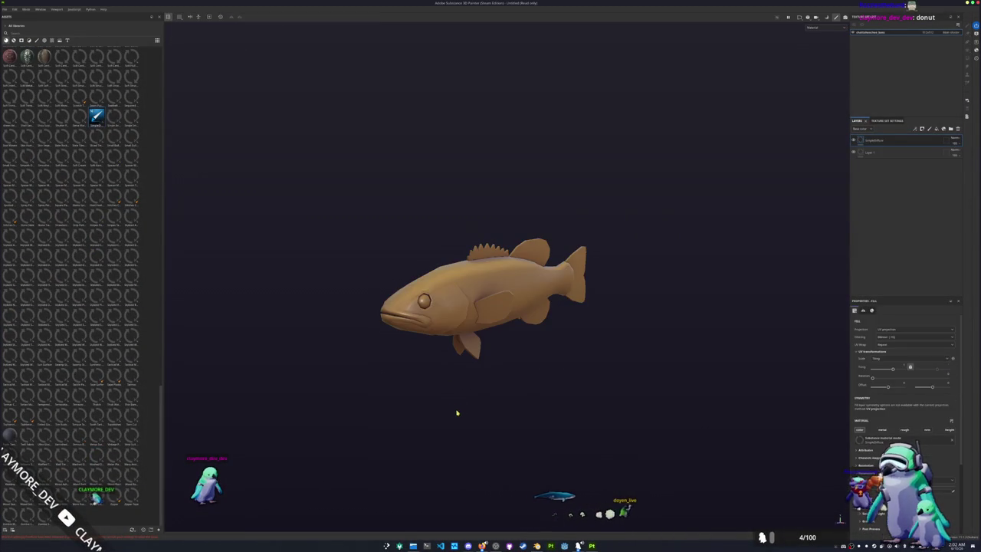
{"action": "key", "text": "super"}
{"action": "key", "text": "super"}
{"action": "key", "text": "super"}
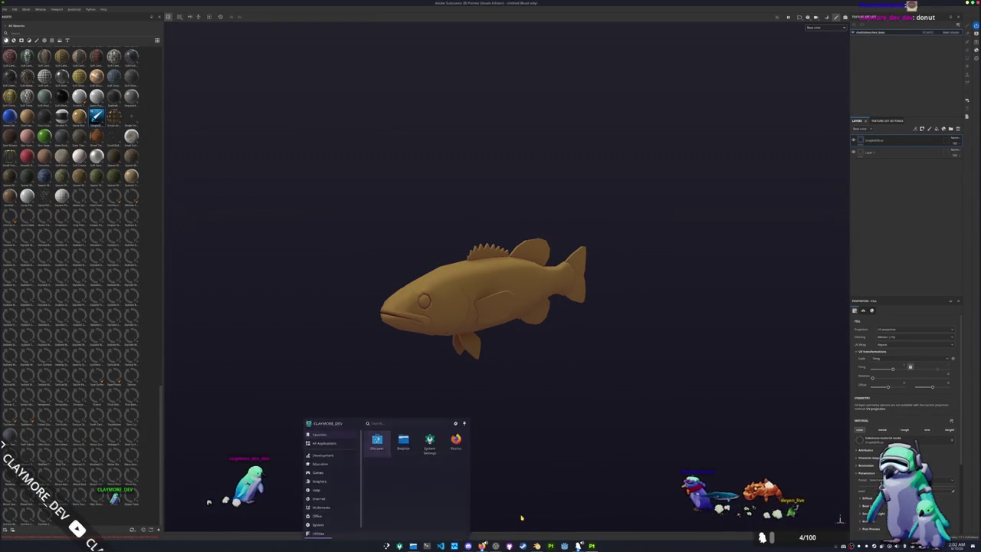
{"action": "key", "text": "super"}
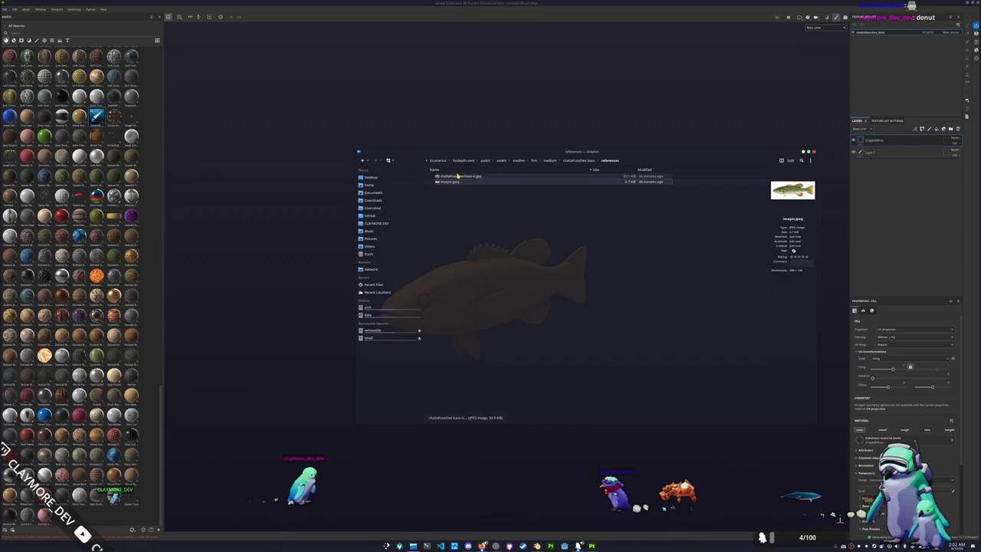
Step: Open images.jpeg in Gwenview, shrink its window and zoom the reference to 200%
{"action": "double_click", "coordinate": [486, 182]}
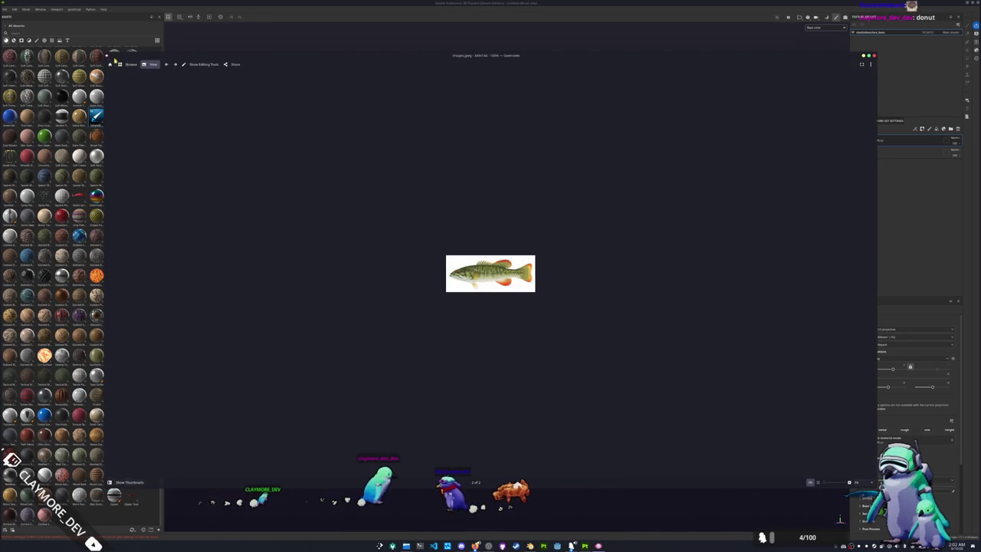
{"action": "mouse_move", "coordinate": [105, 54]}
{"action": "left_mouse_down"}
{"action": "mouse_move", "coordinate": [685, 322]}
{"action": "mouse_move", "coordinate": [209, 43]}
{"action": "left_mouse_up"}
{"action": "scroll", "coordinate": [246, 108], "scroll_direction": "up", "scroll_amount": 2, "text": "ctrl"}
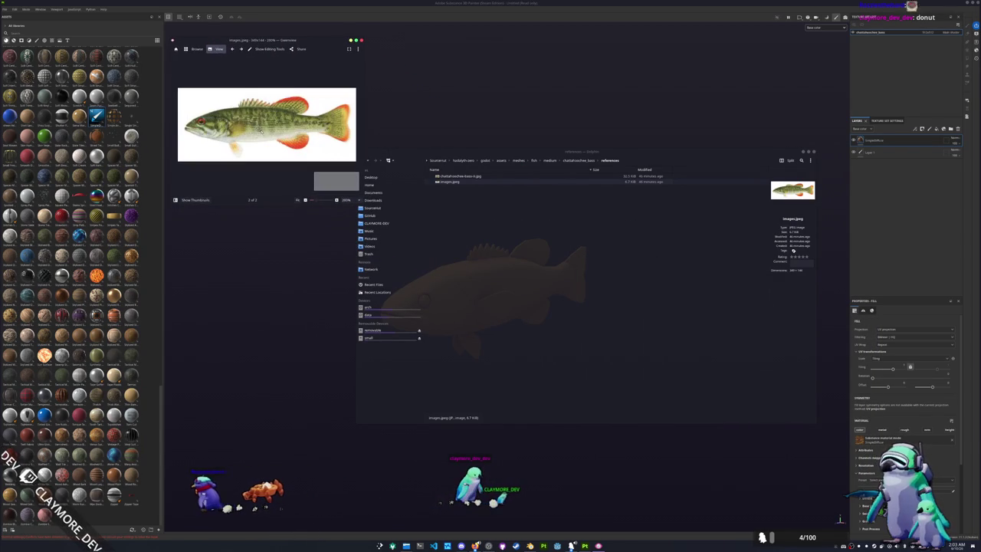
{"action": "key", "text": "super"}
Step: Launch KColorChooser from a 'krita' search and sample a pale beige from the screen
{"action": "type", "text": "krita"}
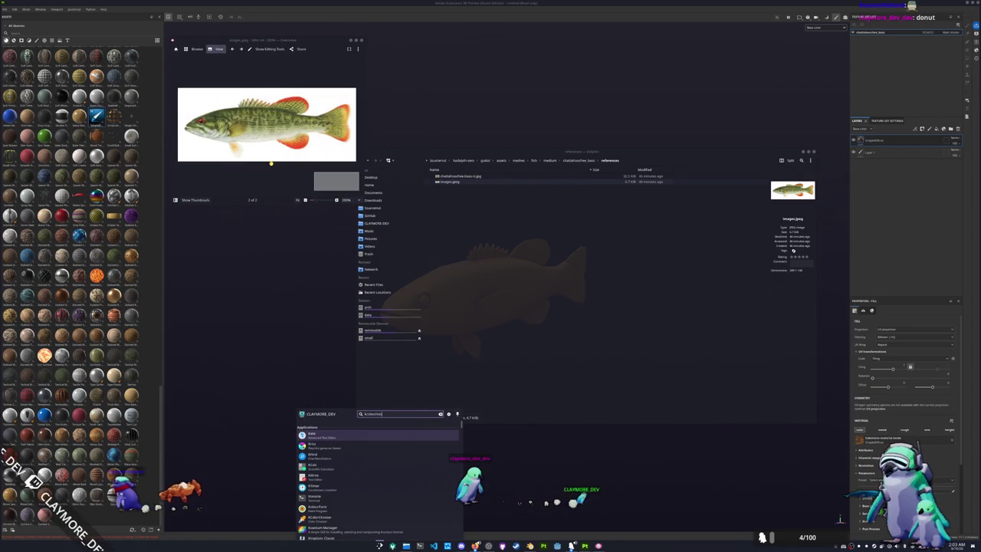
{"action": "key", "text": "Return"}
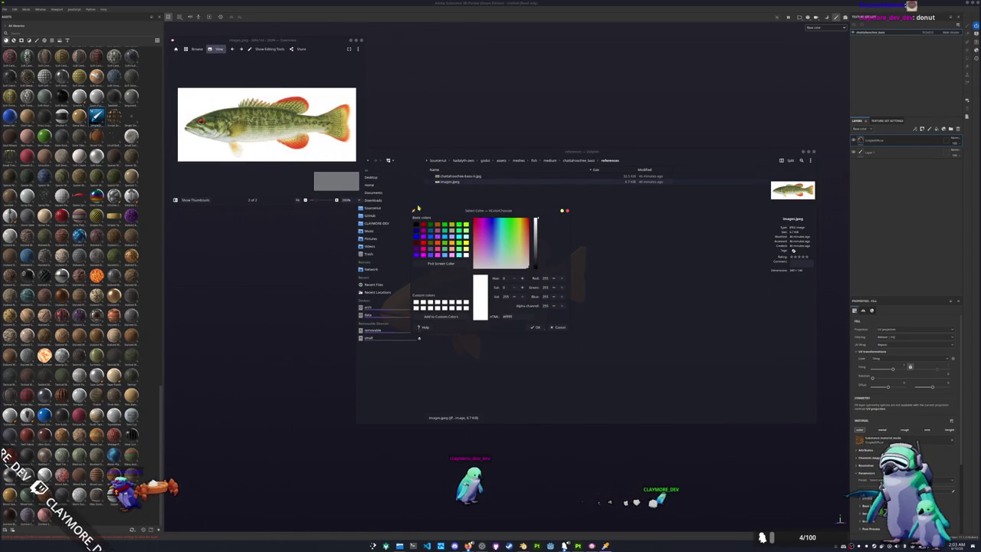
{"action": "left_click_drag", "start_coordinate": [450, 214], "coordinate": [409, 43]}
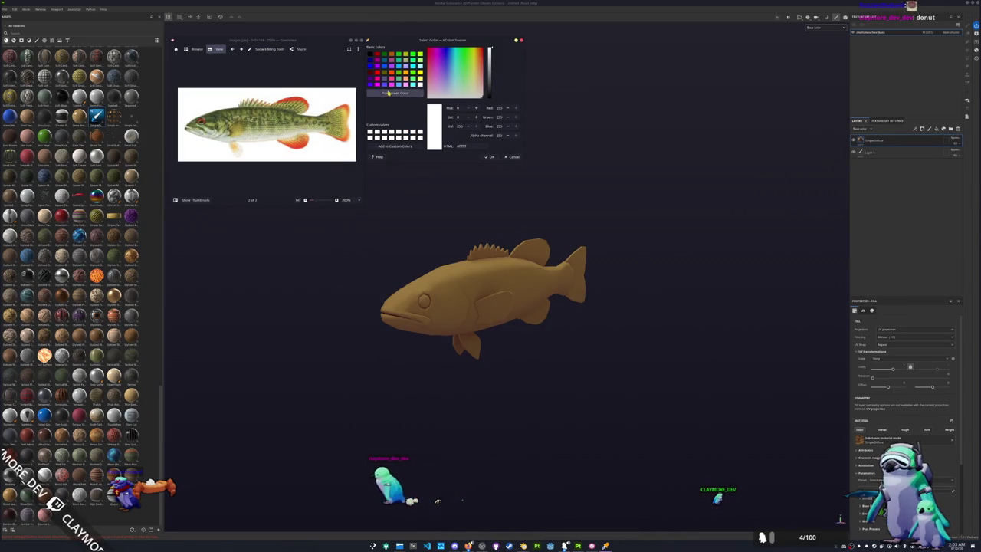
{"action": "left_click", "coordinate": [389, 92]}
{"action": "left_click", "coordinate": [261, 148]}
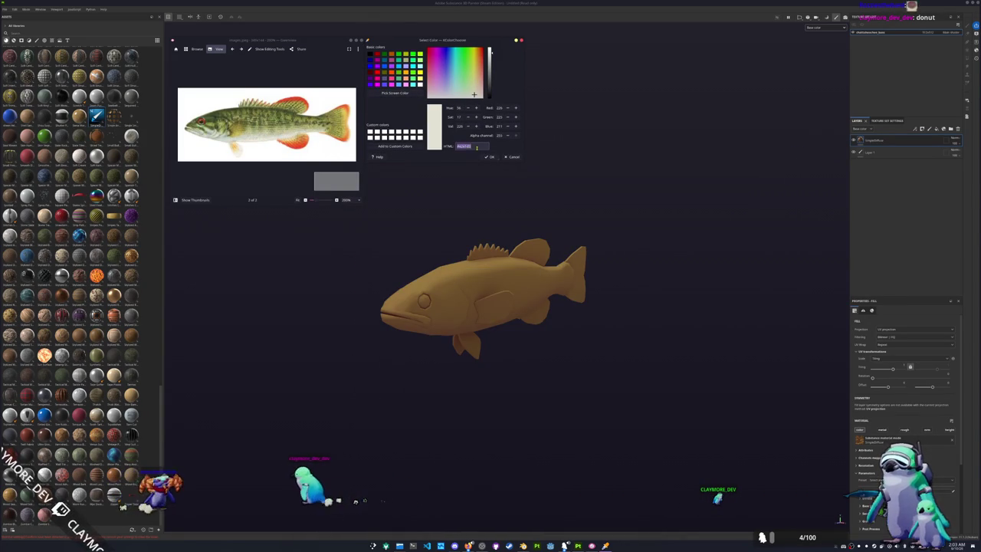
Step: Delete empty Layer 1, paste off-white into the fill's Base Color, then sample olive green from the reference
{"action": "key", "text": "Delete"}
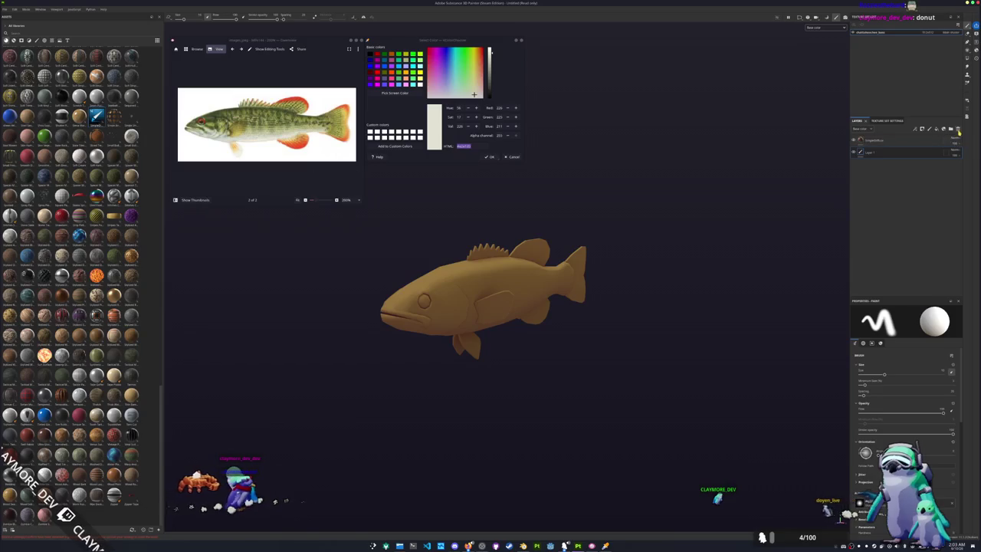
{"action": "scroll", "coordinate": [866, 454], "scroll_direction": "down", "scroll_amount": 2}
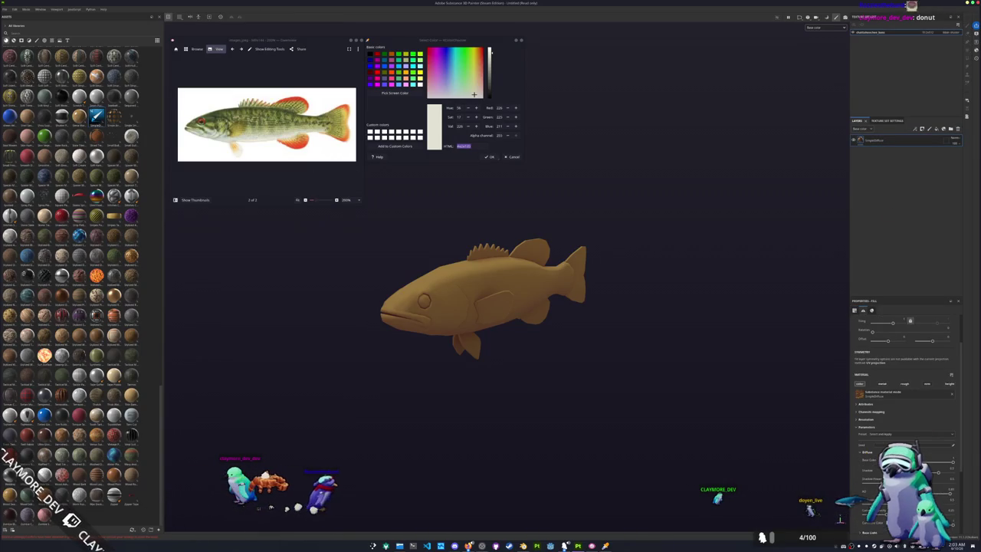
{"action": "left_click", "coordinate": [951, 460]}
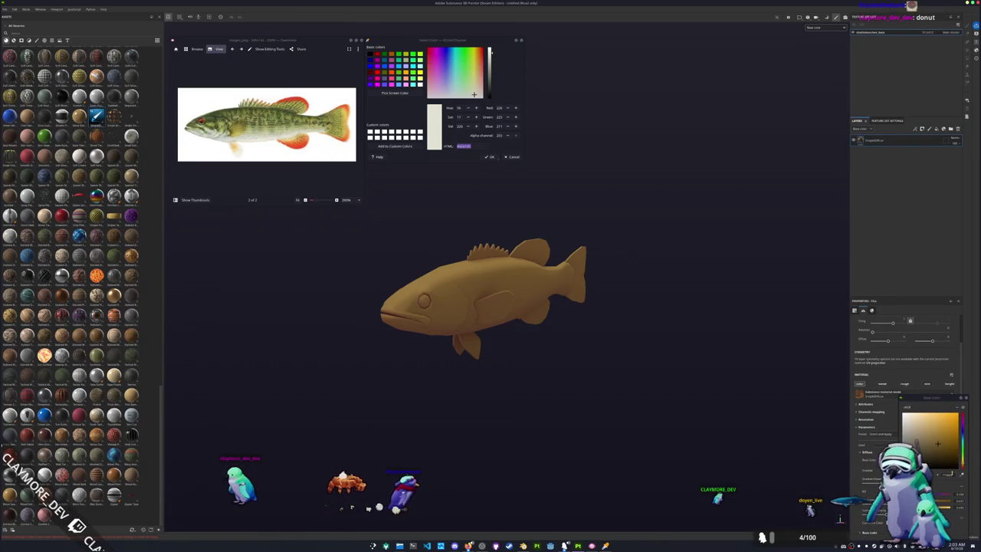
{"action": "key", "text": "ctrl+v"}
{"action": "left_click", "coordinate": [935, 453]}
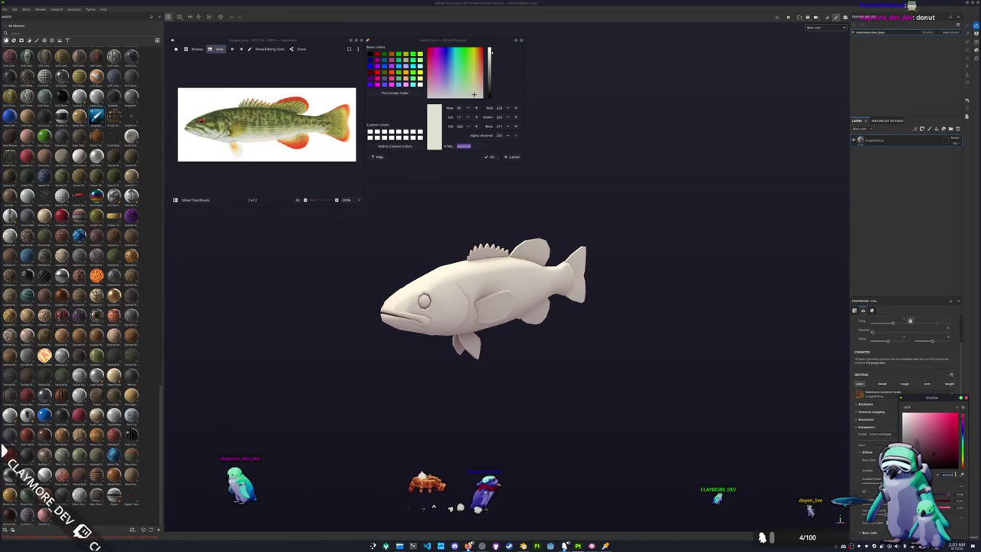
{"action": "left_click", "coordinate": [962, 424]}
{"action": "left_click", "coordinate": [962, 418]}
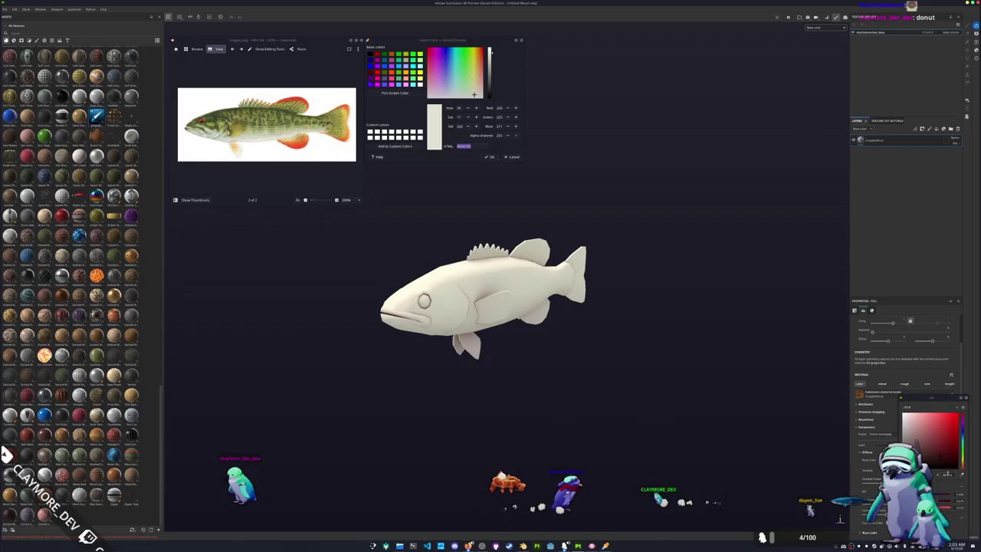
{"action": "left_click", "coordinate": [962, 423]}
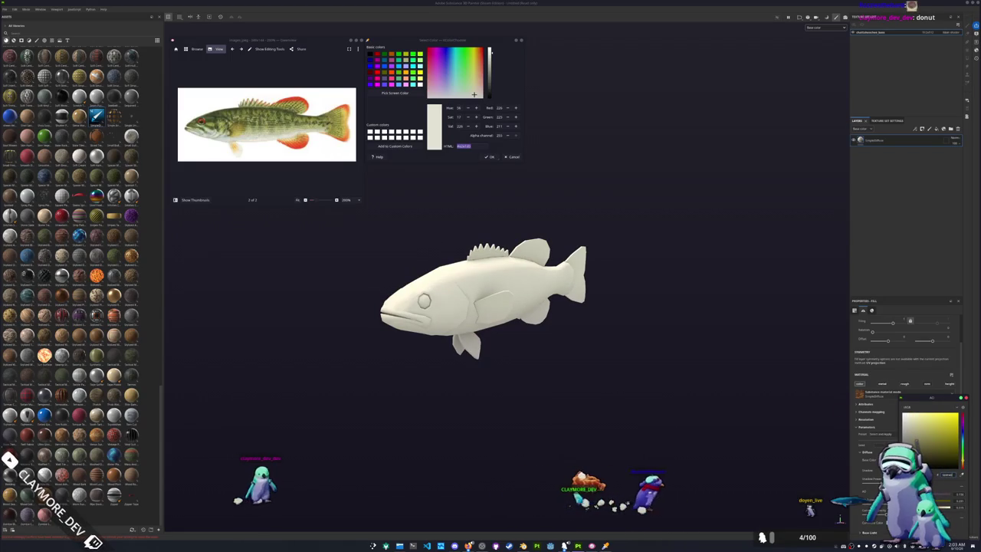
{"action": "left_click", "coordinate": [396, 93]}
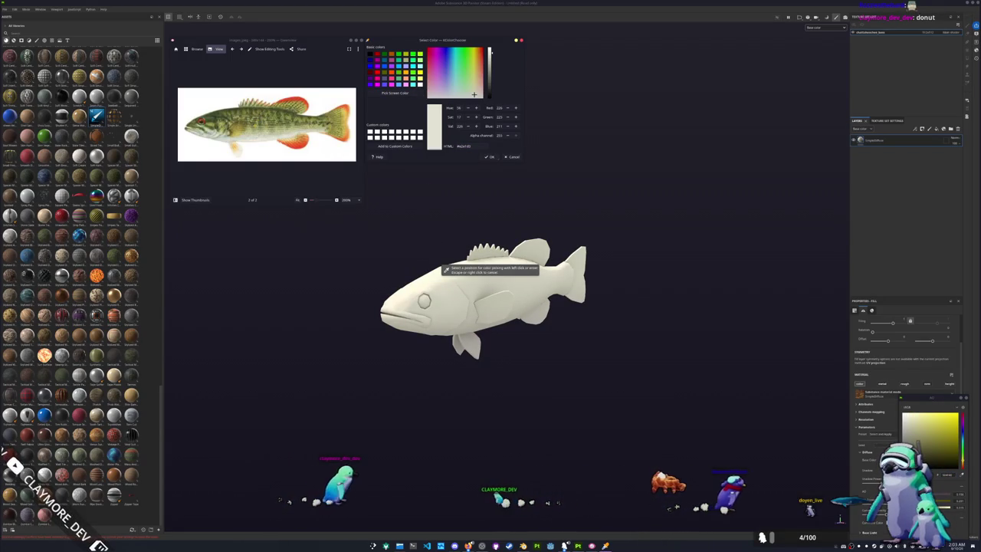
{"action": "left_click", "coordinate": [253, 135]}
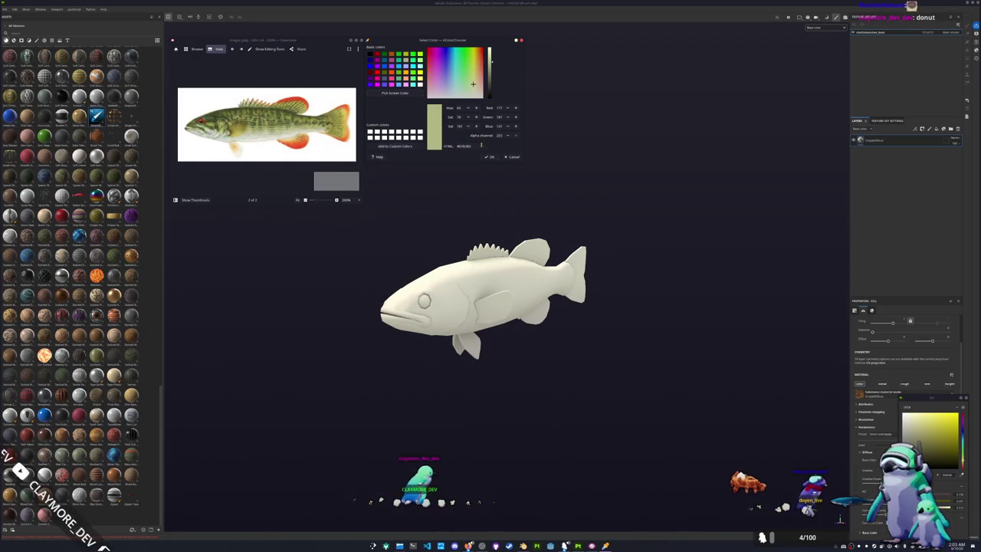
Step: Add a second fill layer from the layer stack menu, trying then undoing a Light generator
{"action": "right_click", "coordinate": [890, 141]}
{"action": "left_click", "coordinate": [903, 154]}
{"action": "right_click", "coordinate": [869, 141]}
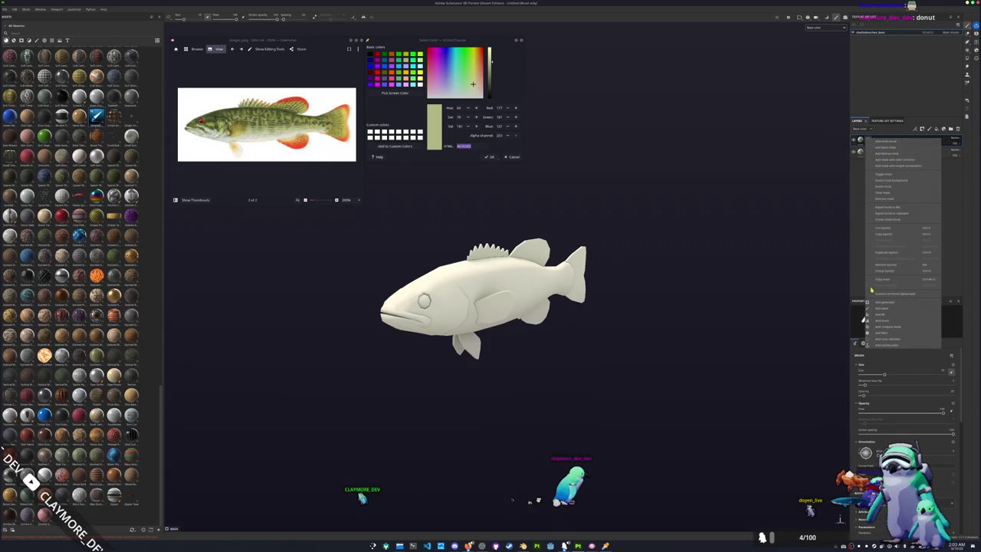
{"action": "left_click", "coordinate": [882, 302]}
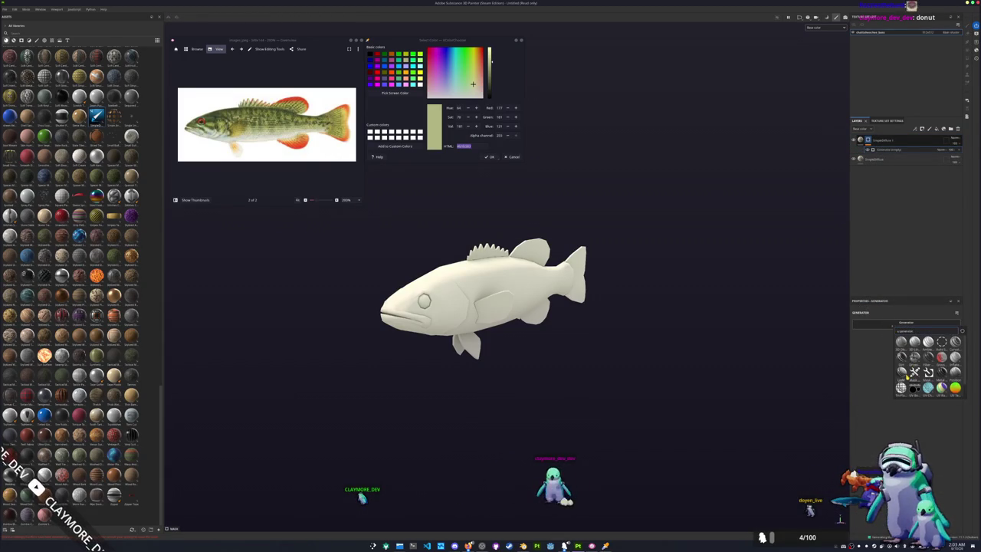
{"action": "left_click", "coordinate": [906, 375]}
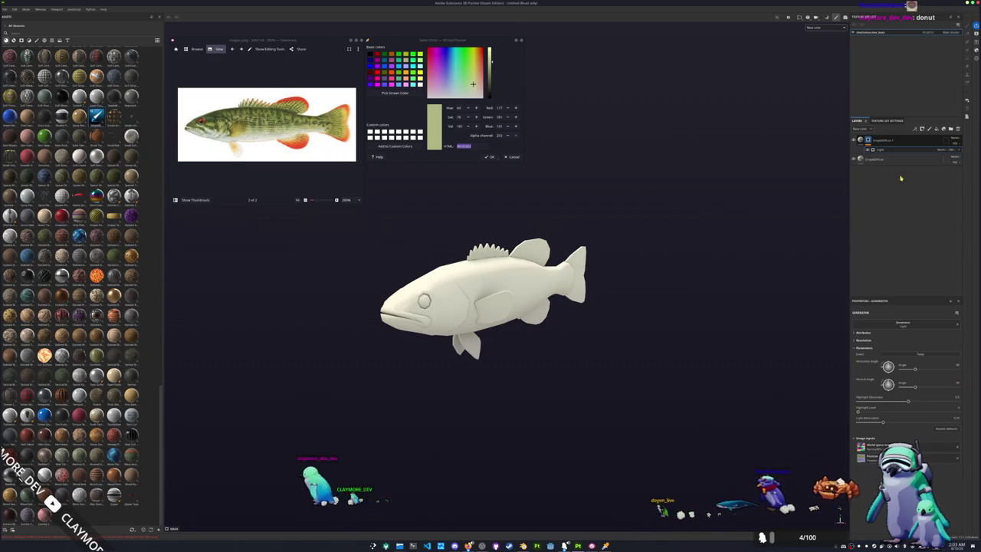
{"action": "key", "text": "ctrl+z"}
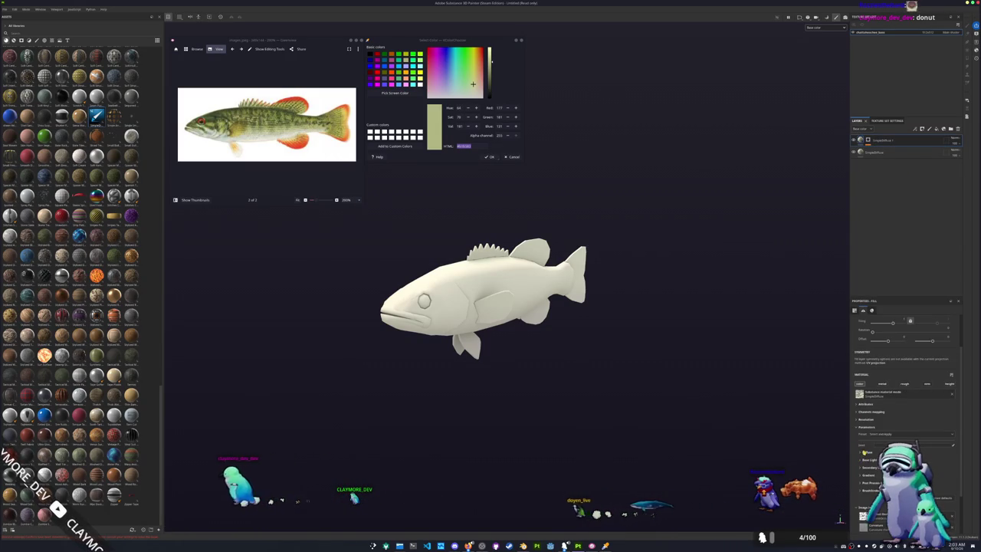
Step: Set the new fill's Diffuse Base Color to pale yellow
{"action": "left_click", "coordinate": [860, 452]}
{"action": "left_click", "coordinate": [952, 460]}
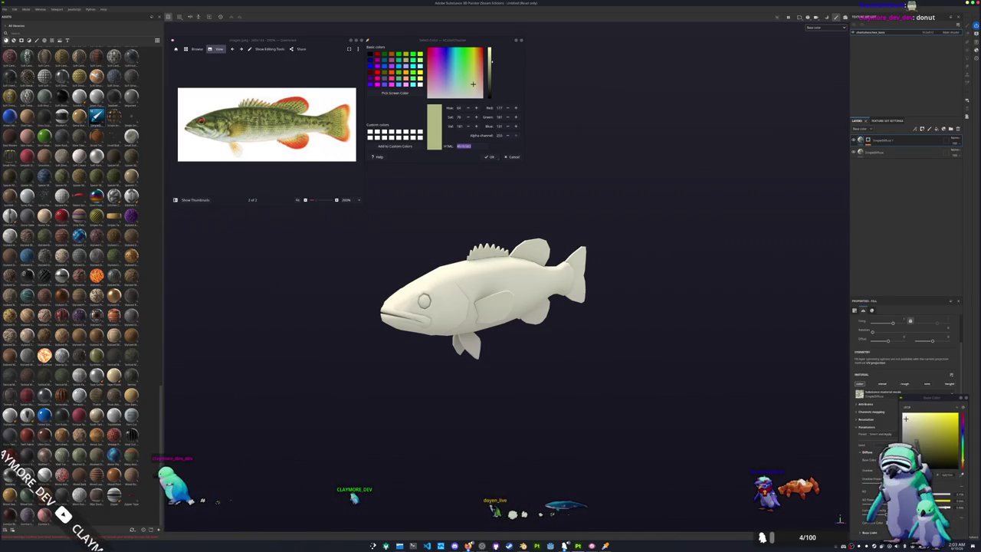
{"action": "left_click", "coordinate": [916, 429]}
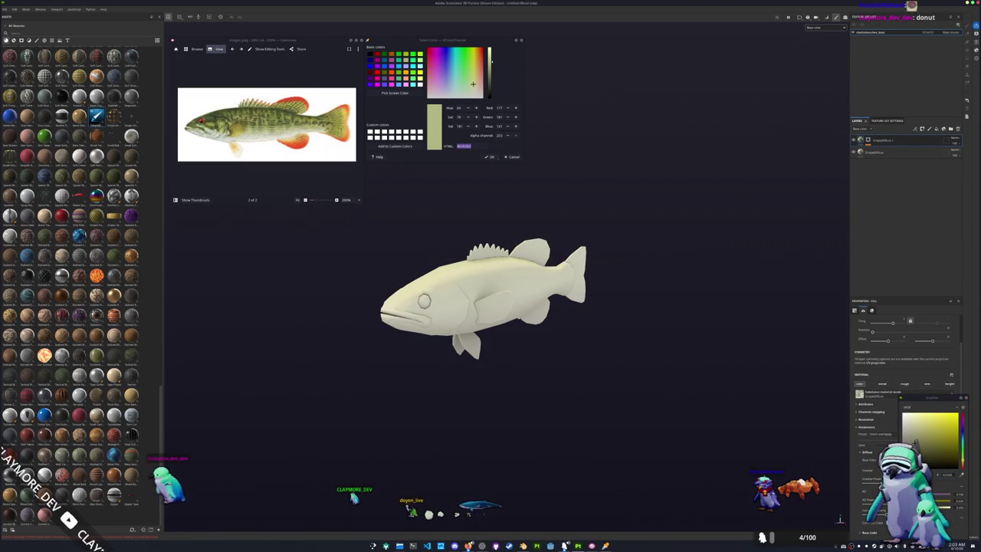
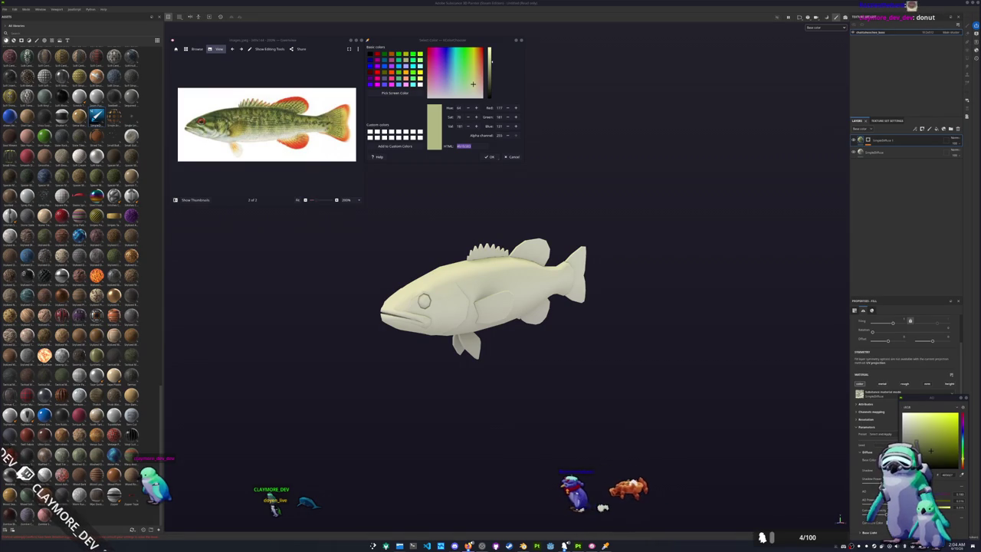
Step: Bring Chrome's rust crate search results to the front and move the window higher
{"action": "key", "text": "alt+Tab"}
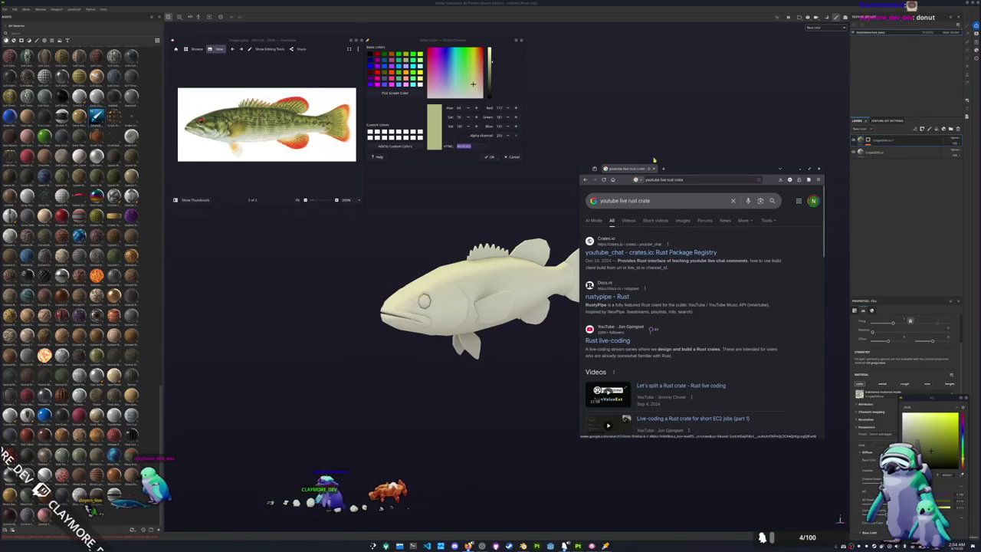
{"action": "left_click_drag", "start_coordinate": [685, 169], "coordinate": [788, 201]}
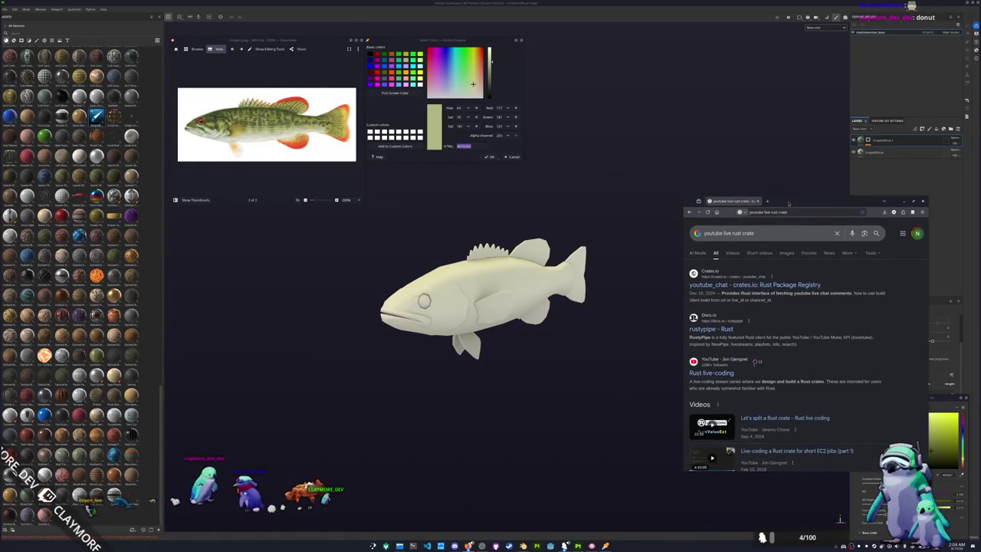
{"action": "mouse_move", "coordinate": [683, 195]}
{"action": "left_mouse_down"}
{"action": "mouse_move", "coordinate": [685, 124]}
{"action": "mouse_move", "coordinate": [565, 50]}
{"action": "left_mouse_up"}
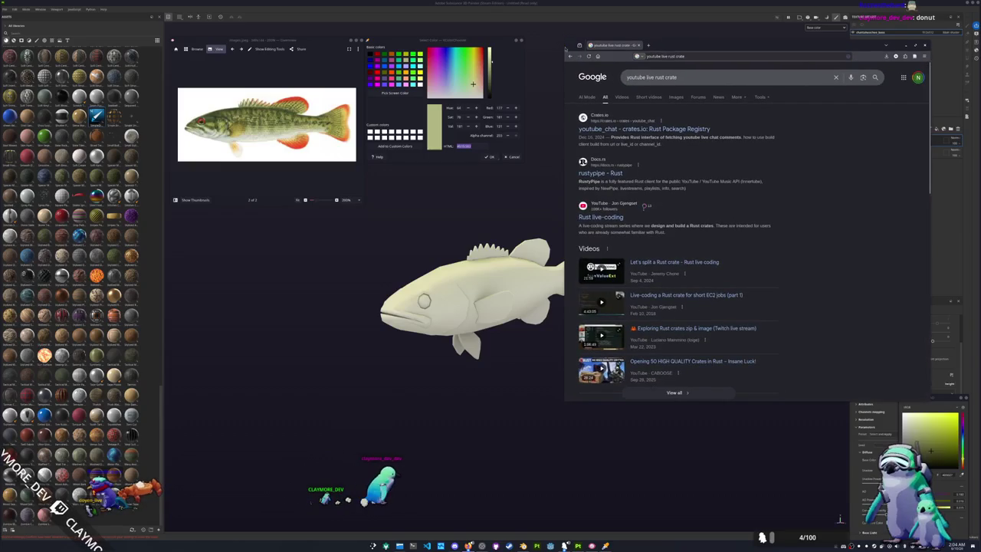
Step: Open rustypipe in a background tab and go to the google-youtube3 crates.io page
{"action": "middle_click", "coordinate": [585, 173]}
{"action": "scroll", "coordinate": [580, 199], "scroll_direction": "down", "scroll_amount": 3}
{"action": "scroll", "coordinate": [575, 224], "scroll_direction": "down", "scroll_amount": 2}
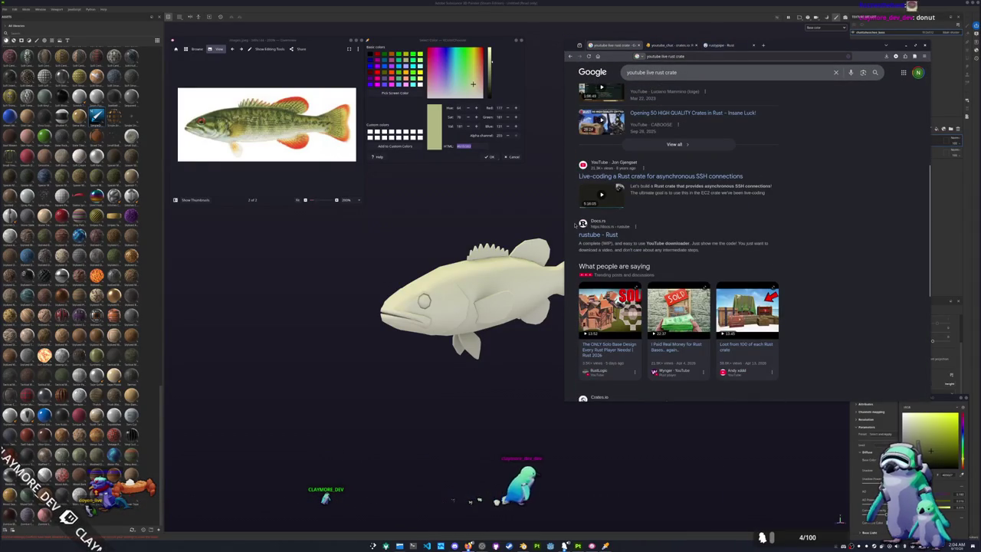
{"action": "scroll", "coordinate": [575, 226], "scroll_direction": "down", "scroll_amount": 4}
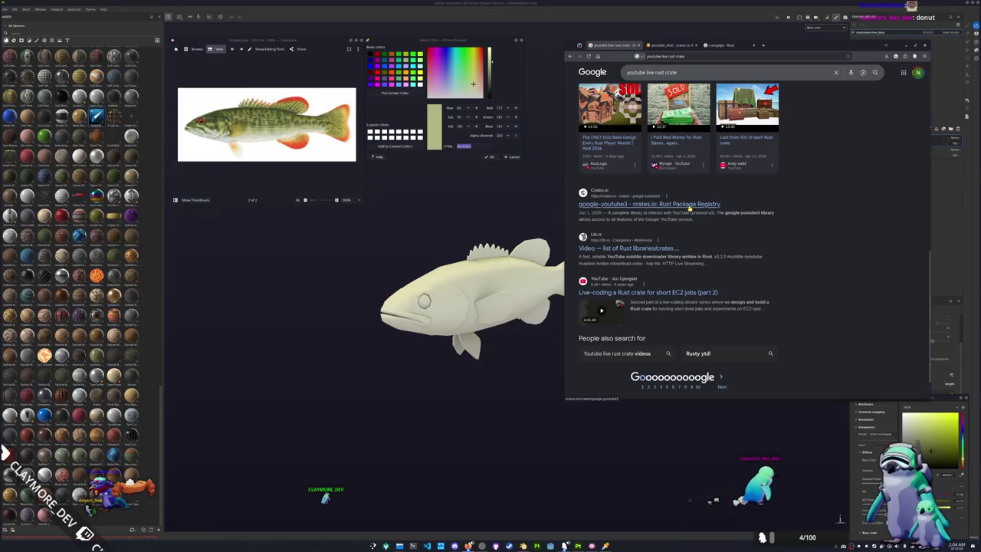
{"action": "left_click", "coordinate": [795, 46]}
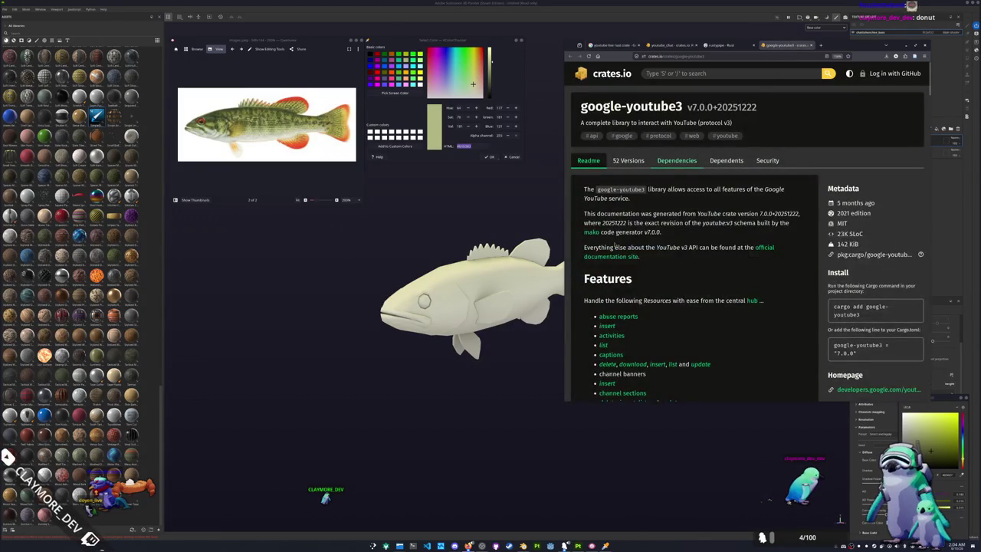
Step: Scroll down through the google-youtube3 readme
{"action": "scroll", "coordinate": [652, 245], "scroll_direction": "down", "scroll_amount": 1}
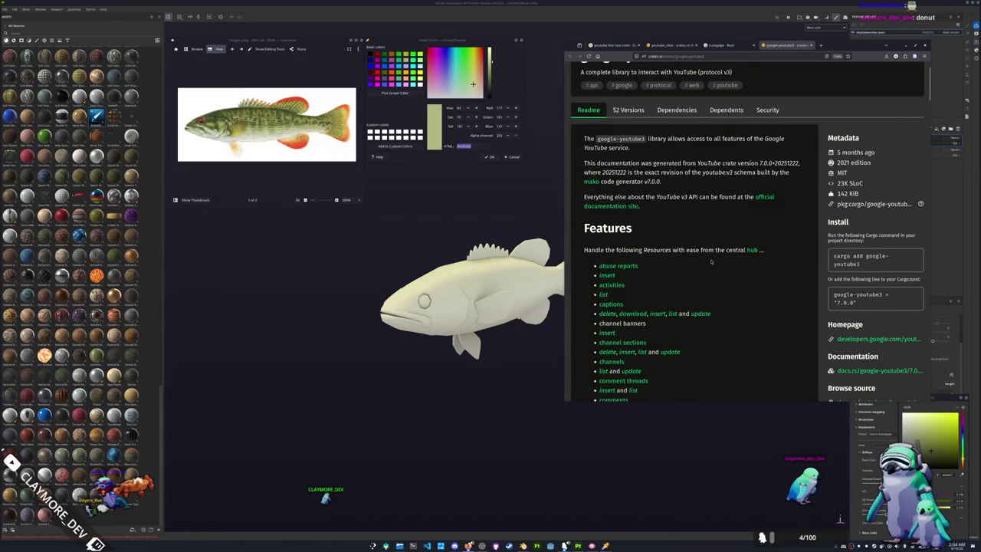
{"action": "scroll", "coordinate": [712, 261], "scroll_direction": "down", "scroll_amount": 1}
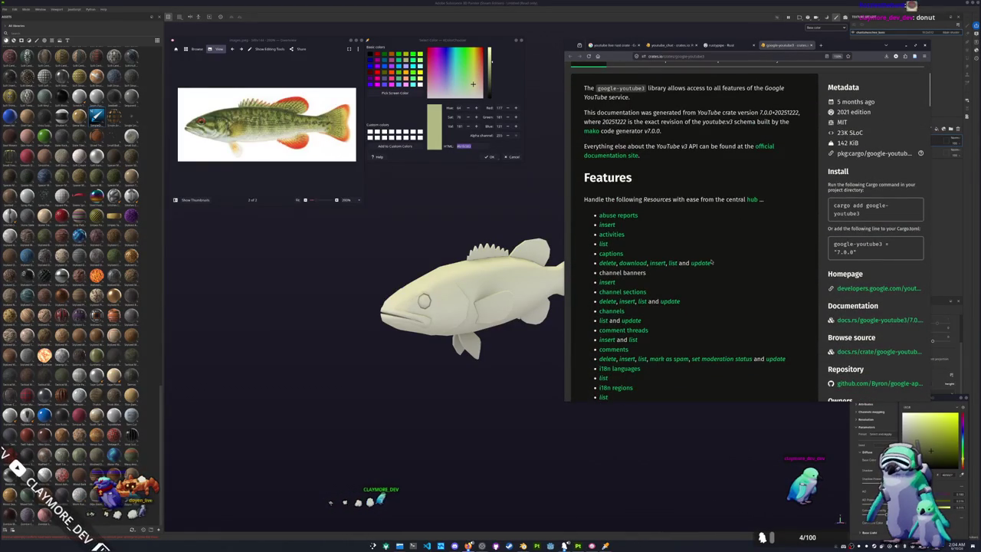
{"action": "scroll", "coordinate": [774, 289], "scroll_direction": "down", "scroll_amount": 3}
{"action": "scroll", "coordinate": [797, 299], "scroll_direction": "down", "scroll_amount": 3}
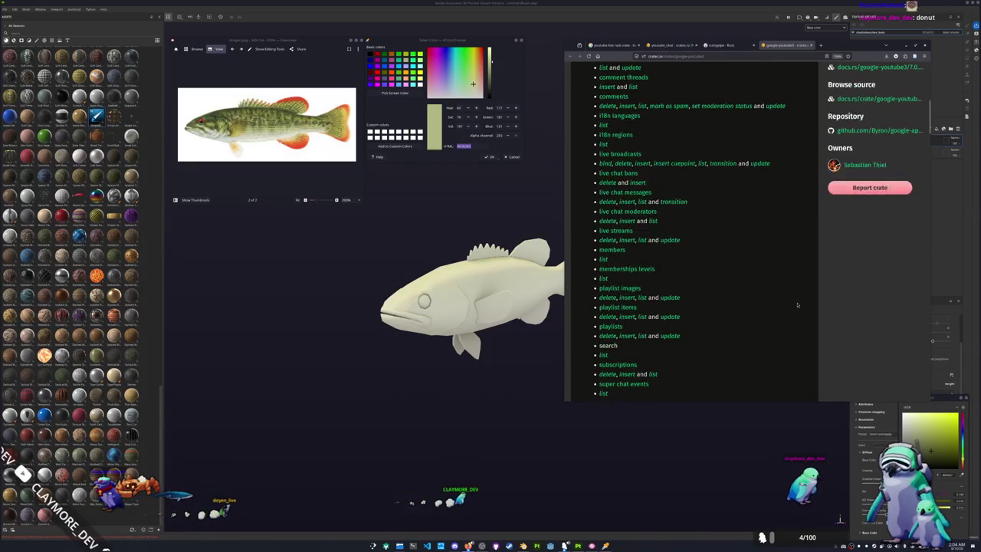
{"action": "scroll", "coordinate": [797, 302], "scroll_direction": "down", "scroll_amount": 2}
{"action": "scroll", "coordinate": [797, 303], "scroll_direction": "down", "scroll_amount": 2}
{"action": "scroll", "coordinate": [798, 304], "scroll_direction": "down", "scroll_amount": 1}
{"action": "scroll", "coordinate": [797, 304], "scroll_direction": "down", "scroll_amount": 3}
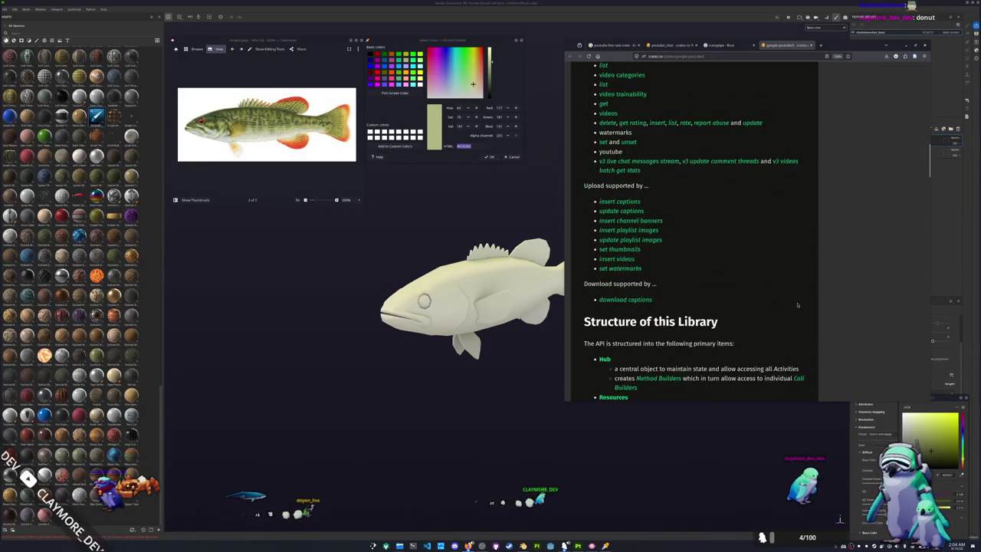
{"action": "scroll", "coordinate": [797, 304], "scroll_direction": "down", "scroll_amount": 1}
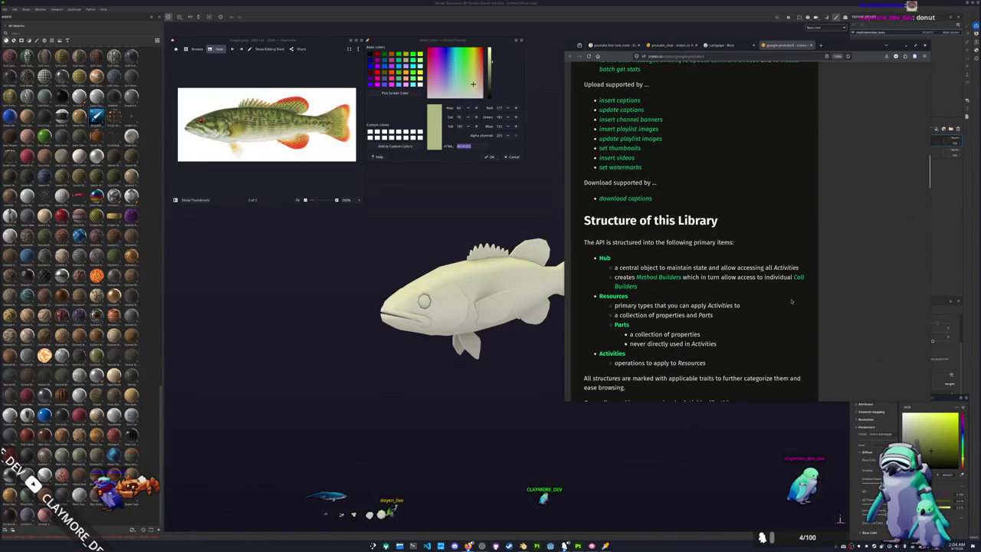
{"action": "scroll", "coordinate": [789, 302], "scroll_direction": "down", "scroll_amount": 1}
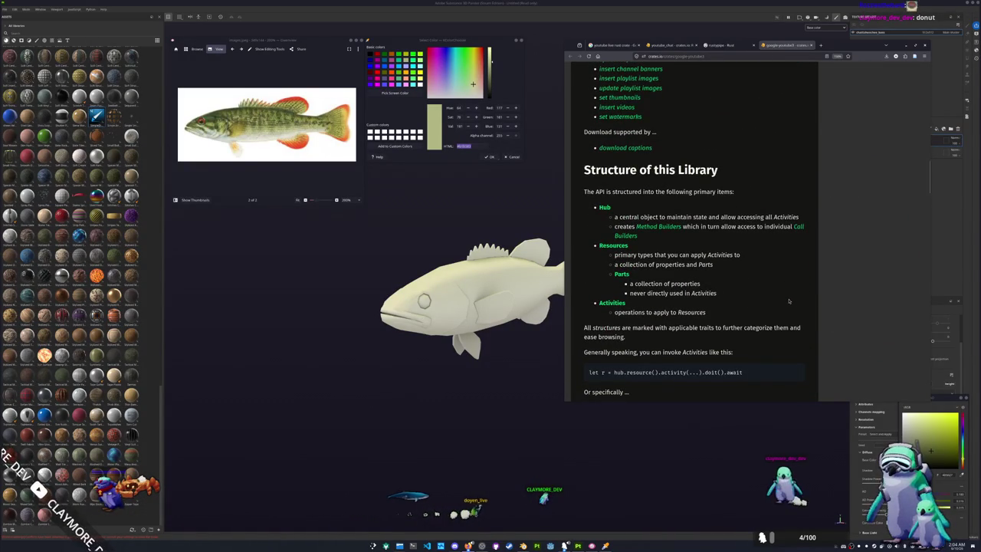
{"action": "scroll", "coordinate": [789, 302], "scroll_direction": "down", "scroll_amount": 2}
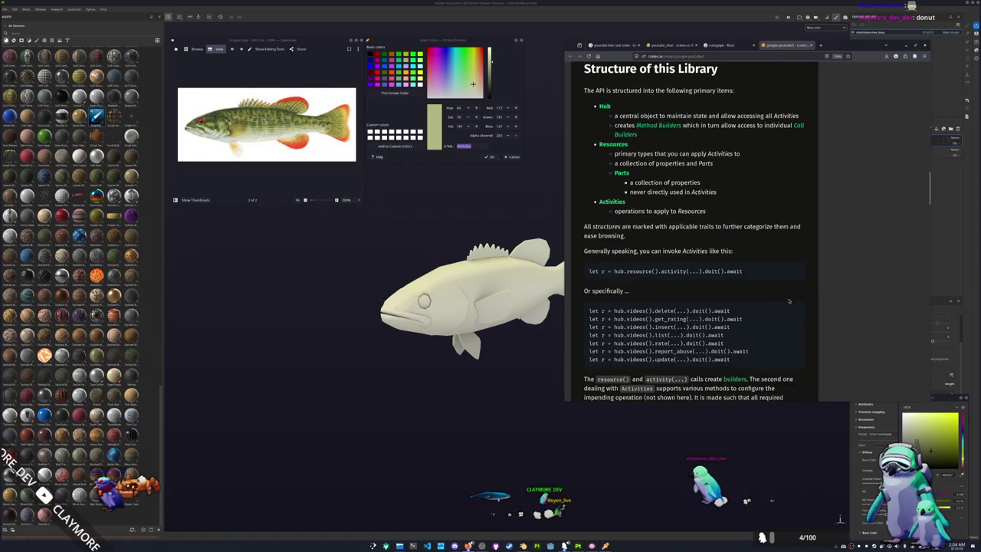
{"action": "scroll", "coordinate": [789, 301], "scroll_direction": "down", "scroll_amount": 2}
{"action": "scroll", "coordinate": [797, 286], "scroll_direction": "down", "scroll_amount": 3}
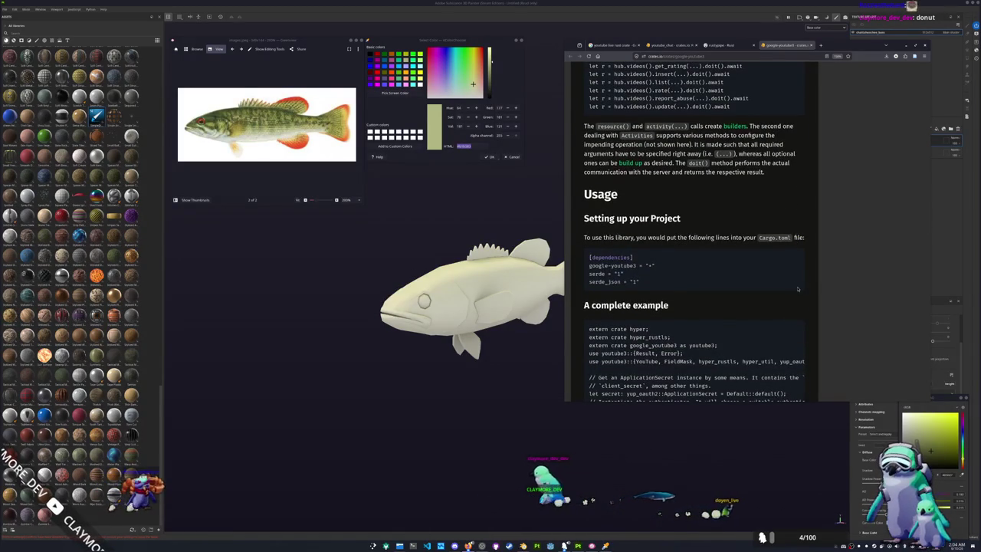
{"action": "scroll", "coordinate": [797, 289], "scroll_direction": "down", "scroll_amount": 1}
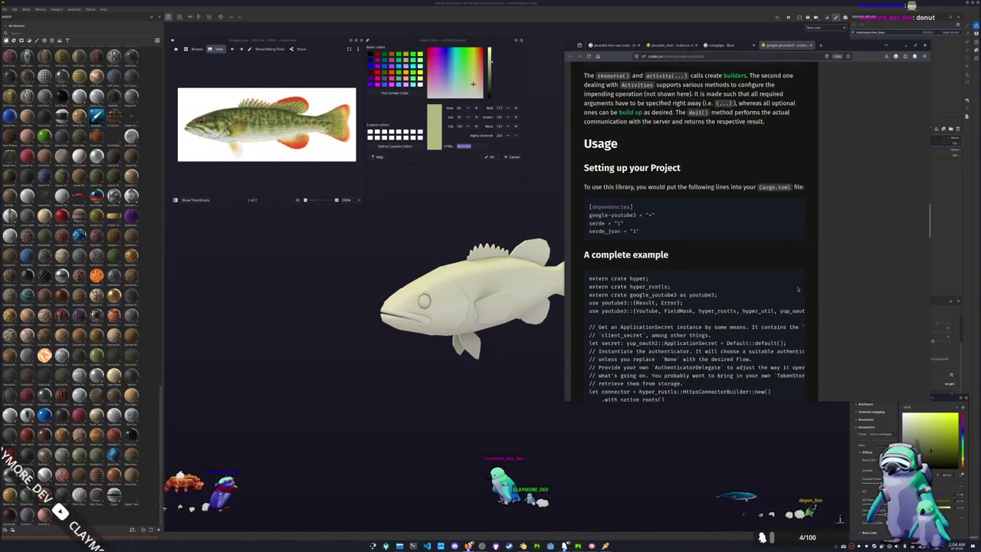
{"action": "scroll", "coordinate": [797, 289], "scroll_direction": "down", "scroll_amount": 1}
{"action": "scroll", "coordinate": [658, 289], "scroll_direction": "down", "scroll_amount": 1}
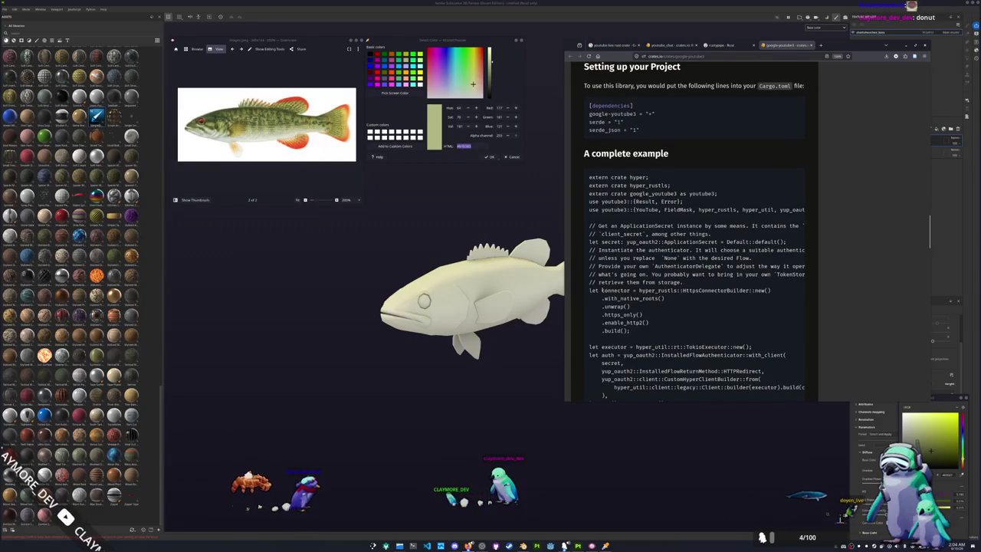
Step: Widen the browser window leftward and keep reading further down the readme
{"action": "mouse_move", "coordinate": [566, 289]}
{"action": "left_mouse_down"}
{"action": "mouse_move", "coordinate": [388, 290]}
{"action": "mouse_move", "coordinate": [462, 290]}
{"action": "left_mouse_up"}
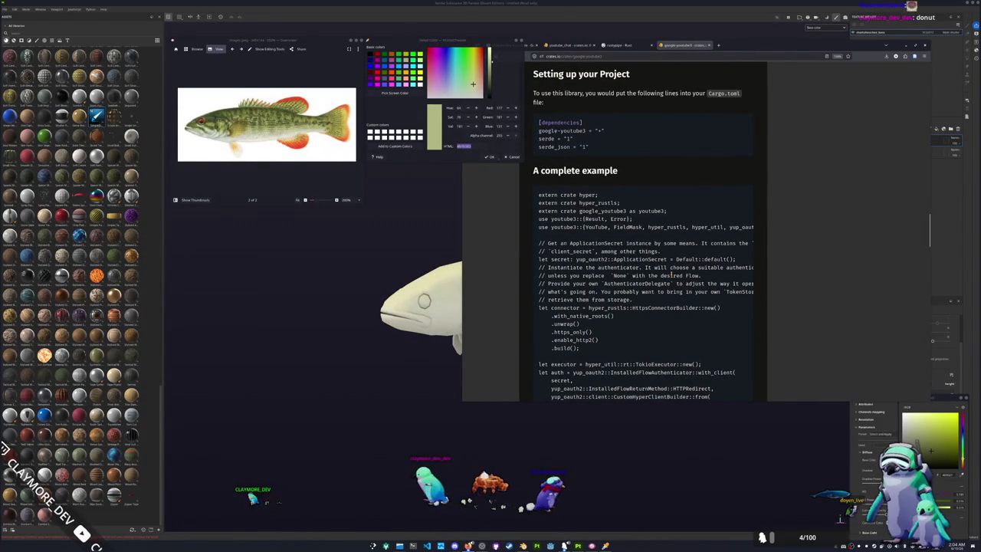
{"action": "scroll", "coordinate": [680, 298], "scroll_direction": "down", "scroll_amount": 1}
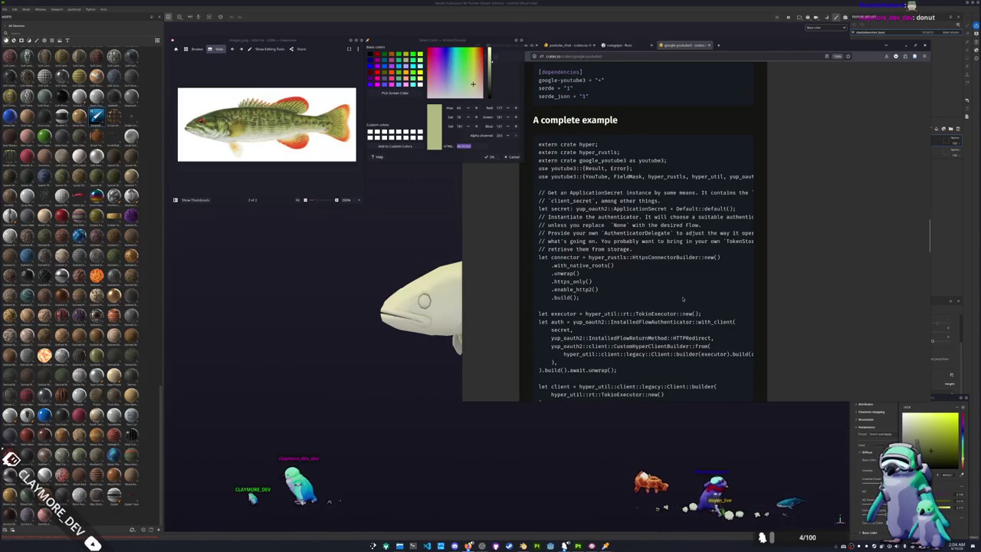
{"action": "scroll", "coordinate": [683, 299], "scroll_direction": "down", "scroll_amount": 1}
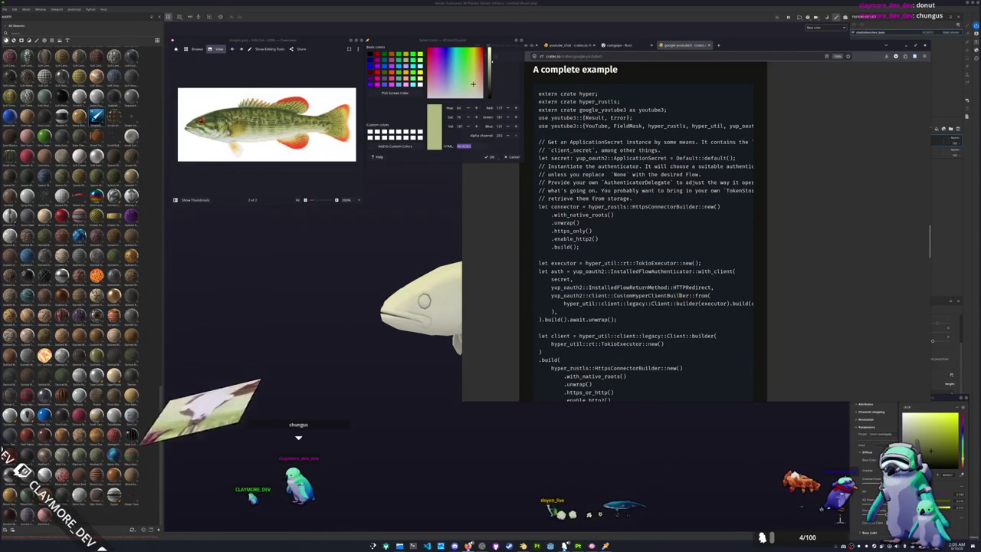
{"action": "scroll", "coordinate": [681, 297], "scroll_direction": "down", "scroll_amount": 1}
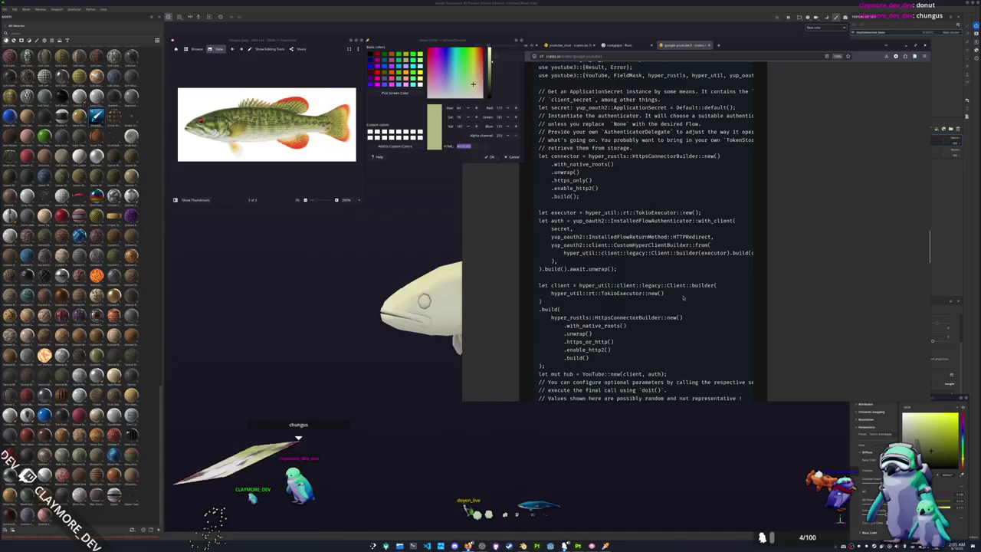
{"action": "scroll", "coordinate": [687, 291], "scroll_direction": "down", "scroll_amount": 1}
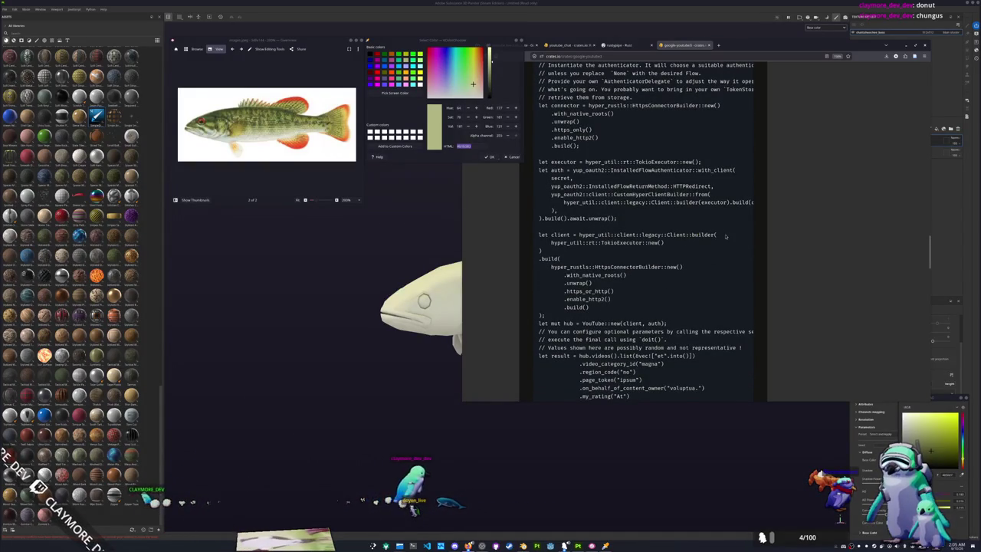
{"action": "scroll", "coordinate": [705, 240], "scroll_direction": "down", "scroll_amount": 1}
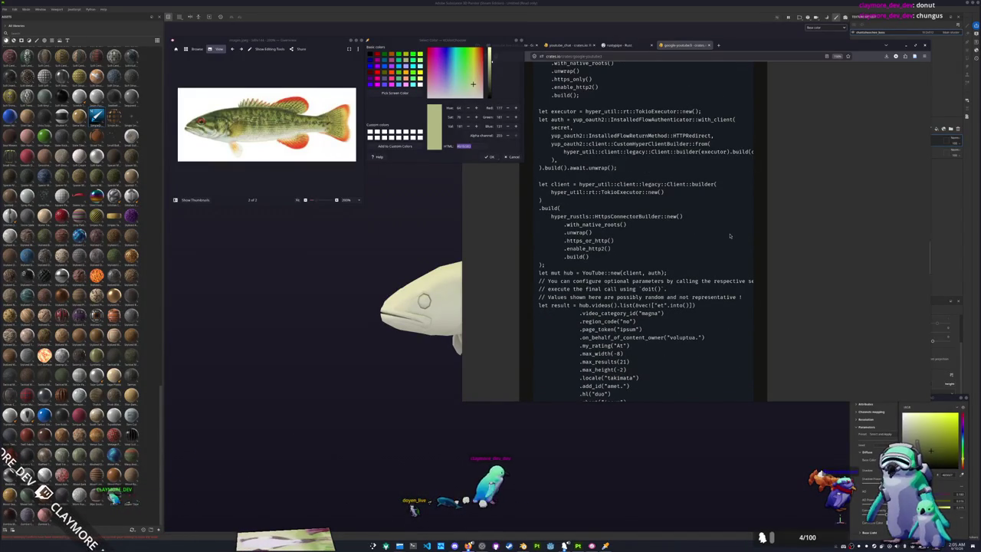
{"action": "scroll", "coordinate": [730, 236], "scroll_direction": "down", "scroll_amount": 1}
{"action": "scroll", "coordinate": [730, 236], "scroll_direction": "down", "scroll_amount": 1}
{"action": "scroll", "coordinate": [729, 236], "scroll_direction": "down", "scroll_amount": 1}
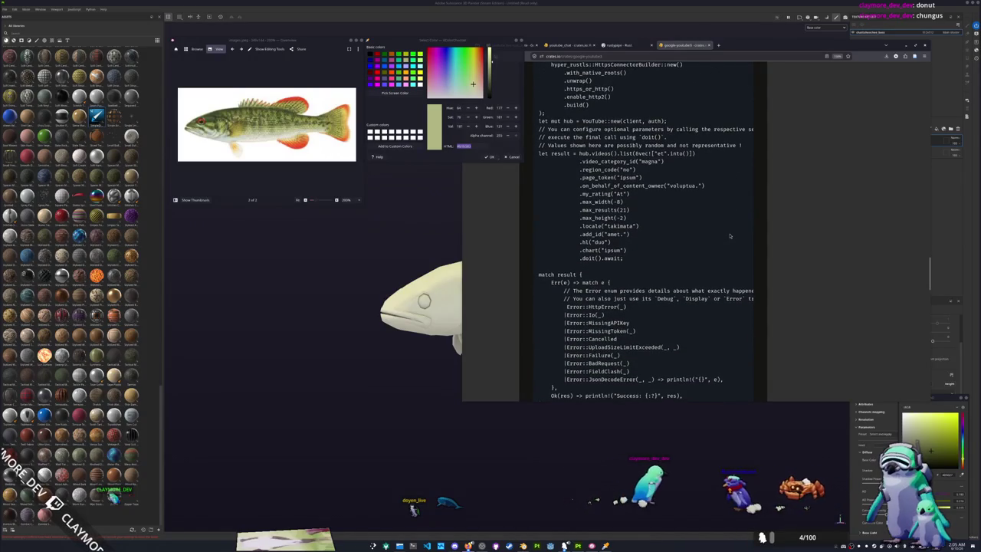
{"action": "scroll", "coordinate": [729, 236], "scroll_direction": "down", "scroll_amount": 1}
{"action": "scroll", "coordinate": [721, 244], "scroll_direction": "down", "scroll_amount": 1}
{"action": "scroll", "coordinate": [709, 253], "scroll_direction": "down", "scroll_amount": 2}
{"action": "scroll", "coordinate": [697, 261], "scroll_direction": "down", "scroll_amount": 1}
{"action": "scroll", "coordinate": [683, 257], "scroll_direction": "down", "scroll_amount": 2}
{"action": "scroll", "coordinate": [660, 250], "scroll_direction": "down", "scroll_amount": 1}
{"action": "scroll", "coordinate": [640, 245], "scroll_direction": "down", "scroll_amount": 1}
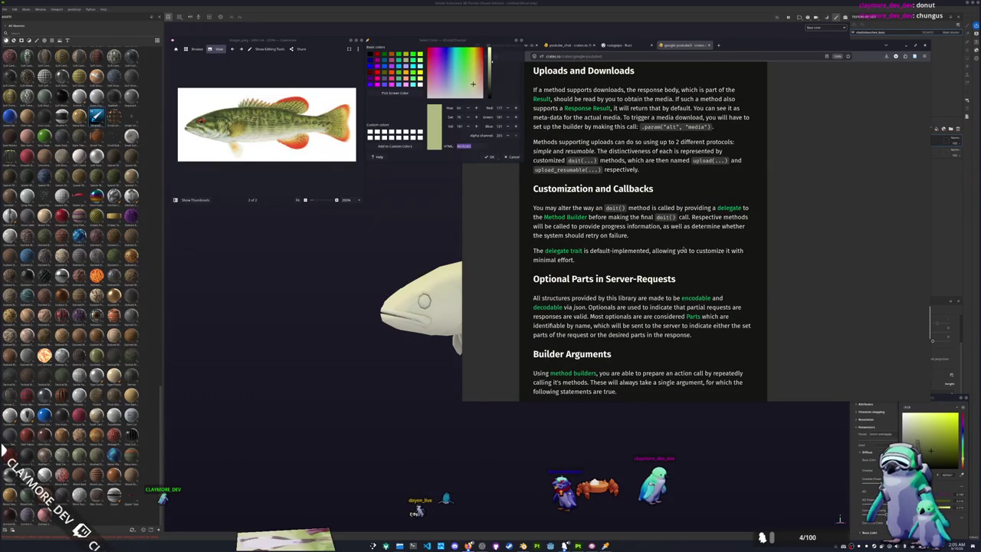
{"action": "scroll", "coordinate": [693, 246], "scroll_direction": "down", "scroll_amount": 1}
{"action": "scroll", "coordinate": [713, 253], "scroll_direction": "down", "scroll_amount": 2}
{"action": "scroll", "coordinate": [732, 259], "scroll_direction": "down", "scroll_amount": 1}
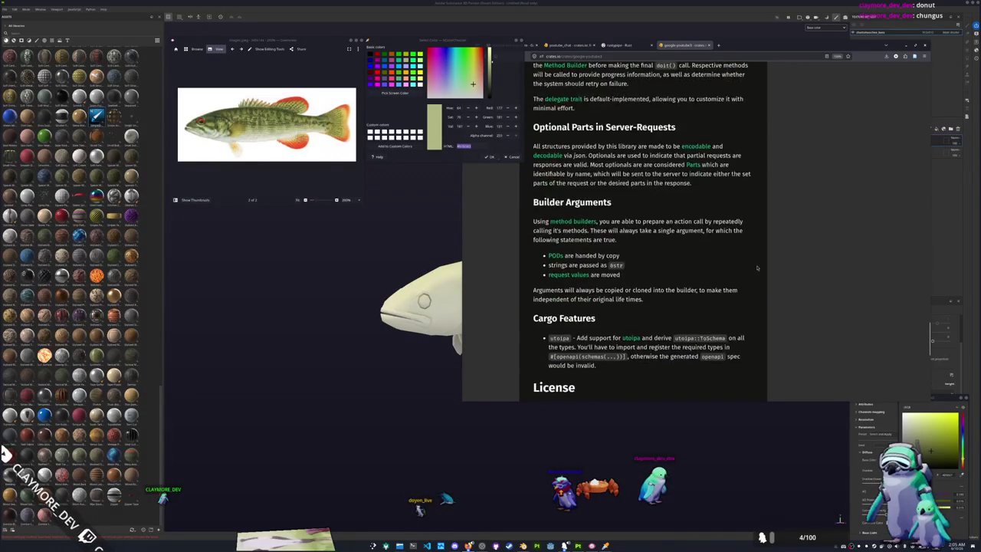
{"action": "scroll", "coordinate": [751, 266], "scroll_direction": "down", "scroll_amount": 1}
Step: Scroll back to the top of the google-youtube3 page
{"action": "scroll", "coordinate": [756, 270], "scroll_direction": "up", "scroll_amount": 3}
{"action": "scroll", "coordinate": [755, 273], "scroll_direction": "up", "scroll_amount": 3}
{"action": "scroll", "coordinate": [753, 276], "scroll_direction": "up", "scroll_amount": 3}
{"action": "scroll", "coordinate": [751, 278], "scroll_direction": "up", "scroll_amount": 5}
{"action": "scroll", "coordinate": [747, 280], "scroll_direction": "up", "scroll_amount": 5}
{"action": "scroll", "coordinate": [743, 281], "scroll_direction": "up", "scroll_amount": 5}
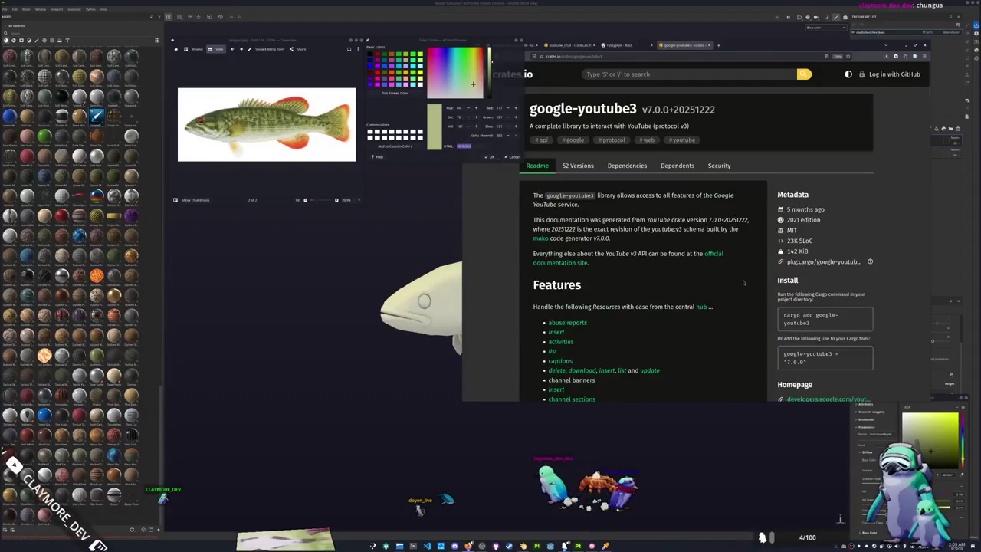
Step: Search crates.io for 'youtube'
{"action": "left_click", "coordinate": [757, 73]}
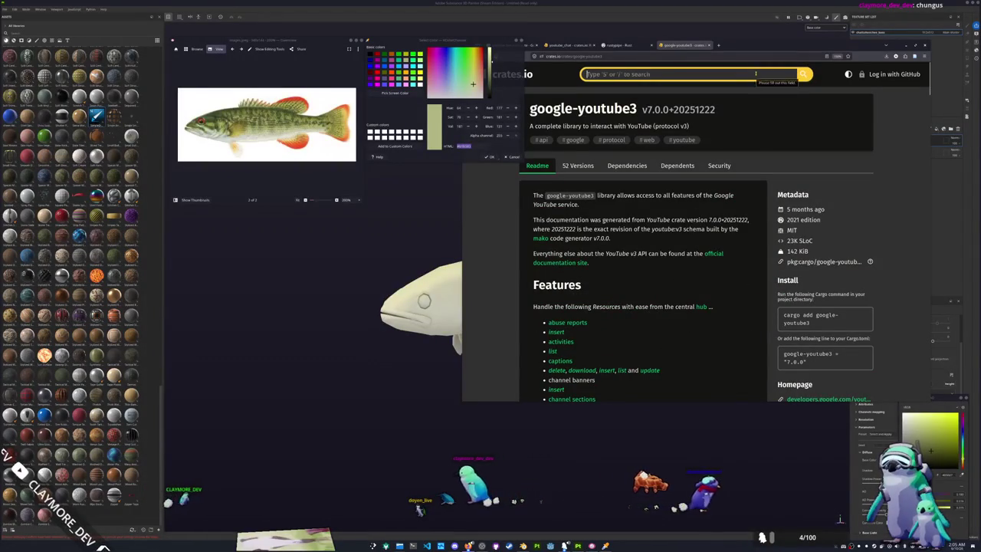
{"action": "type", "text": "youtube"}
{"action": "key", "text": "Return"}
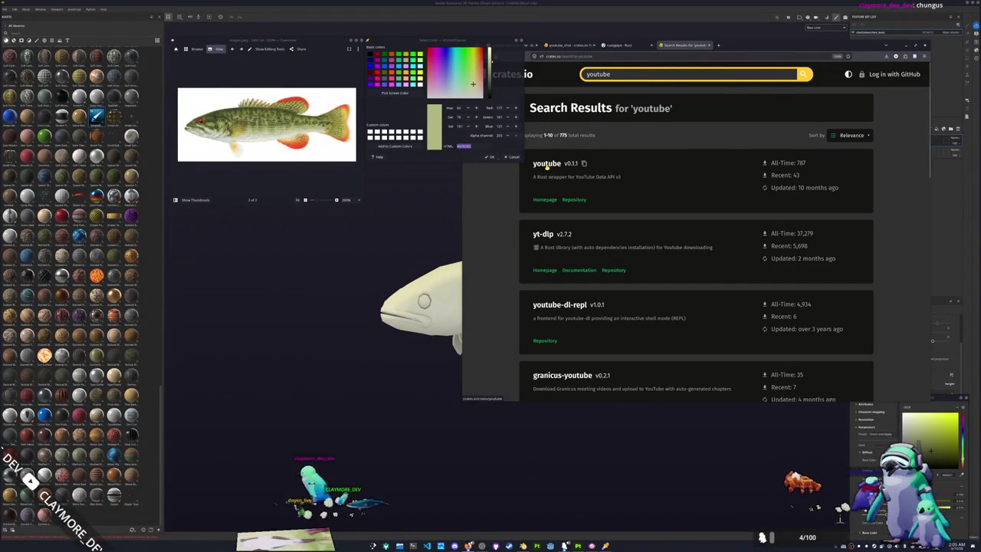
Step: Sort the youtube results by All-Time Downloads and browse them
{"action": "left_click", "coordinate": [851, 135]}
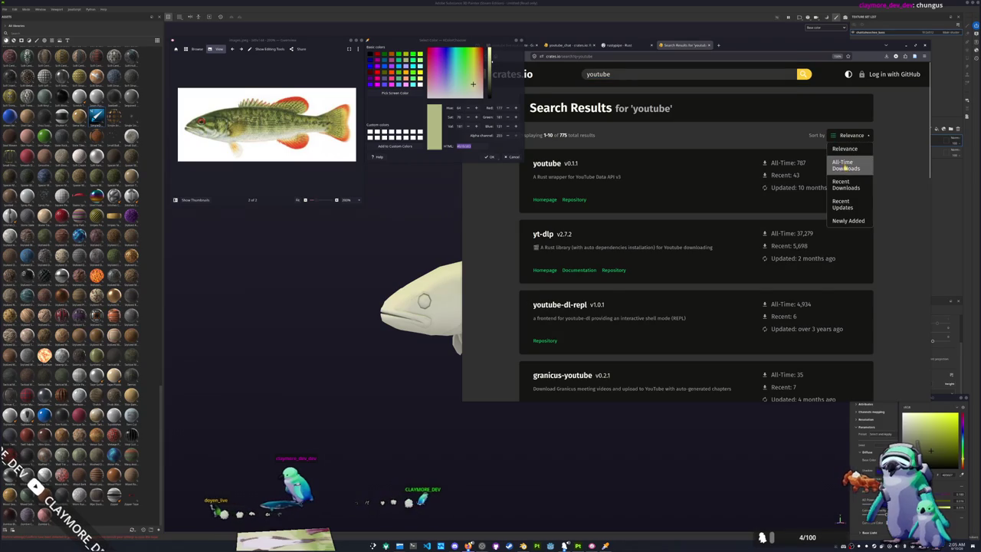
{"action": "left_click", "coordinate": [845, 168]}
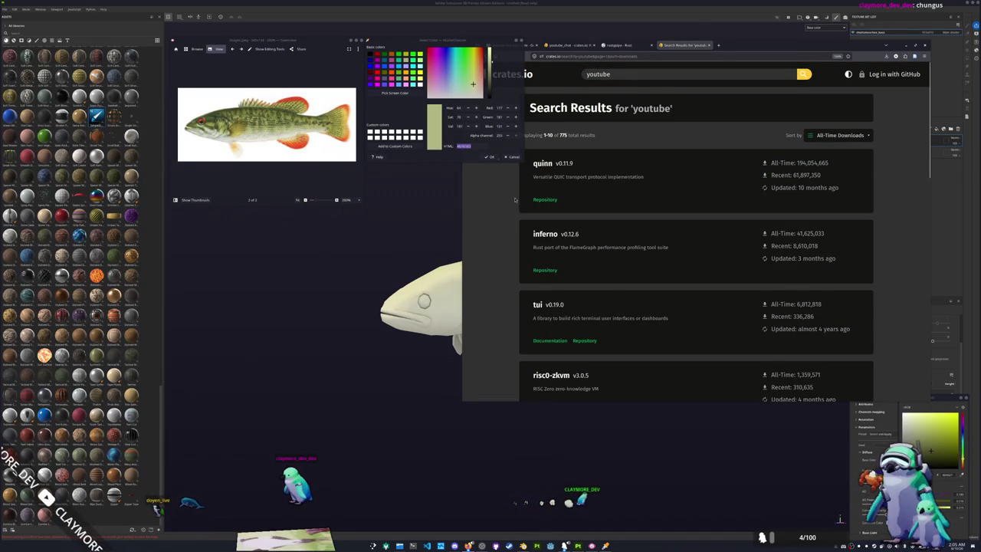
{"action": "scroll", "coordinate": [515, 200], "scroll_direction": "down", "scroll_amount": 1}
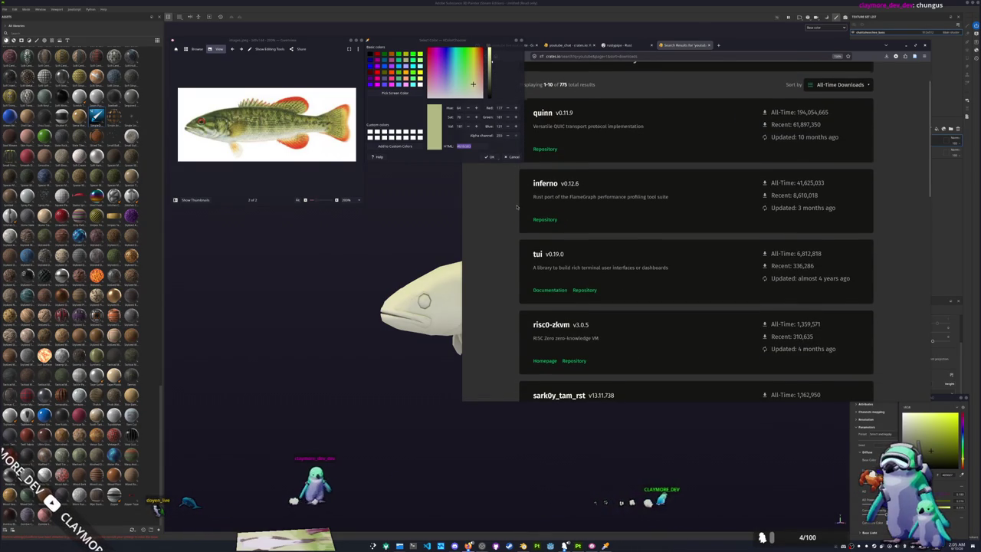
{"action": "scroll", "coordinate": [516, 205], "scroll_direction": "up", "scroll_amount": 1}
{"action": "scroll", "coordinate": [522, 221], "scroll_direction": "down", "scroll_amount": 1}
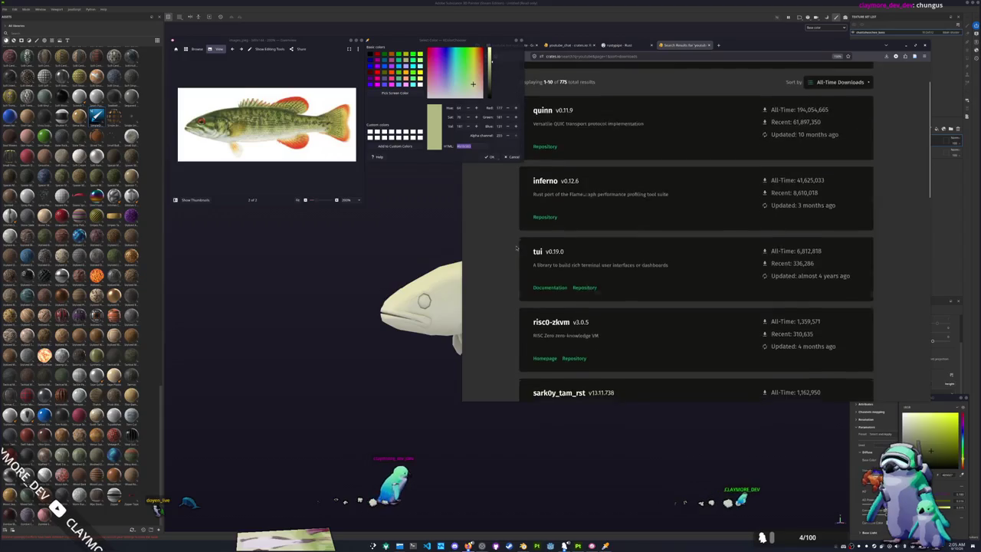
{"action": "scroll", "coordinate": [520, 228], "scroll_direction": "down", "scroll_amount": 2}
{"action": "scroll", "coordinate": [518, 238], "scroll_direction": "down", "scroll_amount": 1}
{"action": "scroll", "coordinate": [515, 246], "scroll_direction": "down", "scroll_amount": 2}
{"action": "scroll", "coordinate": [514, 249], "scroll_direction": "down", "scroll_amount": 2}
{"action": "scroll", "coordinate": [529, 245], "scroll_direction": "down", "scroll_amount": 5}
{"action": "scroll", "coordinate": [614, 215], "scroll_direction": "up", "scroll_amount": 6}
{"action": "scroll", "coordinate": [766, 176], "scroll_direction": "up", "scroll_amount": 7}
Step: Re-sort the results by Relevance and scroll down to the pagination bar
{"action": "left_click", "coordinate": [840, 135]}
{"action": "left_click", "coordinate": [839, 149]}
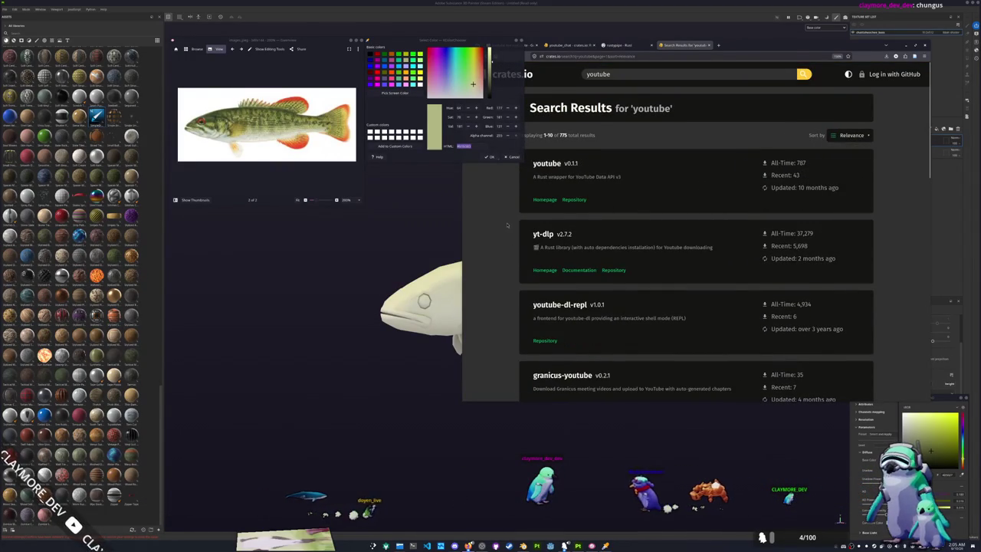
{"action": "scroll", "coordinate": [499, 239], "scroll_direction": "down", "scroll_amount": 1}
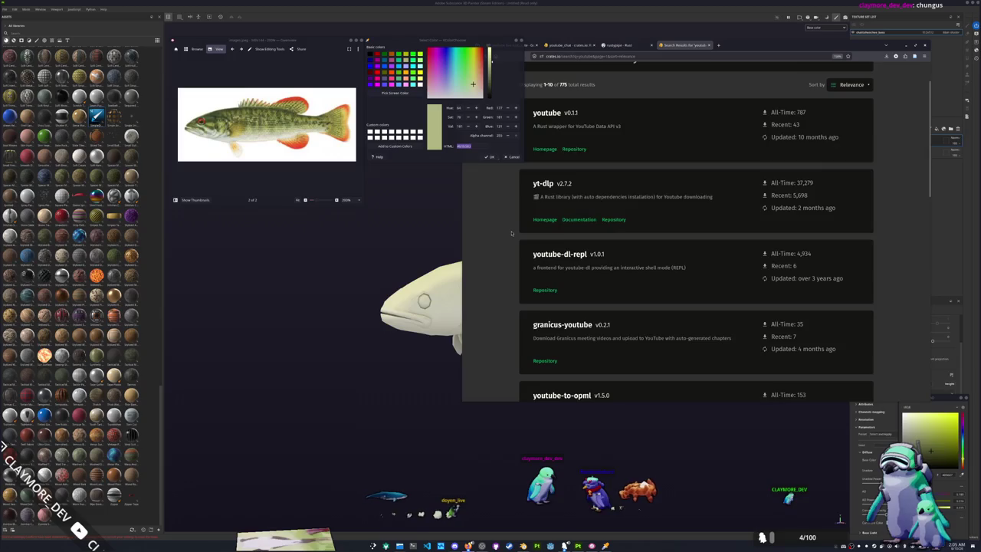
{"action": "scroll", "coordinate": [511, 233], "scroll_direction": "down", "scroll_amount": 1}
{"action": "scroll", "coordinate": [511, 233], "scroll_direction": "down", "scroll_amount": 1}
{"action": "scroll", "coordinate": [511, 233], "scroll_direction": "down", "scroll_amount": 1}
{"action": "scroll", "coordinate": [511, 233], "scroll_direction": "down", "scroll_amount": 1}
{"action": "scroll", "coordinate": [510, 233], "scroll_direction": "down", "scroll_amount": 1}
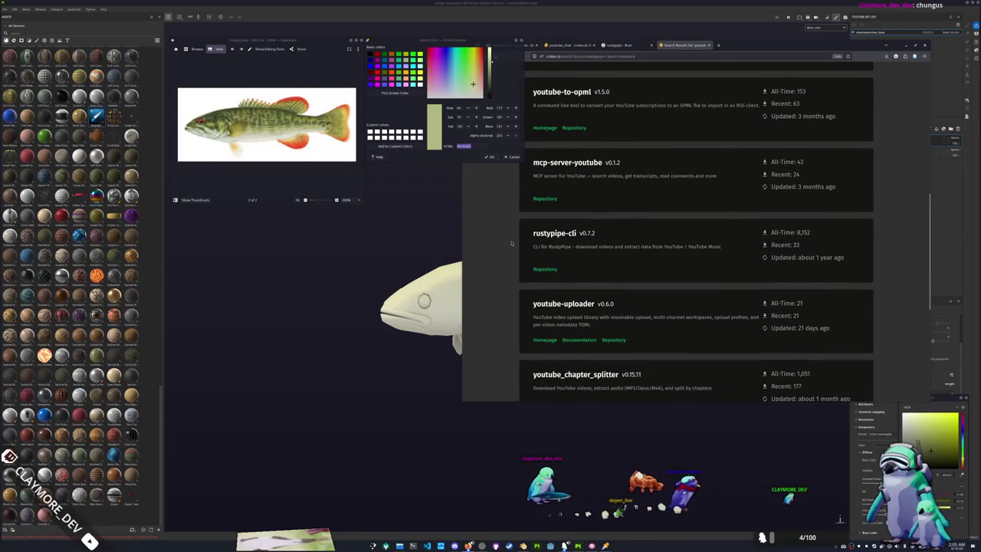
{"action": "scroll", "coordinate": [511, 243], "scroll_direction": "down", "scroll_amount": 2}
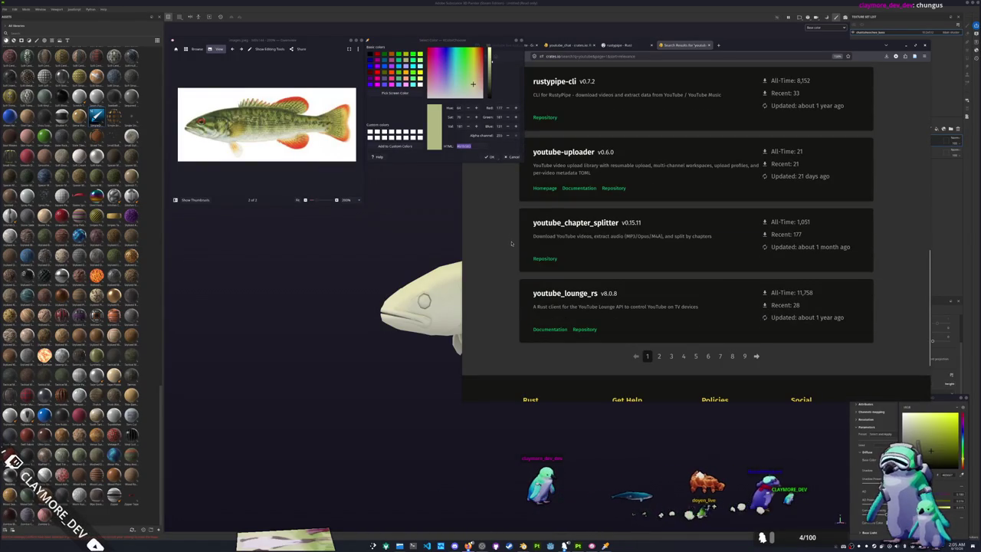
Step: Go to page 2 of the results, lower the window, then advance to page 3
{"action": "left_click", "coordinate": [658, 357]}
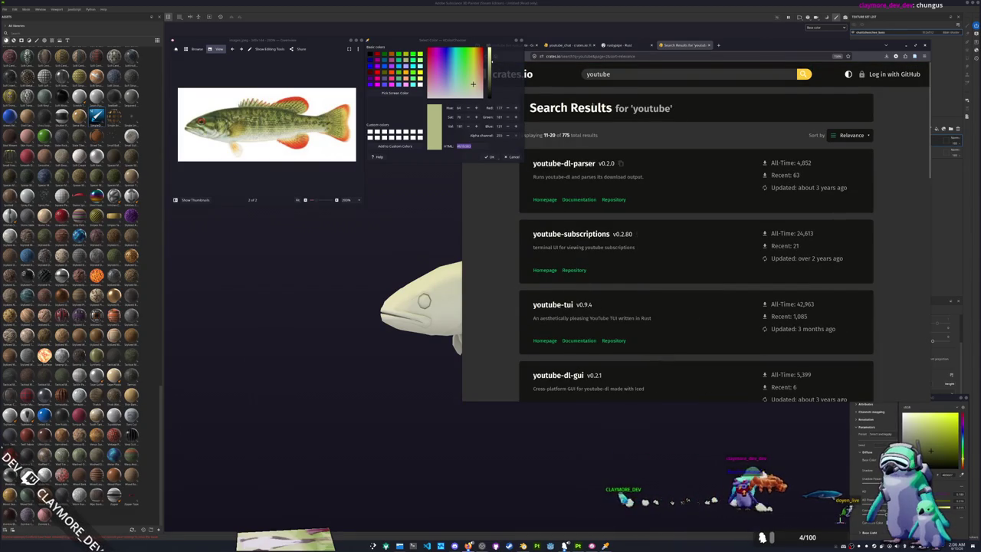
{"action": "left_click_drag", "start_coordinate": [743, 48], "coordinate": [760, 169]}
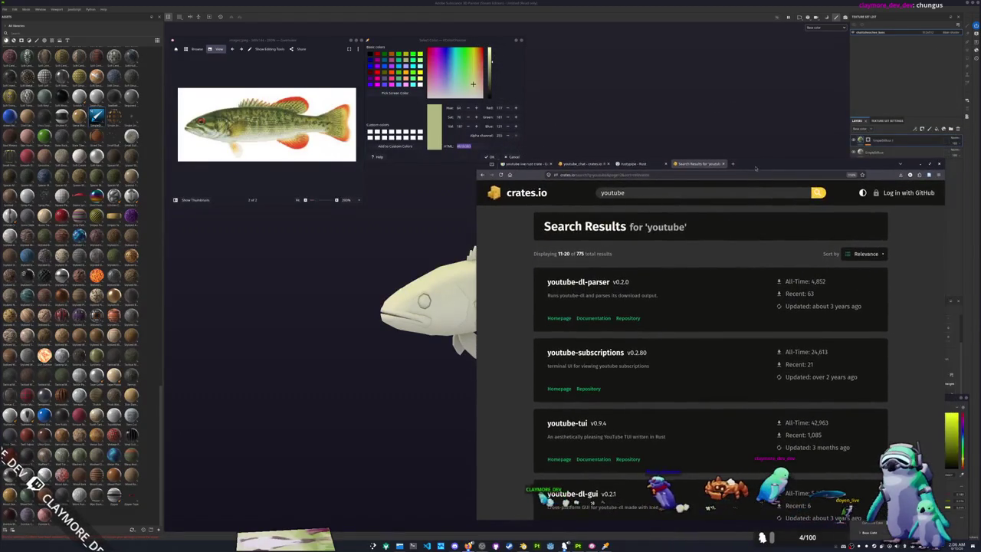
{"action": "scroll", "coordinate": [526, 340], "scroll_direction": "down", "scroll_amount": 10}
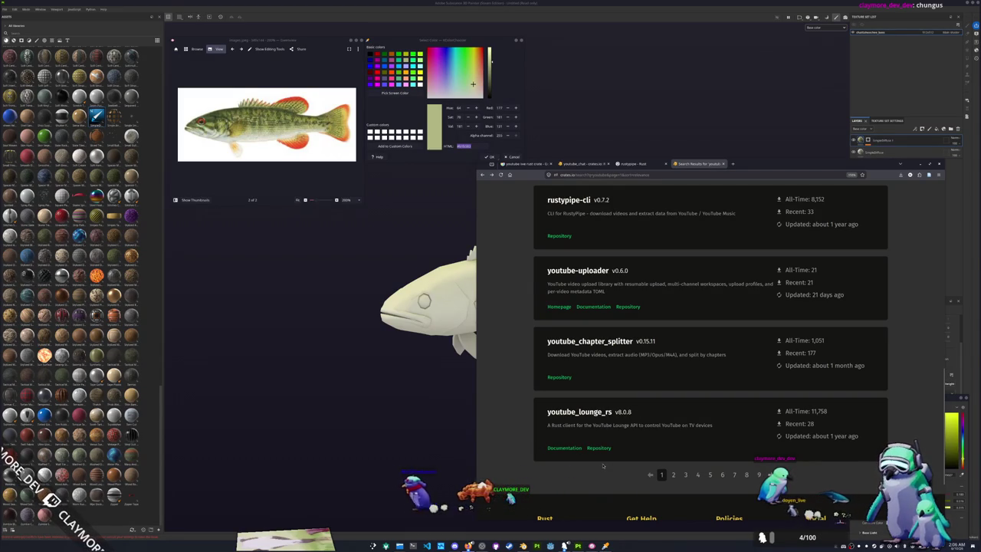
{"action": "left_click", "coordinate": [672, 475]}
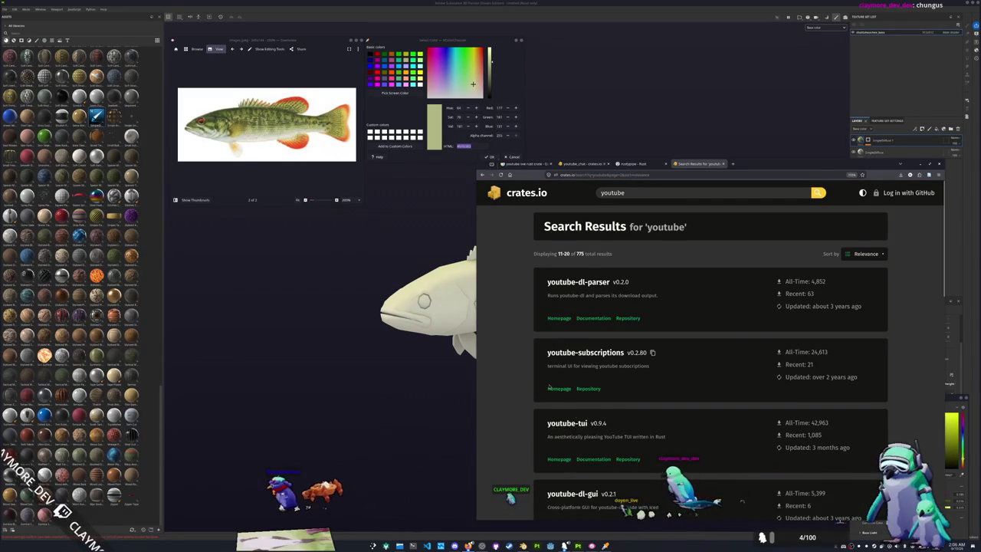
{"action": "scroll", "coordinate": [512, 355], "scroll_direction": "down", "scroll_amount": 1}
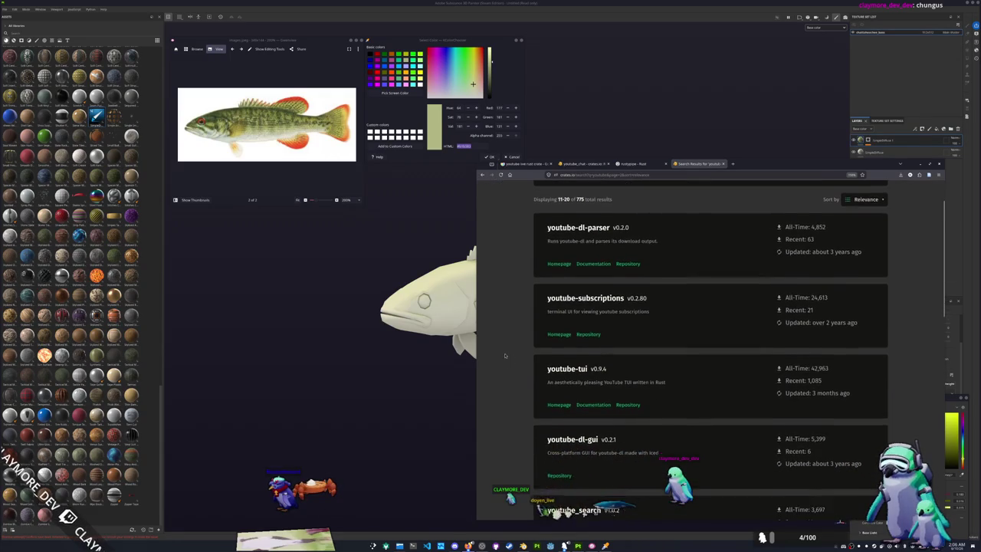
{"action": "scroll", "coordinate": [507, 358], "scroll_direction": "down", "scroll_amount": 1}
{"action": "scroll", "coordinate": [505, 360], "scroll_direction": "down", "scroll_amount": 1}
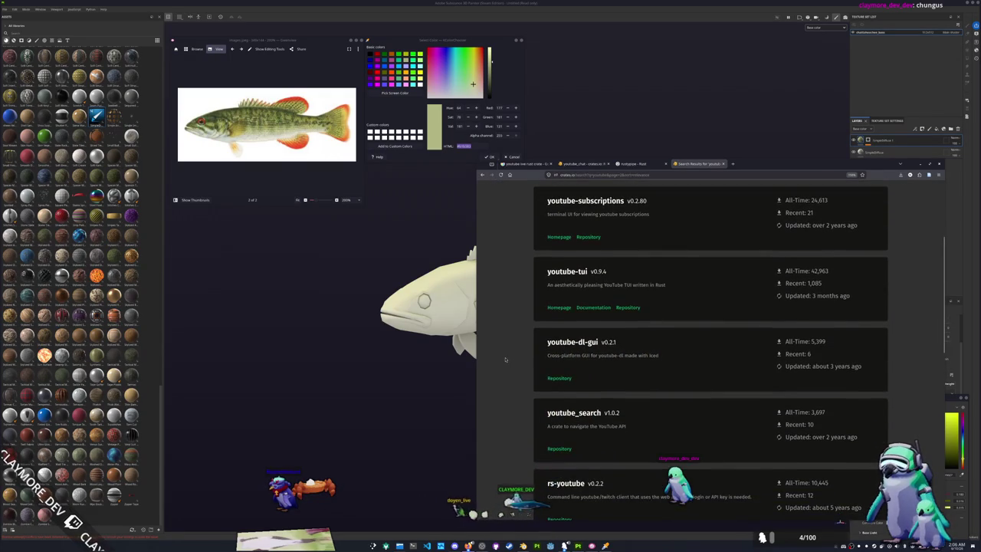
{"action": "scroll", "coordinate": [511, 363], "scroll_direction": "down", "scroll_amount": 1}
{"action": "scroll", "coordinate": [515, 365], "scroll_direction": "down", "scroll_amount": 1}
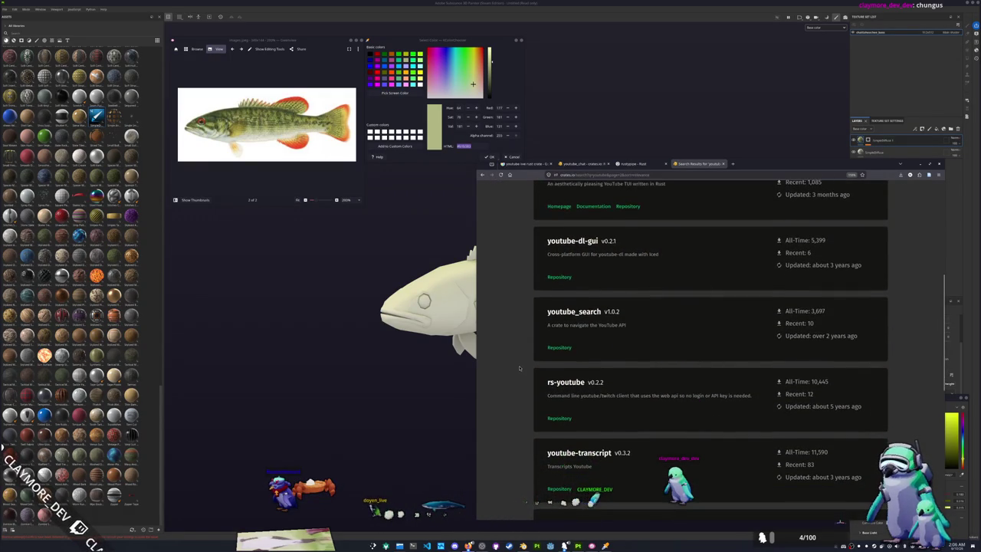
{"action": "scroll", "coordinate": [519, 368], "scroll_direction": "down", "scroll_amount": 1}
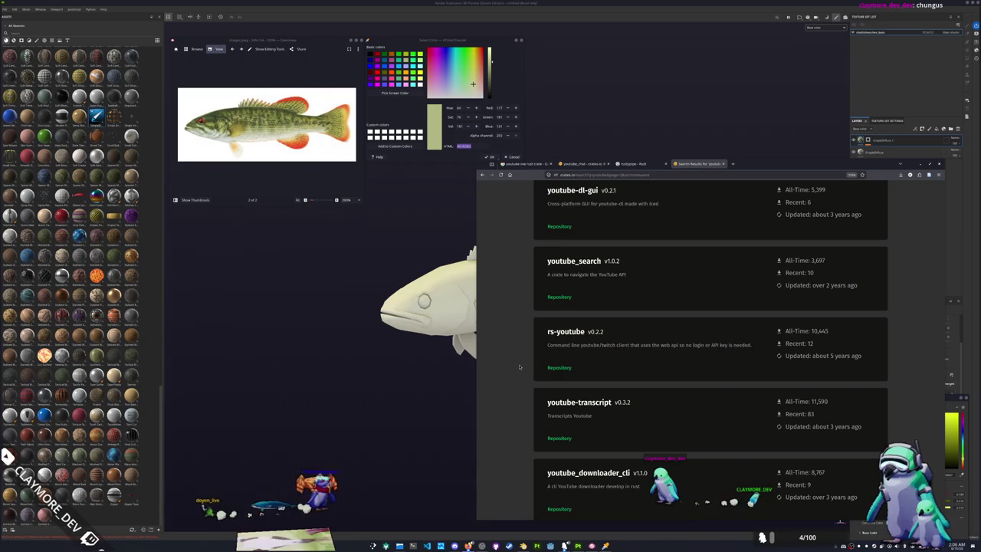
{"action": "scroll", "coordinate": [519, 367], "scroll_direction": "down", "scroll_amount": 2}
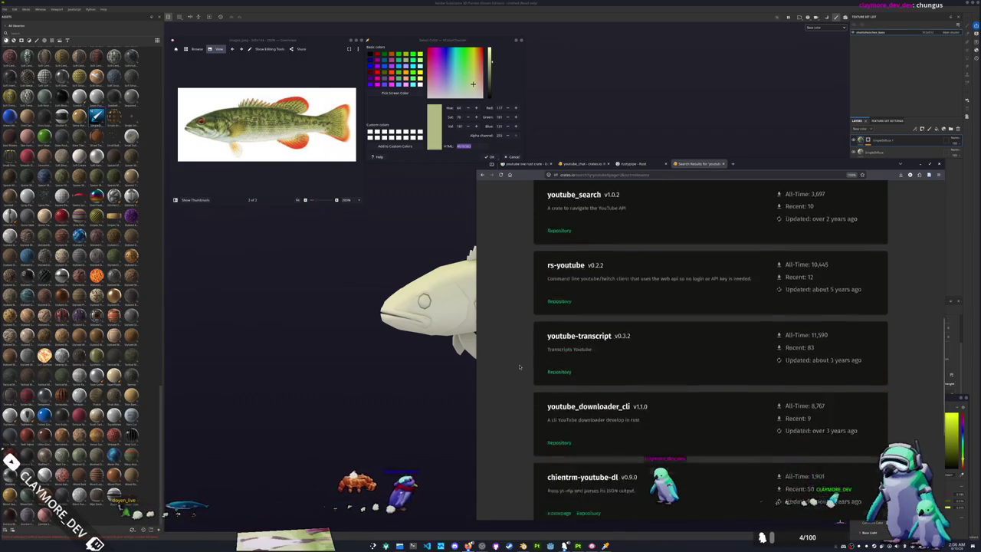
{"action": "scroll", "coordinate": [519, 366], "scroll_direction": "down", "scroll_amount": 2}
{"action": "scroll", "coordinate": [519, 367], "scroll_direction": "down", "scroll_amount": 1}
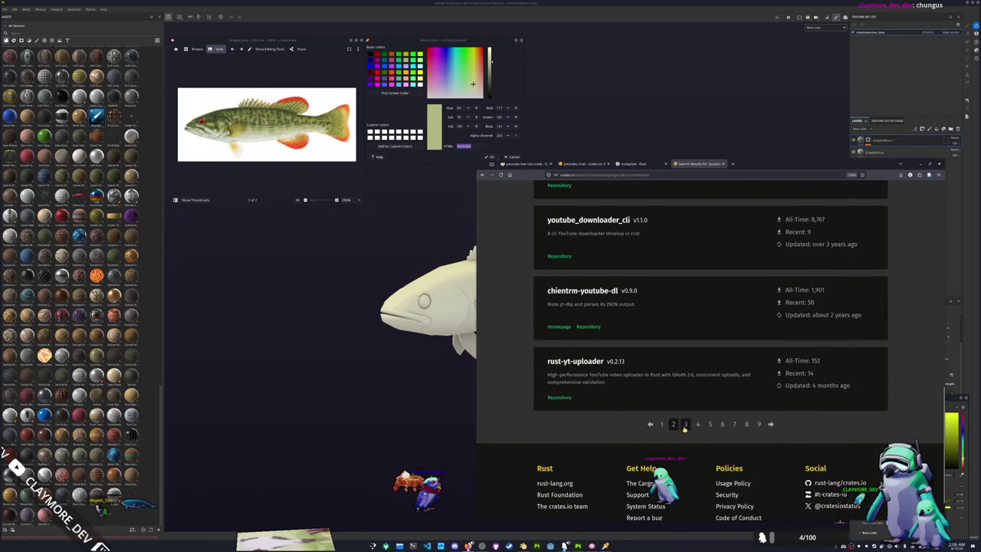
{"action": "left_click", "coordinate": [686, 425]}
Step: Search crates.io for 'youtube api' and open the youtube crate in a new tab
{"action": "type", "text": "i"}
{"action": "key", "text": "Return"}
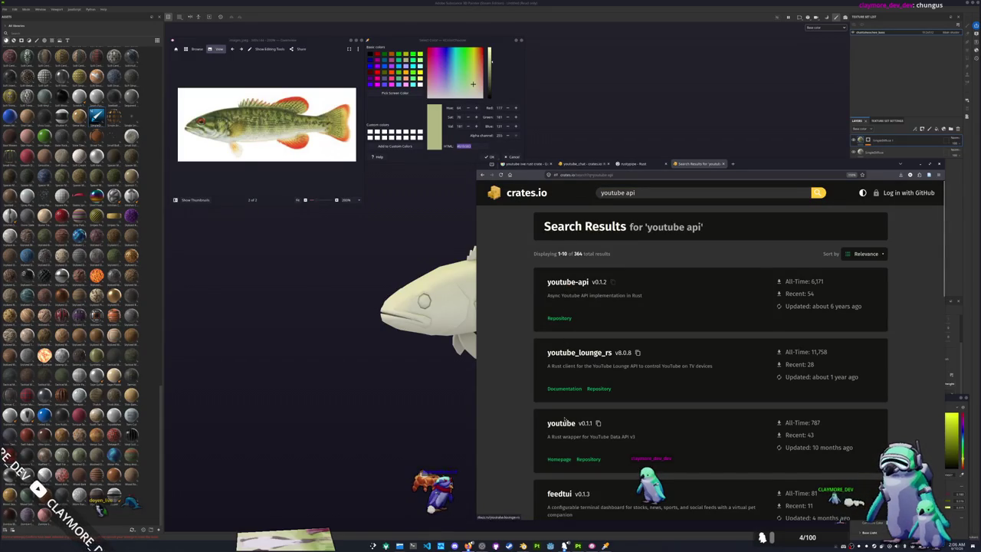
{"action": "scroll", "coordinate": [797, 429], "scroll_direction": "down", "scroll_amount": 1}
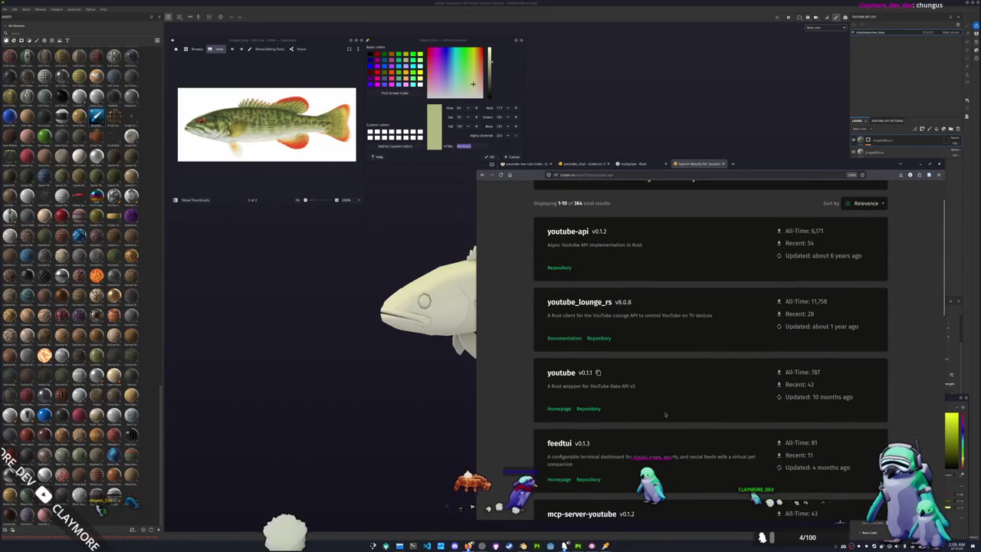
{"action": "middle_click", "coordinate": [561, 373]}
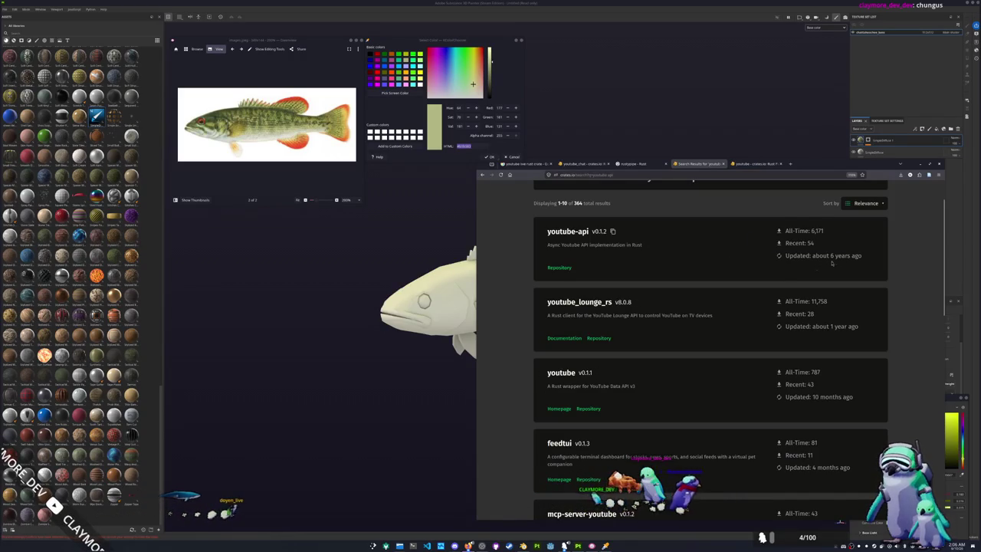
Step: Scroll to the end of the first results page, then return to its top
{"action": "scroll", "coordinate": [743, 308], "scroll_direction": "down", "scroll_amount": 1}
{"action": "scroll", "coordinate": [741, 314], "scroll_direction": "down", "scroll_amount": 1}
{"action": "scroll", "coordinate": [740, 322], "scroll_direction": "down", "scroll_amount": 1}
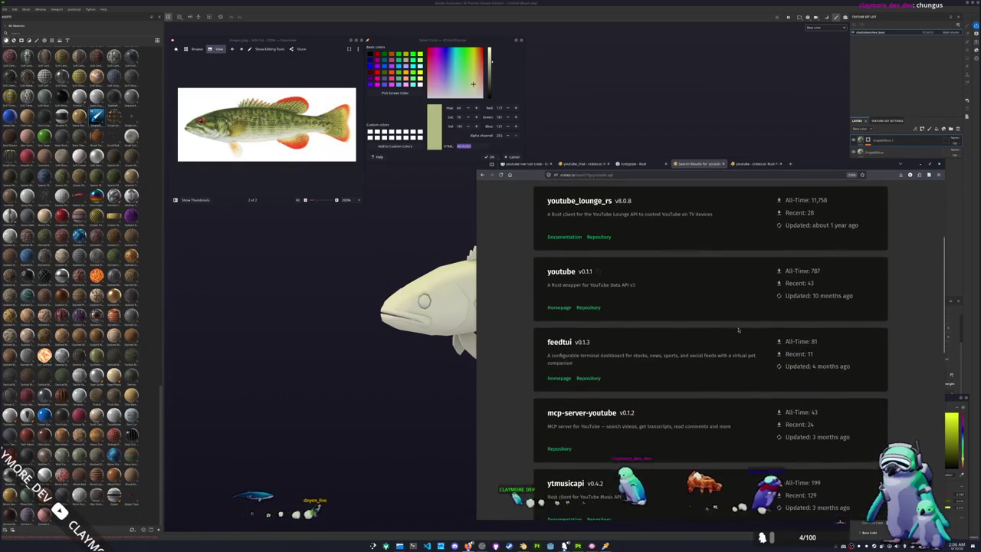
{"action": "scroll", "coordinate": [738, 330], "scroll_direction": "down", "scroll_amount": 1}
{"action": "scroll", "coordinate": [738, 330], "scroll_direction": "down", "scroll_amount": 1}
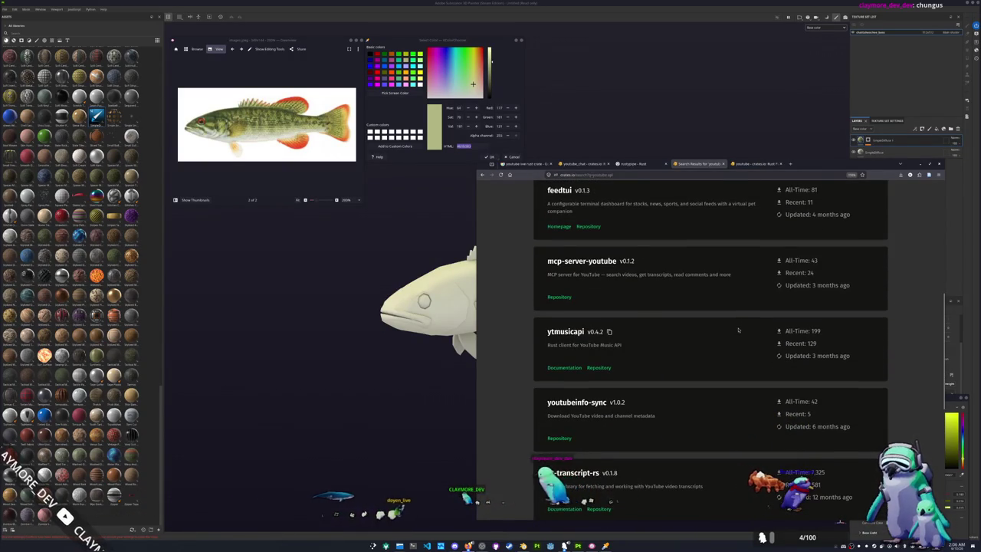
{"action": "scroll", "coordinate": [738, 330], "scroll_direction": "down", "scroll_amount": 1}
{"action": "scroll", "coordinate": [738, 330], "scroll_direction": "down", "scroll_amount": 1}
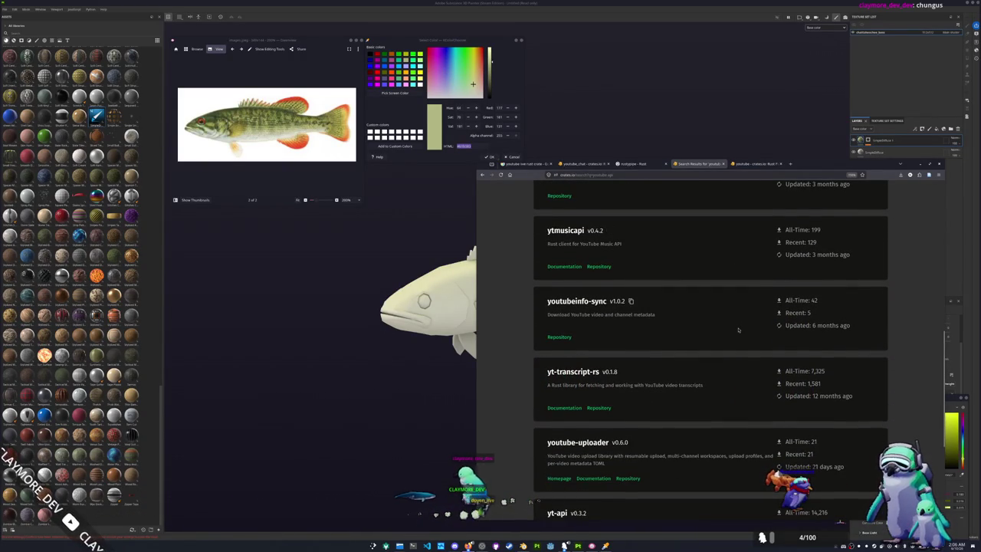
{"action": "scroll", "coordinate": [738, 330], "scroll_direction": "down", "scroll_amount": 1}
{"action": "scroll", "coordinate": [728, 352], "scroll_direction": "down", "scroll_amount": 1}
{"action": "scroll", "coordinate": [705, 398], "scroll_direction": "down", "scroll_amount": 1}
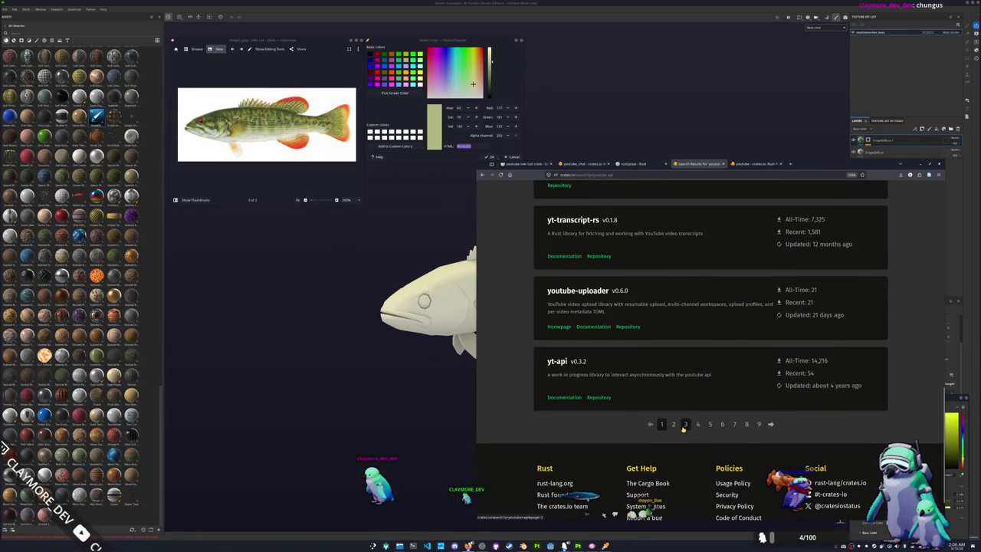
{"action": "left_click", "coordinate": [698, 424]}
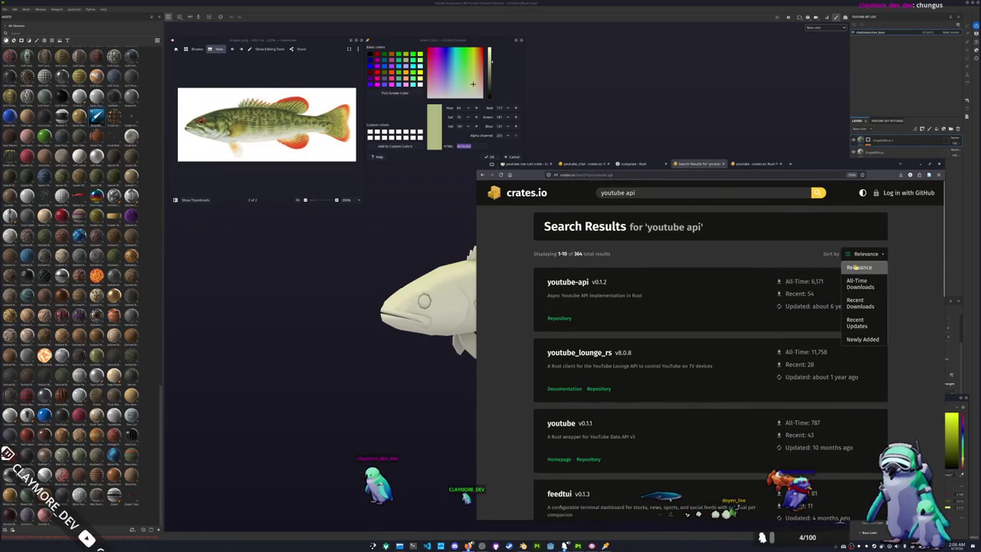
Step: Sort the 'youtube api' results by Recent Updates, browse them, then return to Google's results
{"action": "left_click", "coordinate": [857, 325]}
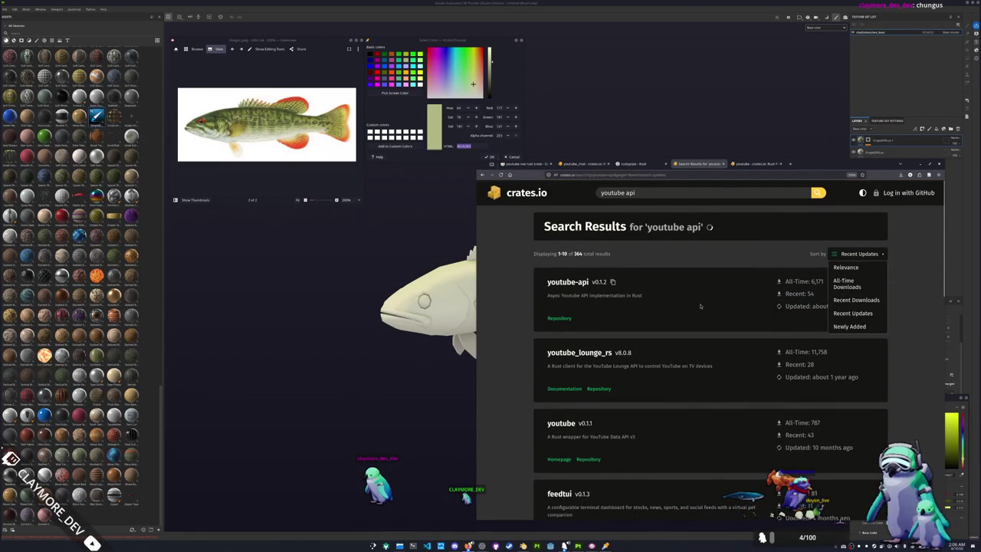
{"action": "left_click", "coordinate": [901, 308]}
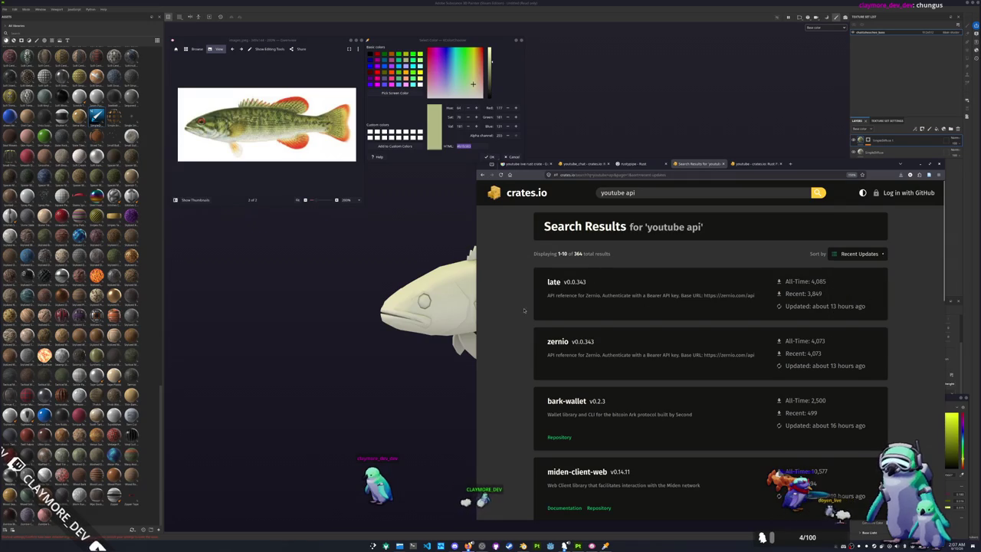
{"action": "scroll", "coordinate": [524, 291], "scroll_direction": "down", "scroll_amount": 1}
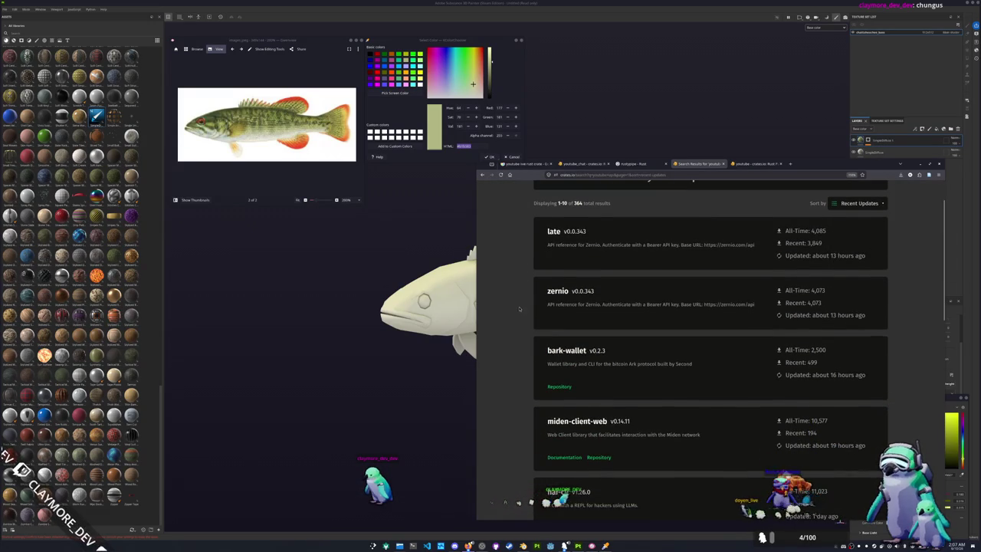
{"action": "scroll", "coordinate": [521, 303], "scroll_direction": "down", "scroll_amount": 1}
{"action": "scroll", "coordinate": [519, 309], "scroll_direction": "down", "scroll_amount": 1}
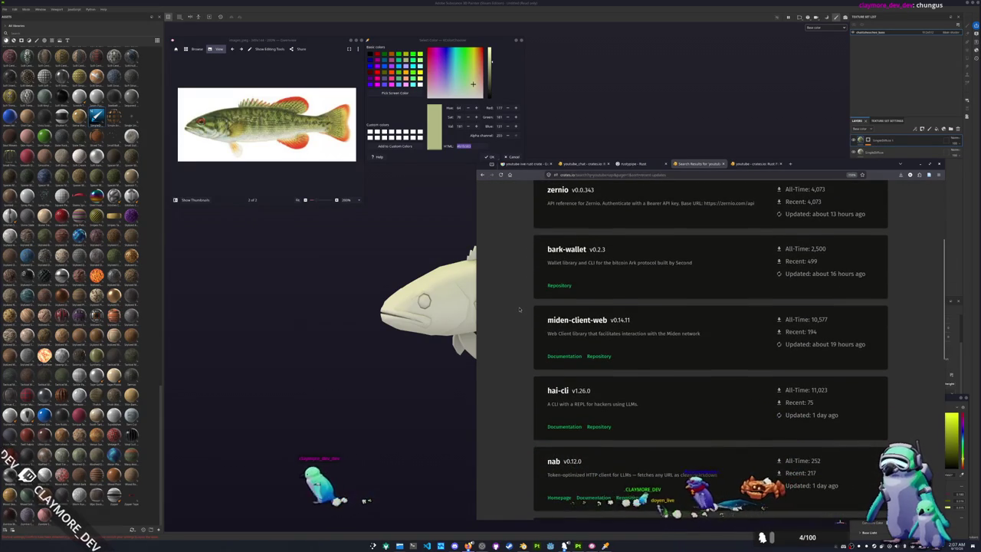
{"action": "scroll", "coordinate": [519, 308], "scroll_direction": "down", "scroll_amount": 3}
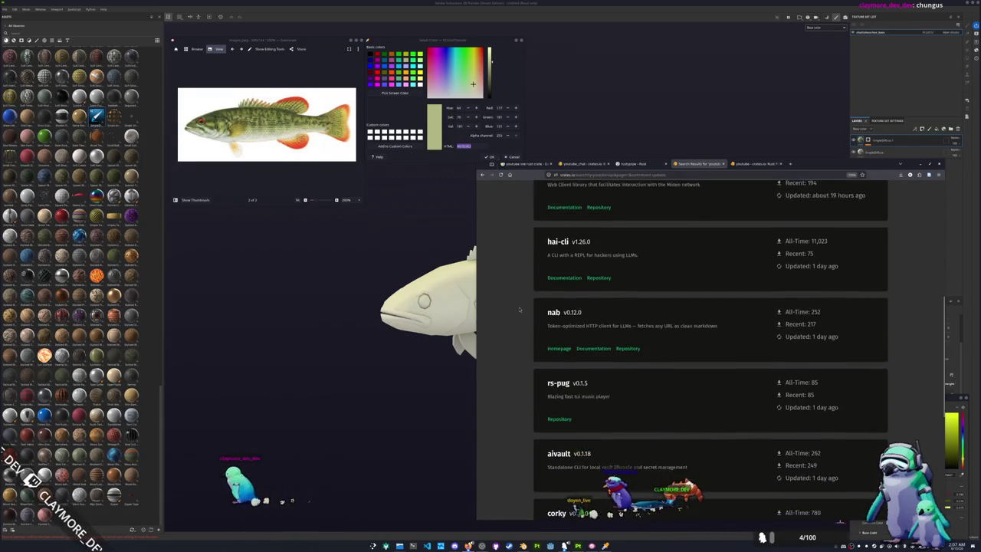
{"action": "scroll", "coordinate": [517, 311], "scroll_direction": "down", "scroll_amount": 1}
{"action": "scroll", "coordinate": [517, 311], "scroll_direction": "down", "scroll_amount": 1}
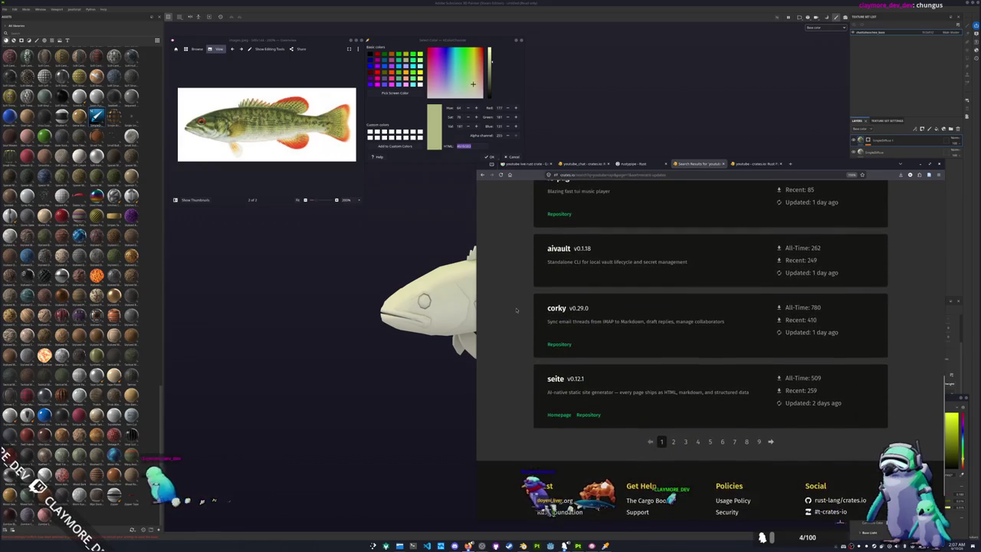
{"action": "left_click", "coordinate": [524, 163]}
Step: Open the youtube_chat crate result in a new tab and read through its readme
{"action": "scroll", "coordinate": [561, 249], "scroll_direction": "up", "scroll_amount": 3}
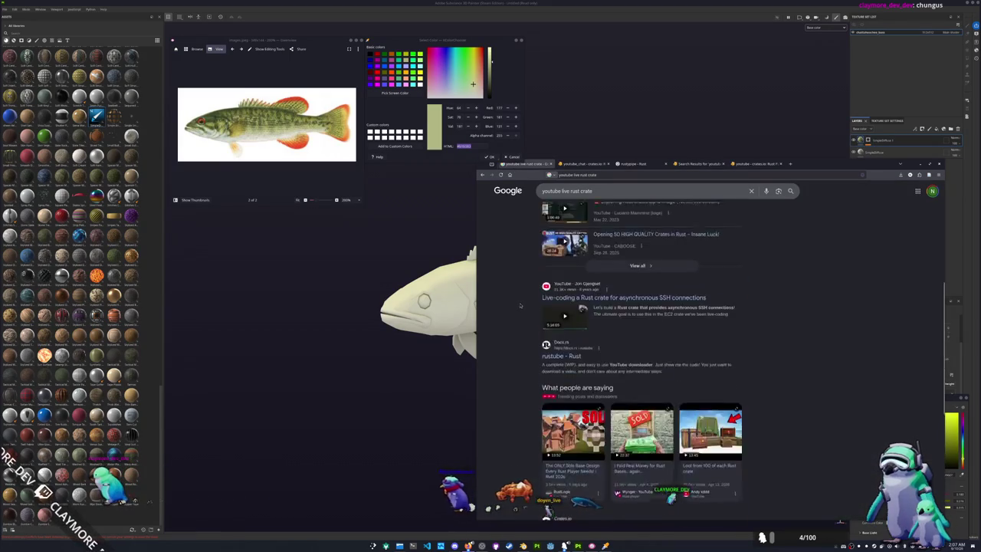
{"action": "scroll", "coordinate": [560, 248], "scroll_direction": "up", "scroll_amount": 3}
{"action": "middle_click", "coordinate": [560, 249]}
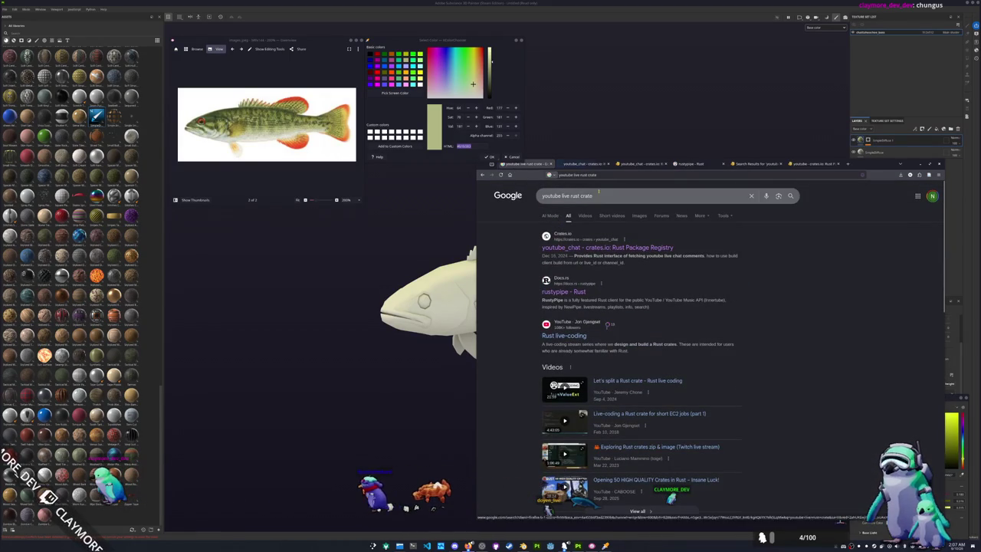
{"action": "key", "text": "ctrl+Tab"}
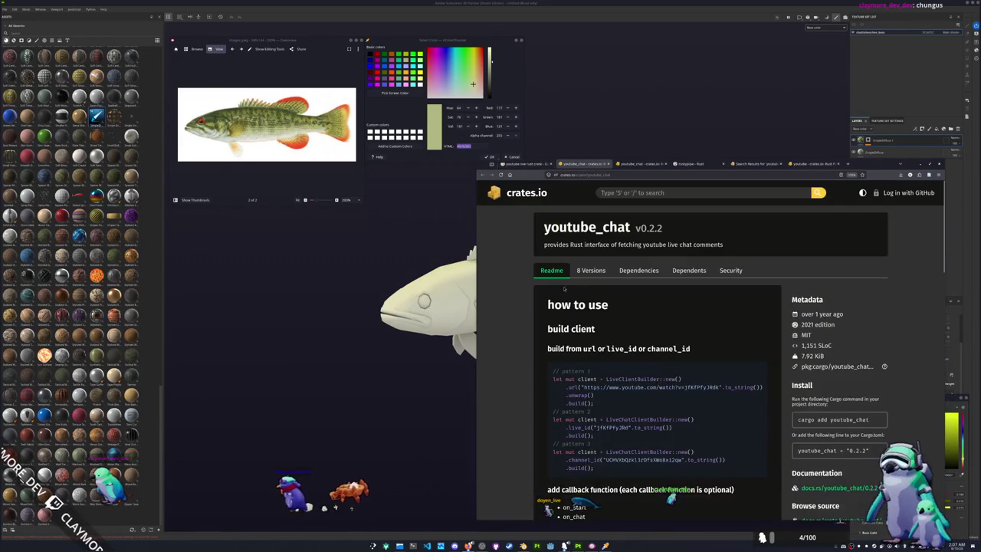
{"action": "scroll", "coordinate": [517, 310], "scroll_direction": "down", "scroll_amount": 1}
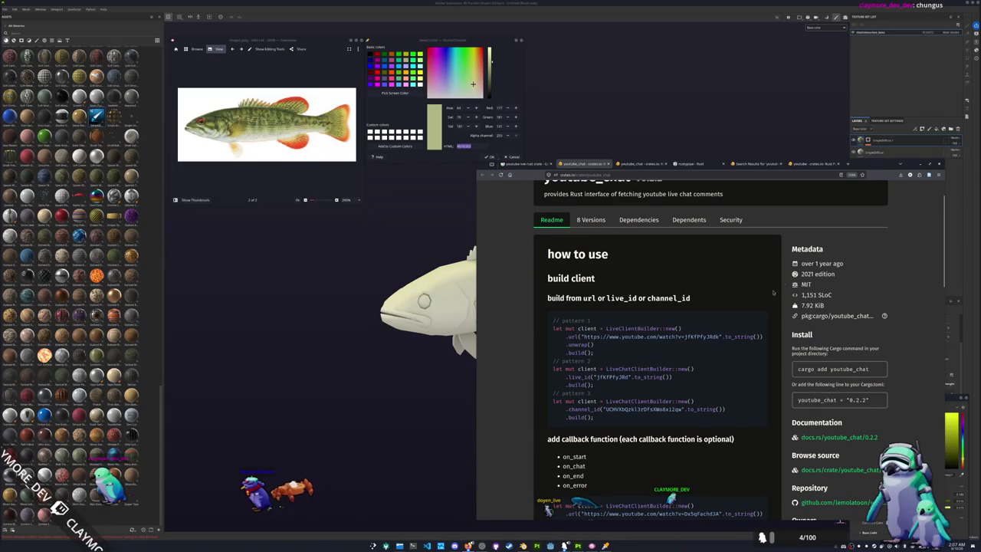
{"action": "scroll", "coordinate": [774, 291], "scroll_direction": "down", "scroll_amount": 1}
{"action": "scroll", "coordinate": [765, 301], "scroll_direction": "down", "scroll_amount": 1}
{"action": "scroll", "coordinate": [765, 300], "scroll_direction": "up", "scroll_amount": 2}
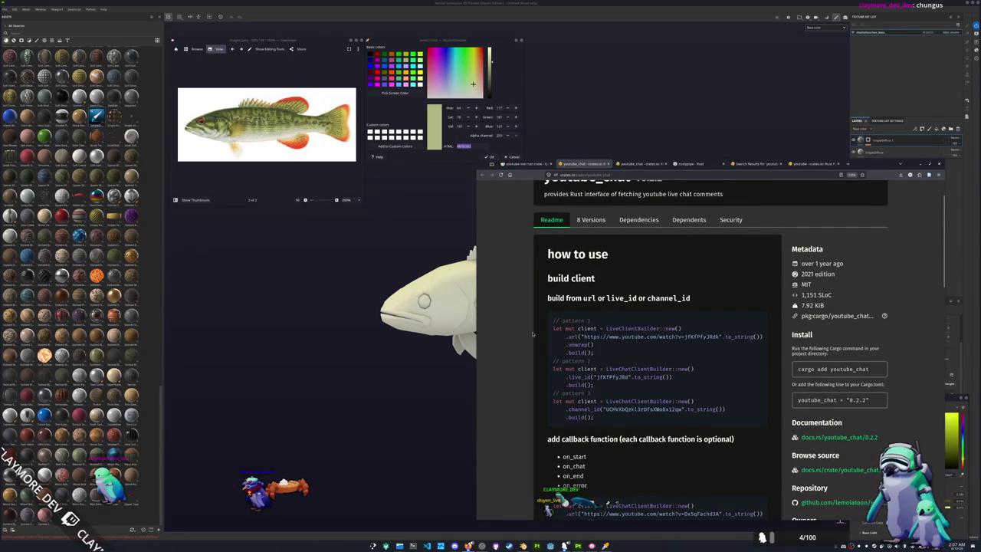
{"action": "scroll", "coordinate": [533, 334], "scroll_direction": "down", "scroll_amount": 3}
{"action": "scroll", "coordinate": [532, 334], "scroll_direction": "down", "scroll_amount": 2}
{"action": "scroll", "coordinate": [532, 335], "scroll_direction": "down", "scroll_amount": 3}
{"action": "scroll", "coordinate": [531, 334], "scroll_direction": "up", "scroll_amount": 1}
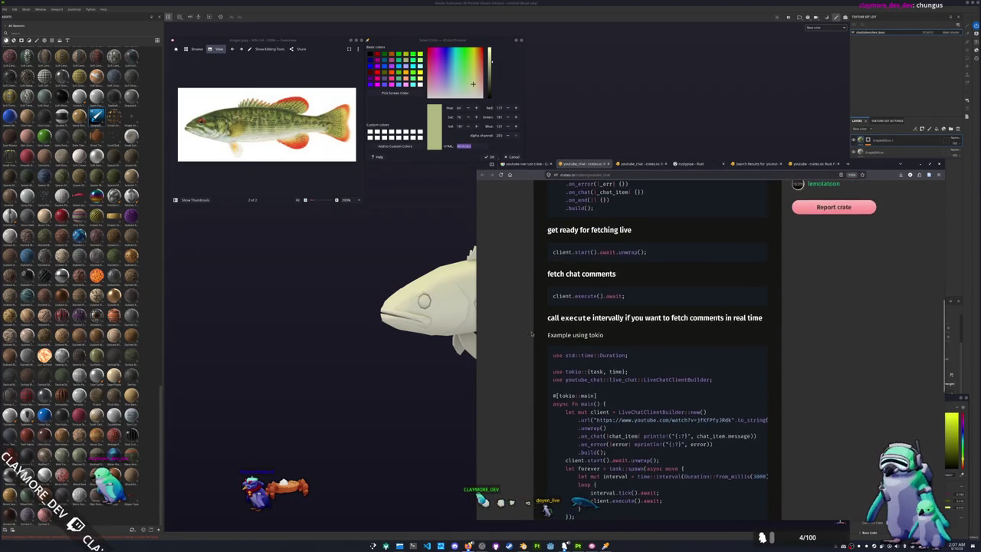
{"action": "scroll", "coordinate": [531, 334], "scroll_direction": "up", "scroll_amount": 1}
{"action": "scroll", "coordinate": [527, 332], "scroll_direction": "up", "scroll_amount": 1}
{"action": "scroll", "coordinate": [524, 331], "scroll_direction": "up", "scroll_amount": 1}
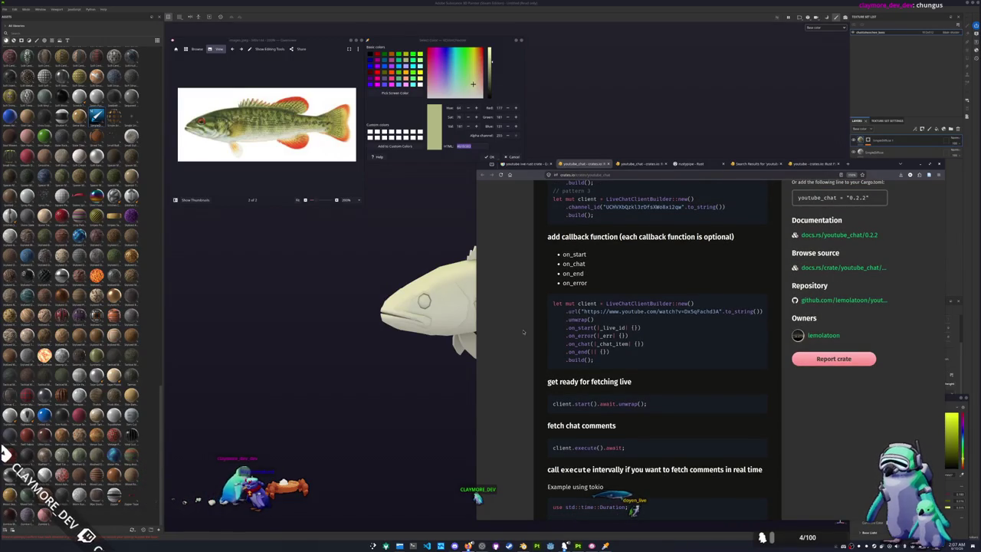
{"action": "scroll", "coordinate": [524, 331], "scroll_direction": "down", "scroll_amount": 2}
{"action": "scroll", "coordinate": [523, 331], "scroll_direction": "down", "scroll_amount": 1}
{"action": "scroll", "coordinate": [523, 331], "scroll_direction": "down", "scroll_amount": 1}
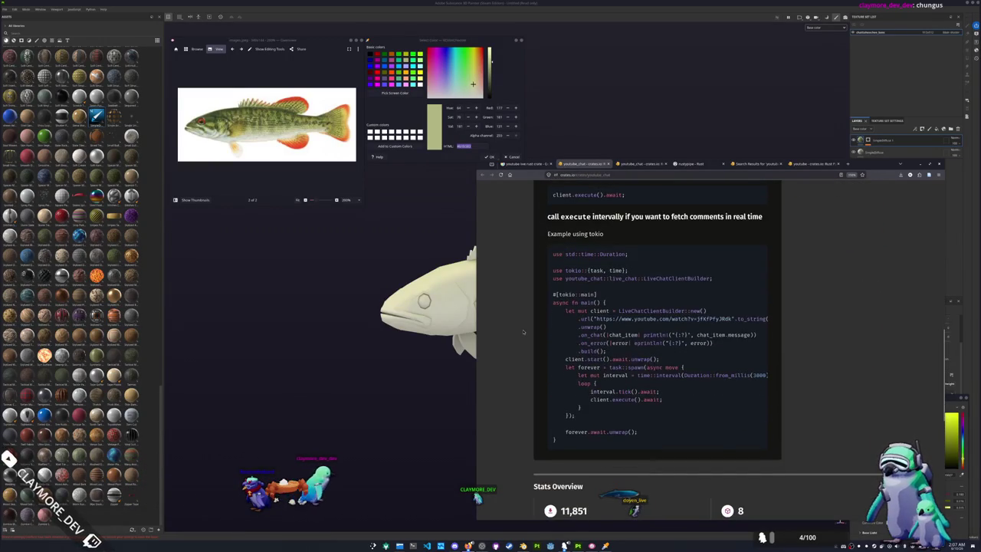
{"action": "scroll", "coordinate": [524, 331], "scroll_direction": "down", "scroll_amount": 3}
{"action": "scroll", "coordinate": [524, 331], "scroll_direction": "down", "scroll_amount": 1}
{"action": "scroll", "coordinate": [523, 331], "scroll_direction": "down", "scroll_amount": 2}
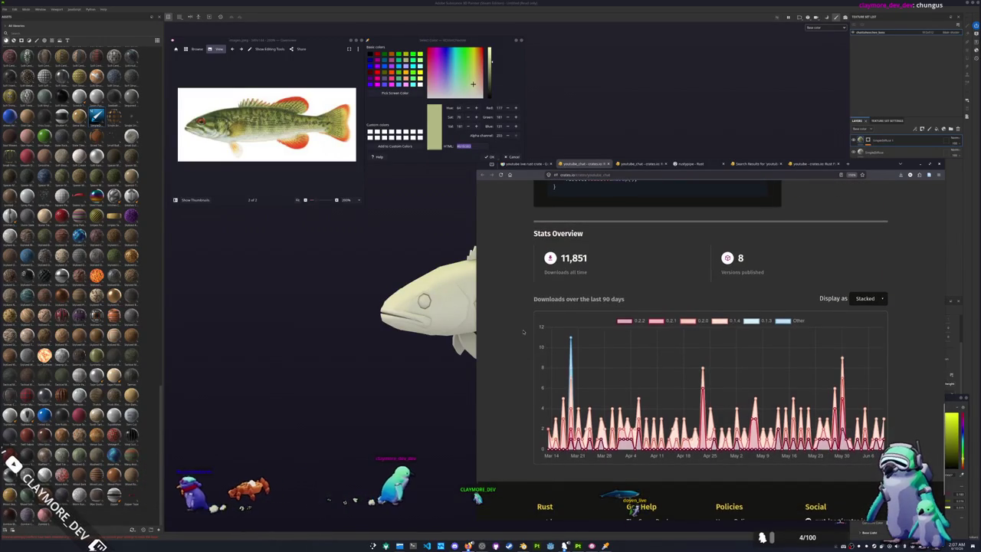
{"action": "scroll", "coordinate": [523, 328], "scroll_direction": "up", "scroll_amount": 5}
{"action": "scroll", "coordinate": [523, 327], "scroll_direction": "up", "scroll_amount": 3}
{"action": "scroll", "coordinate": [524, 328], "scroll_direction": "up", "scroll_amount": 2}
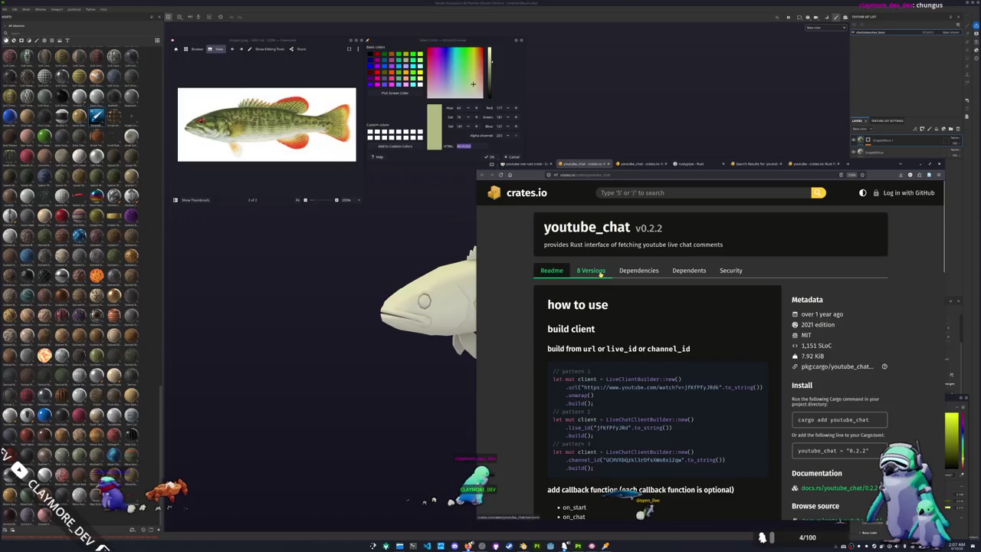
Step: Check the crate's Versions, Dependencies, Dependents and Security tabs, then return to the Readme
{"action": "left_click", "coordinate": [591, 270]}
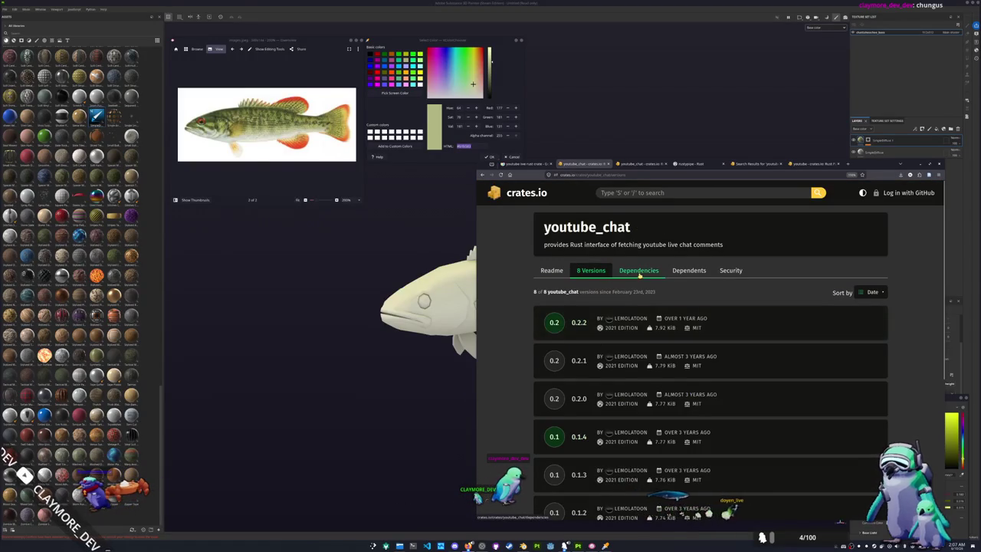
{"action": "left_click", "coordinate": [639, 273]}
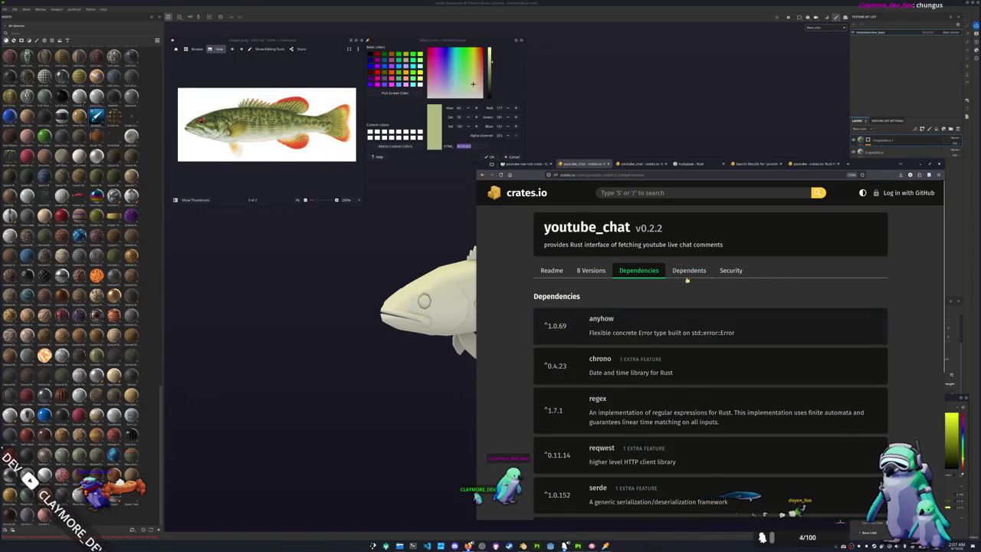
{"action": "left_click", "coordinate": [687, 272]}
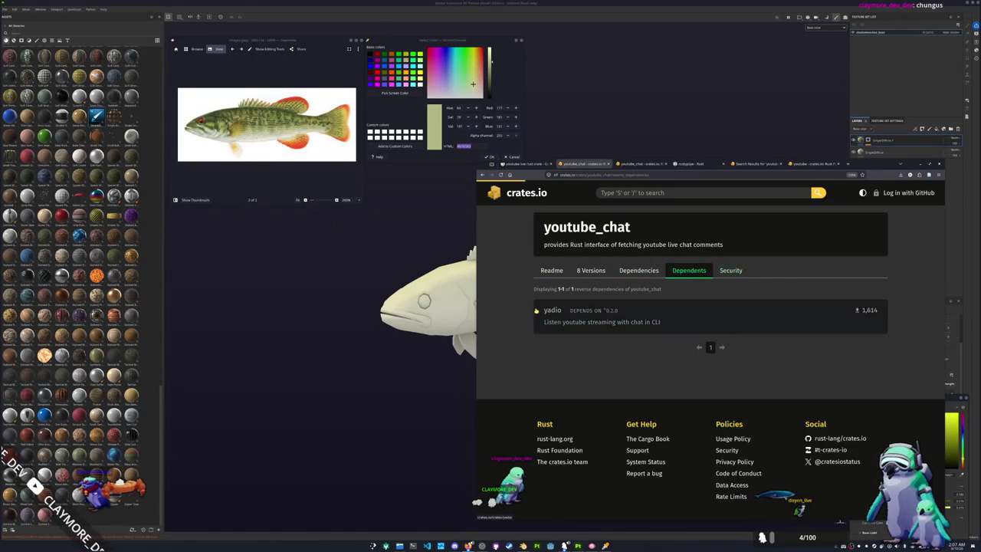
{"action": "left_click", "coordinate": [731, 269]}
{"action": "left_click", "coordinate": [551, 269]}
{"action": "scroll", "coordinate": [780, 345], "scroll_direction": "down", "scroll_amount": 1}
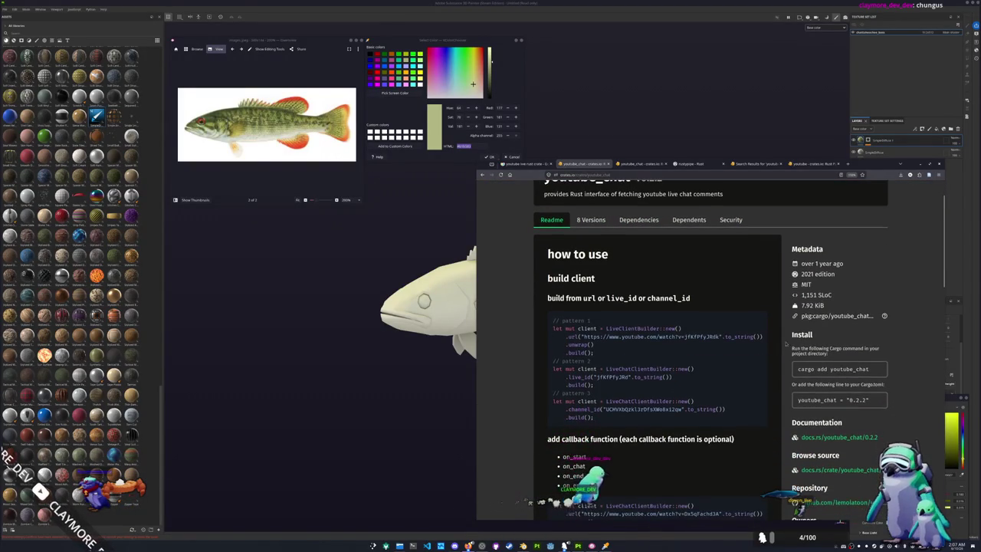
{"action": "scroll", "coordinate": [817, 327], "scroll_direction": "down", "scroll_amount": 2}
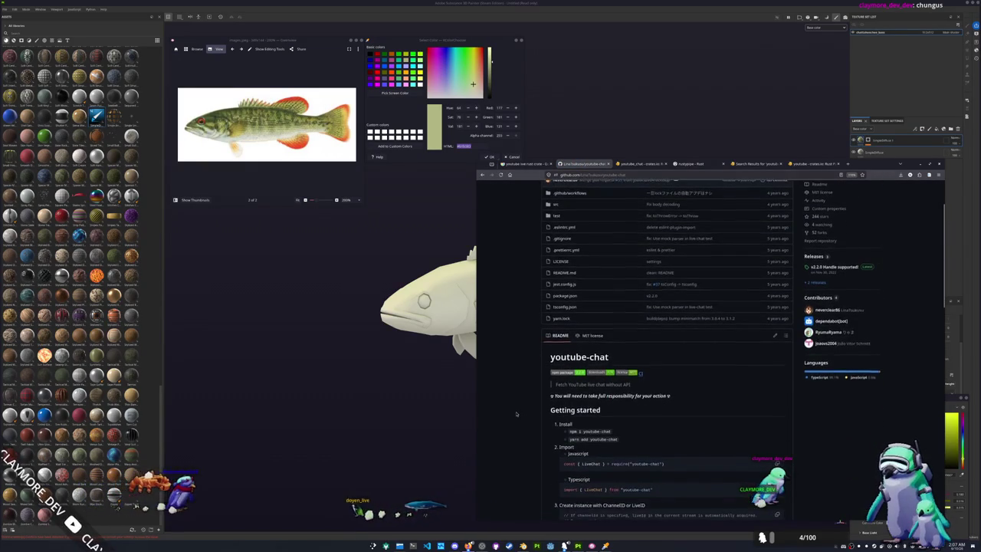
Step: Scroll the youtube-chat README down to References, then back up to the file list
{"action": "scroll", "coordinate": [516, 414], "scroll_direction": "down", "scroll_amount": 2}
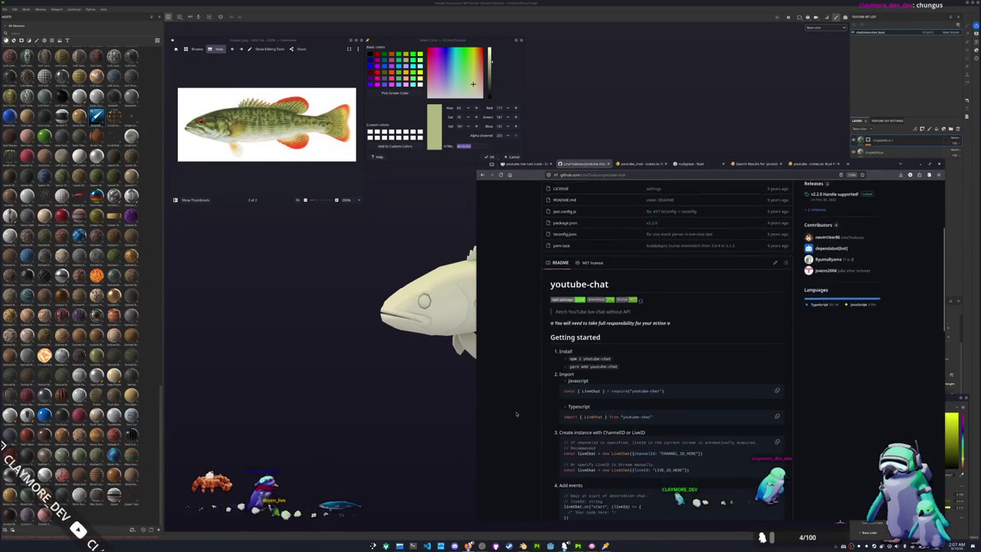
{"action": "scroll", "coordinate": [516, 414], "scroll_direction": "down", "scroll_amount": 1}
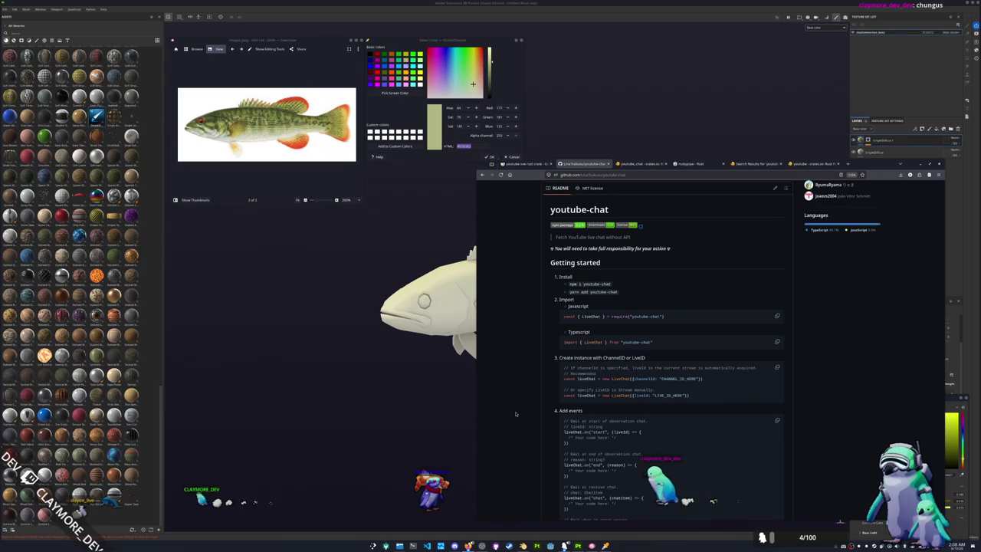
{"action": "scroll", "coordinate": [516, 414], "scroll_direction": "down", "scroll_amount": 1}
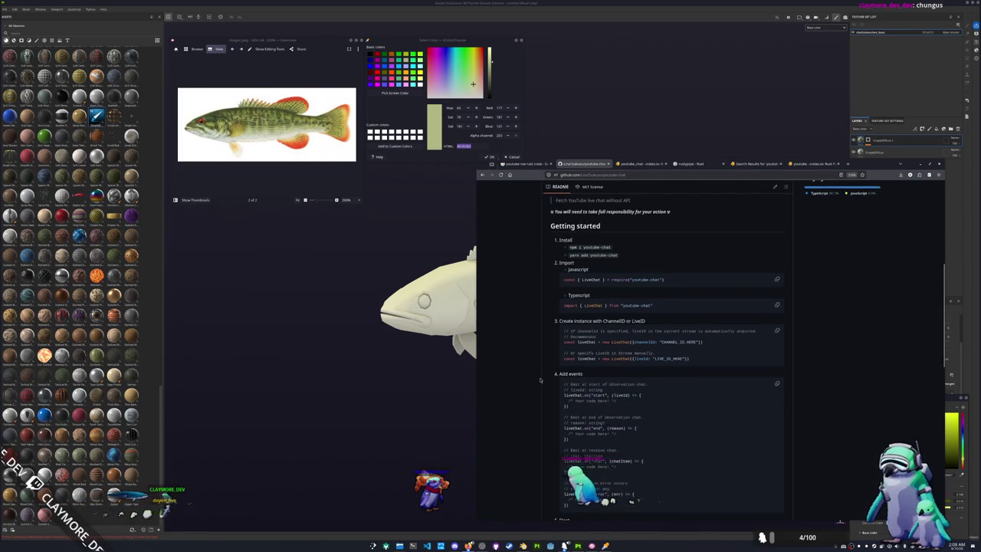
{"action": "scroll", "coordinate": [532, 383], "scroll_direction": "down", "scroll_amount": 1}
{"action": "scroll", "coordinate": [531, 383], "scroll_direction": "down", "scroll_amount": 3}
{"action": "scroll", "coordinate": [521, 401], "scroll_direction": "down", "scroll_amount": 3}
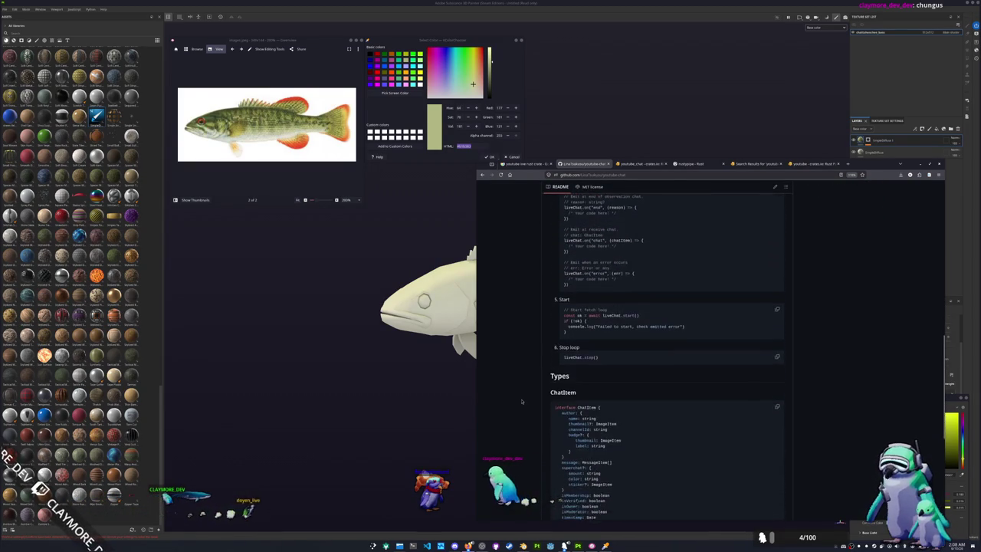
{"action": "scroll", "coordinate": [521, 401], "scroll_direction": "down", "scroll_amount": 3}
{"action": "scroll", "coordinate": [522, 401], "scroll_direction": "down", "scroll_amount": 3}
{"action": "scroll", "coordinate": [521, 401], "scroll_direction": "down", "scroll_amount": 2}
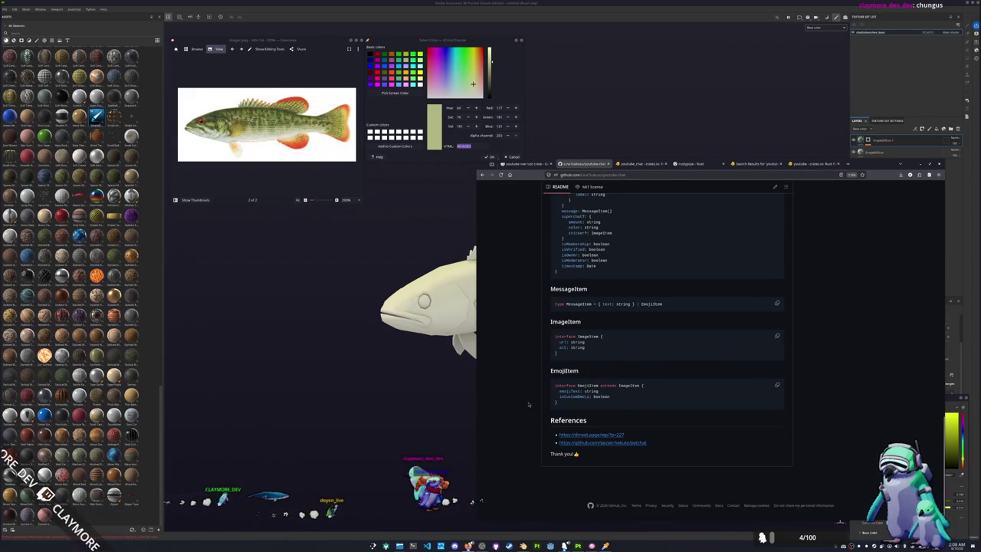
{"action": "scroll", "coordinate": [532, 422], "scroll_direction": "up", "scroll_amount": 2}
{"action": "scroll", "coordinate": [539, 443], "scroll_direction": "down", "scroll_amount": 2}
{"action": "scroll", "coordinate": [539, 443], "scroll_direction": "up", "scroll_amount": 5}
{"action": "scroll", "coordinate": [539, 443], "scroll_direction": "up", "scroll_amount": 5}
{"action": "scroll", "coordinate": [539, 443], "scroll_direction": "up", "scroll_amount": 5}
{"action": "scroll", "coordinate": [540, 441], "scroll_direction": "up", "scroll_amount": 3}
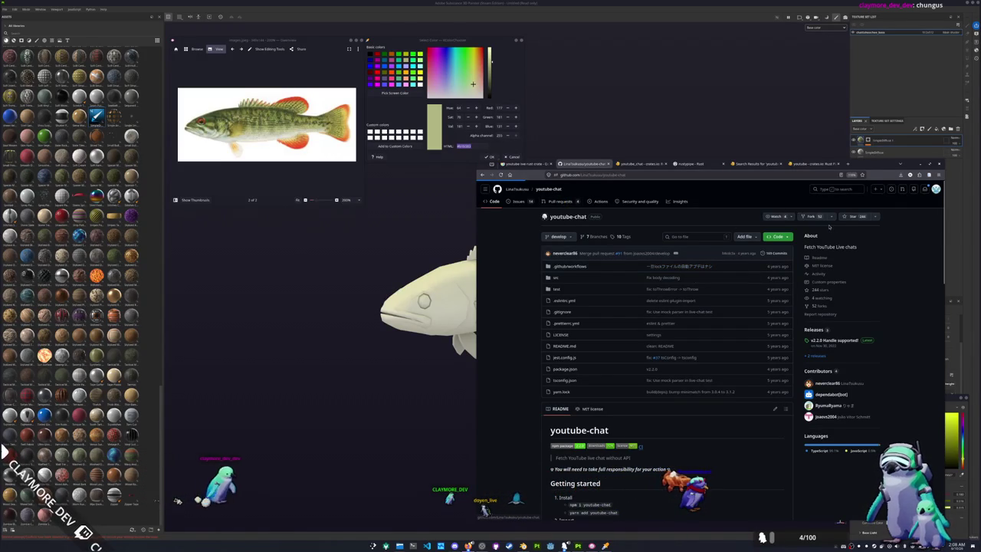
{"action": "key", "text": "g"}
{"action": "key", "text": "p"}
{"action": "key", "text": "g"}
{"action": "key", "text": "n"}
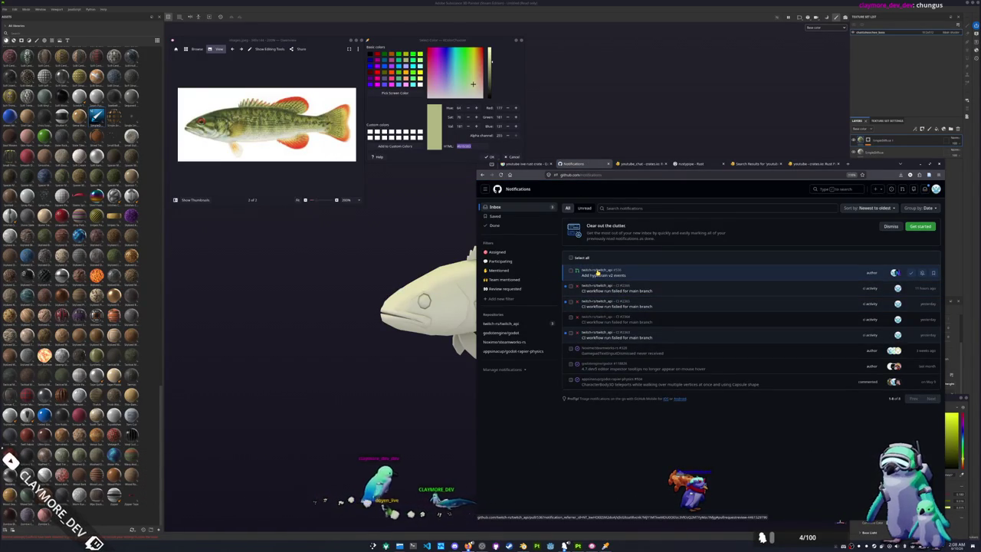
{"action": "left_click", "coordinate": [597, 272]}
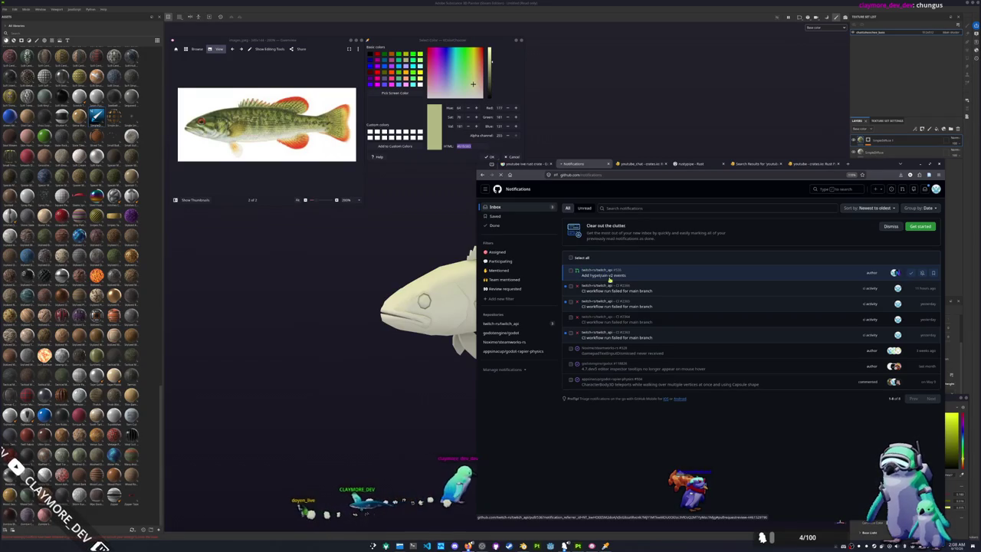
{"action": "scroll", "coordinate": [634, 278], "scroll_direction": "up", "scroll_amount": 1}
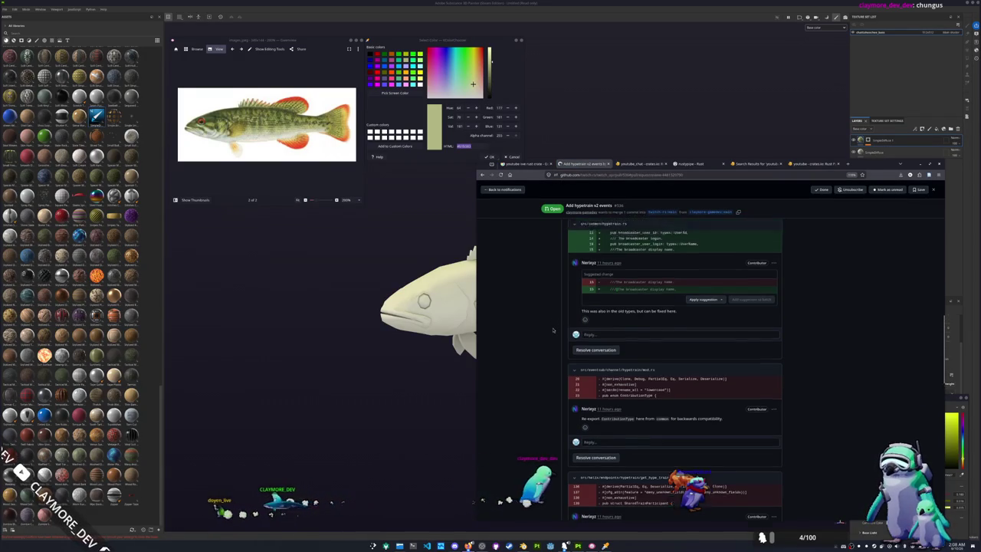
{"action": "scroll", "coordinate": [568, 321], "scroll_direction": "up", "scroll_amount": 1}
{"action": "scroll", "coordinate": [553, 330], "scroll_direction": "down", "scroll_amount": 1}
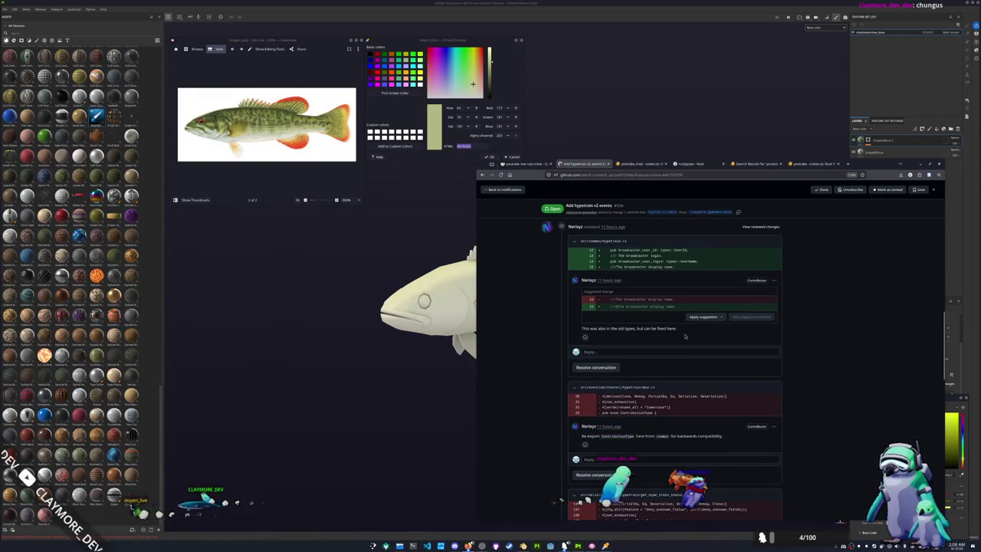
{"action": "left_click", "coordinate": [706, 316]}
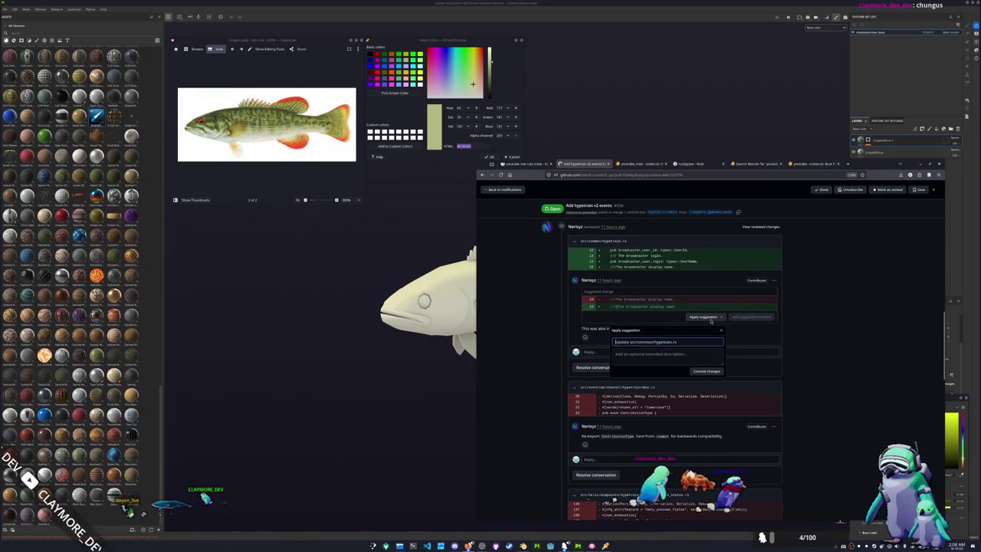
{"action": "left_click", "coordinate": [705, 372]}
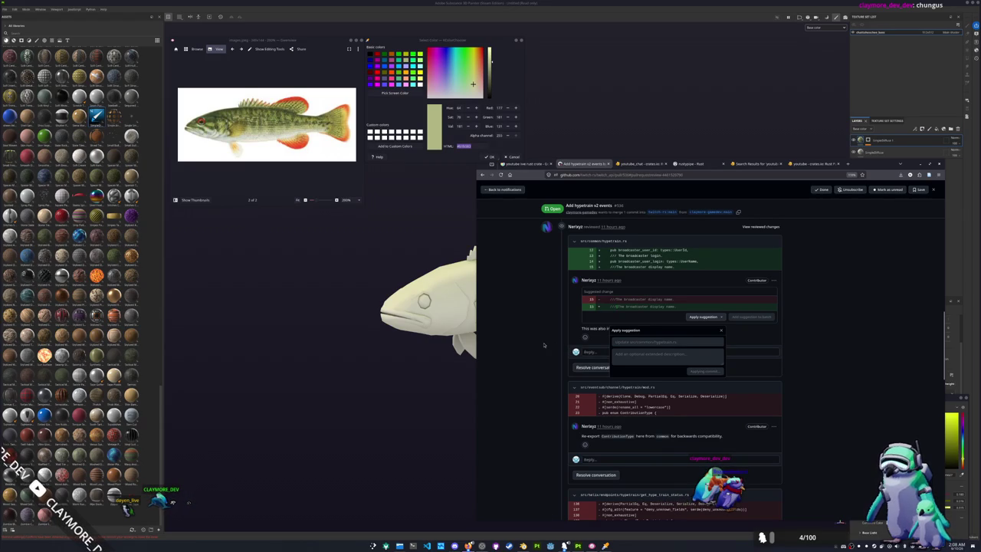
{"action": "scroll", "coordinate": [544, 345], "scroll_direction": "down", "scroll_amount": 2}
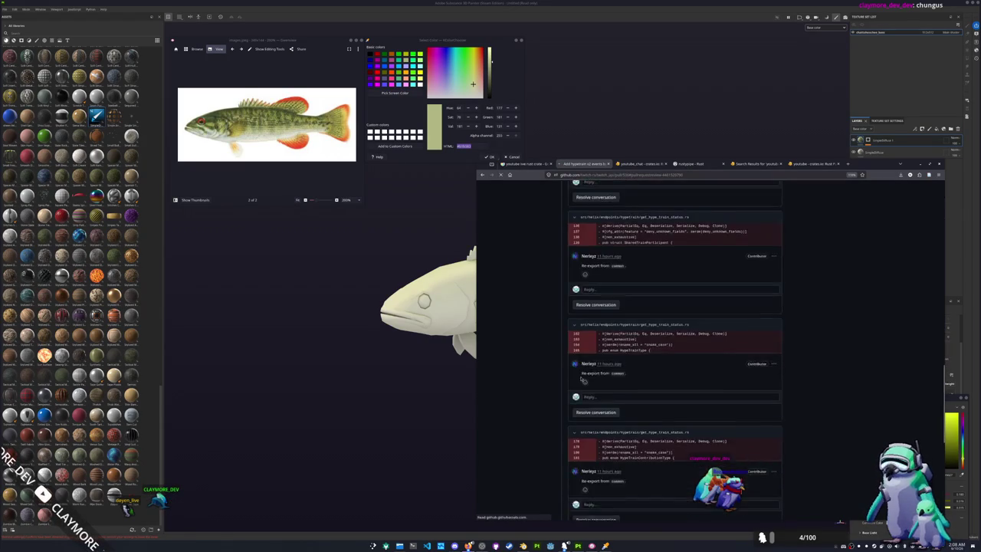
{"action": "scroll", "coordinate": [582, 459], "scroll_direction": "down", "scroll_amount": 3}
{"action": "scroll", "coordinate": [547, 487], "scroll_direction": "down", "scroll_amount": 2}
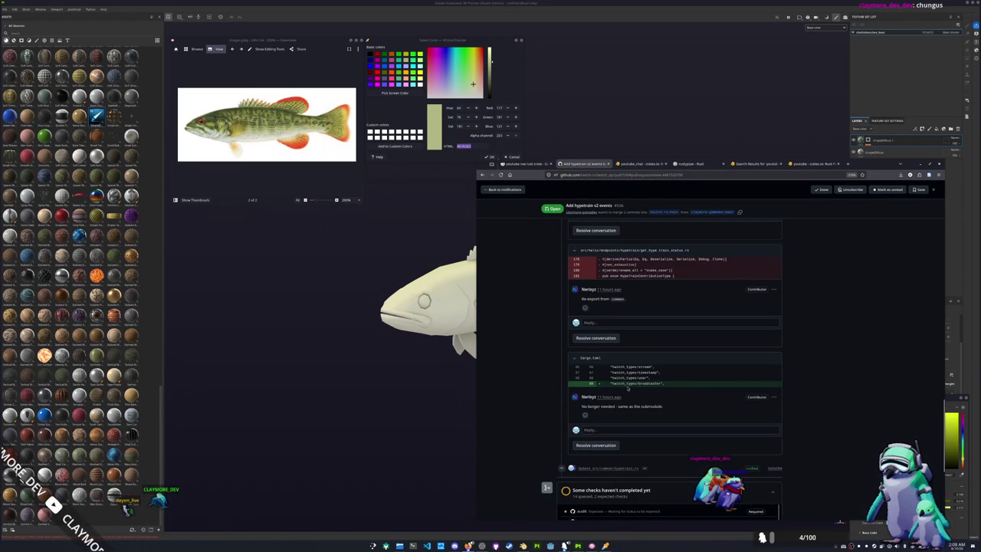
{"action": "scroll", "coordinate": [544, 408], "scroll_direction": "down", "scroll_amount": 1}
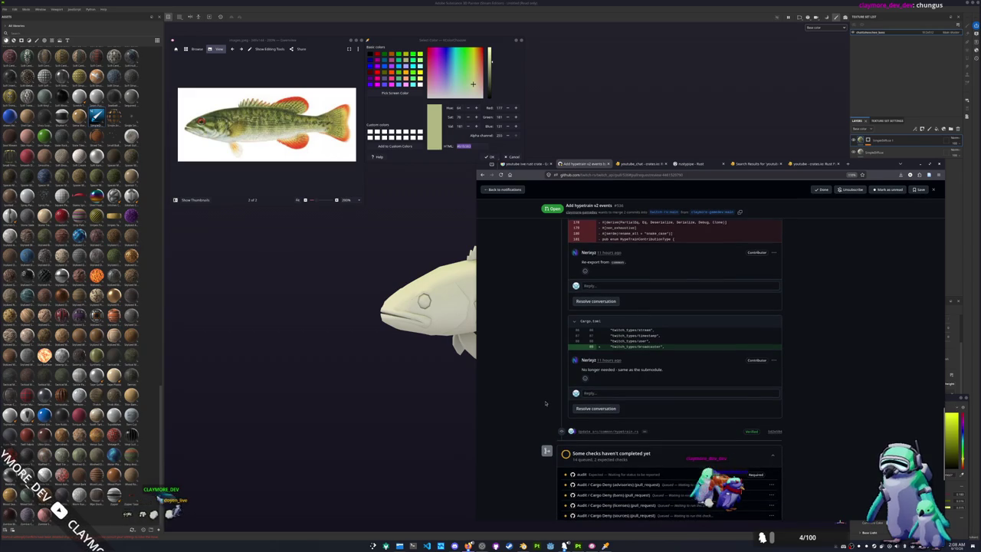
{"action": "scroll", "coordinate": [546, 404], "scroll_direction": "down", "scroll_amount": 4}
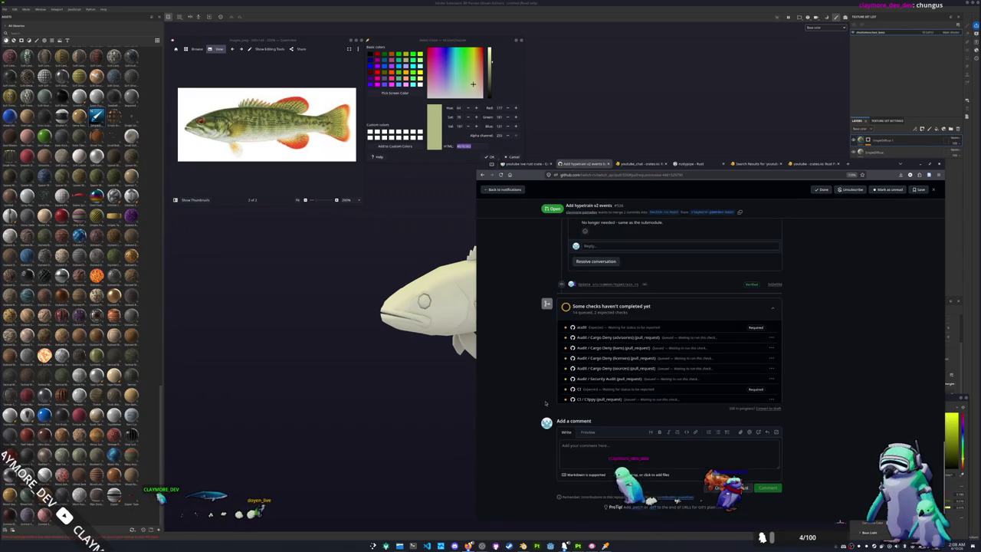
{"action": "scroll", "coordinate": [546, 403], "scroll_direction": "up", "scroll_amount": 3}
{"action": "scroll", "coordinate": [546, 403], "scroll_direction": "up", "scroll_amount": 2}
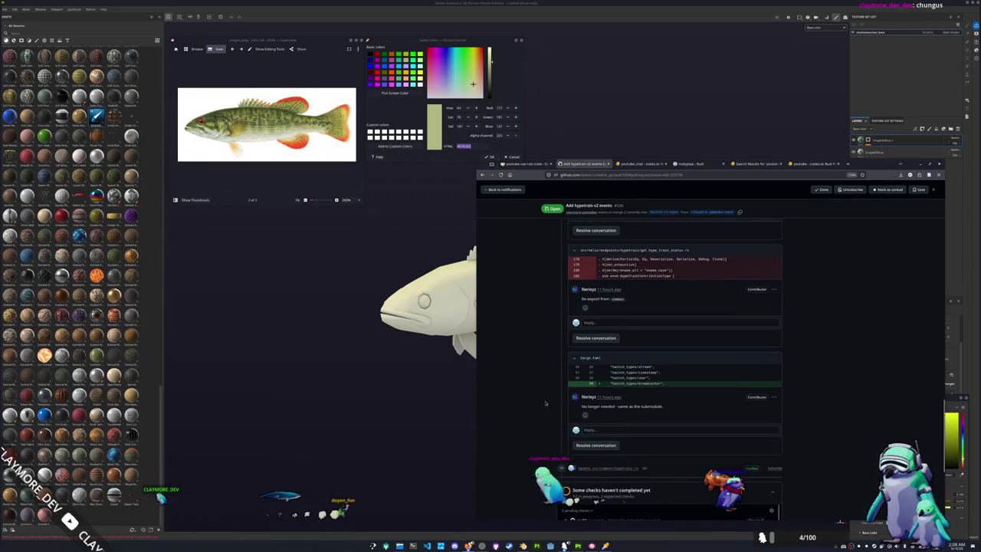
{"action": "scroll", "coordinate": [546, 404], "scroll_direction": "down", "scroll_amount": 3}
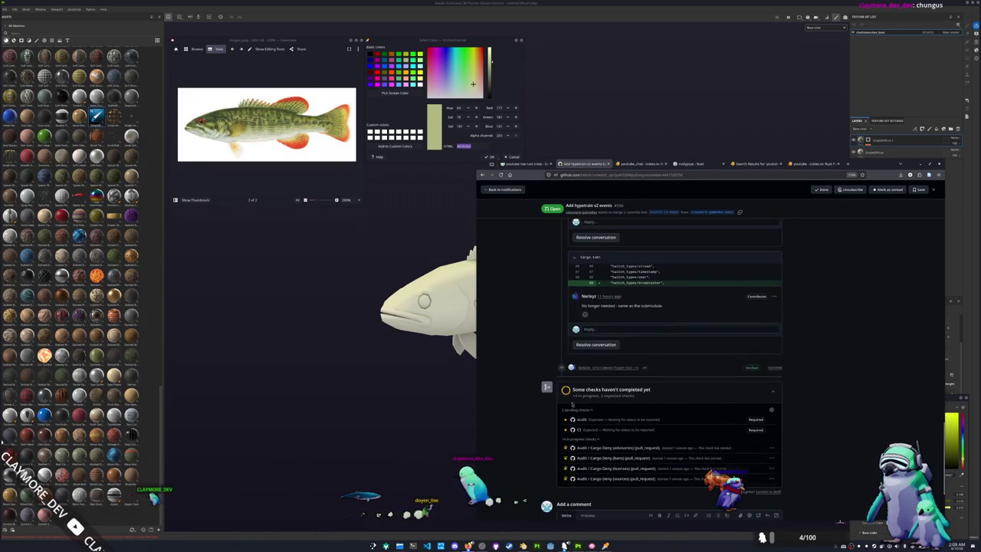
{"action": "scroll", "coordinate": [546, 403], "scroll_direction": "down", "scroll_amount": 1}
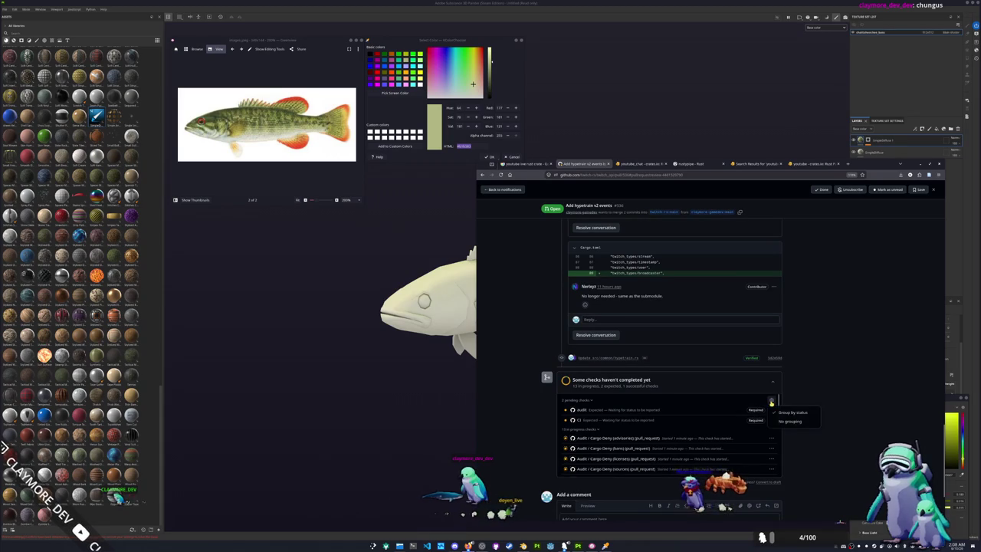
{"action": "left_click", "coordinate": [771, 401]}
{"action": "scroll", "coordinate": [751, 437], "scroll_direction": "down", "scroll_amount": 2}
{"action": "scroll", "coordinate": [748, 448], "scroll_direction": "down", "scroll_amount": 2}
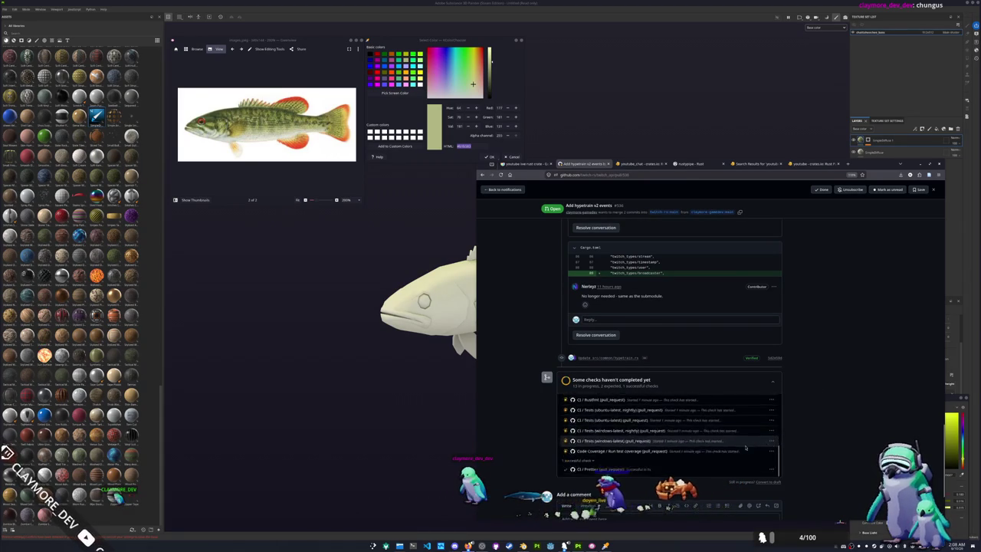
{"action": "scroll", "coordinate": [748, 448], "scroll_direction": "down", "scroll_amount": 3}
{"action": "scroll", "coordinate": [533, 471], "scroll_direction": "up", "scroll_amount": 3}
{"action": "scroll", "coordinate": [533, 471], "scroll_direction": "up", "scroll_amount": 3}
{"action": "scroll", "coordinate": [534, 469], "scroll_direction": "up", "scroll_amount": 3}
{"action": "scroll", "coordinate": [533, 469], "scroll_direction": "up", "scroll_amount": 3}
{"action": "scroll", "coordinate": [534, 469], "scroll_direction": "up", "scroll_amount": 5}
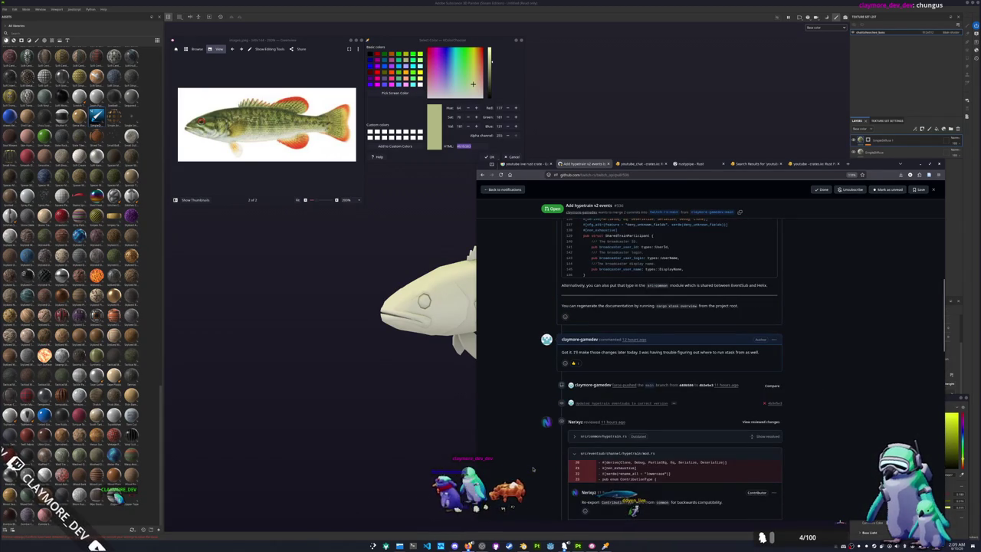
{"action": "scroll", "coordinate": [534, 469], "scroll_direction": "down", "scroll_amount": 3}
Step: Add a Light effect to the fish's fill layer and lower its Highlight strength
{"action": "key", "text": "alt+Tab"}
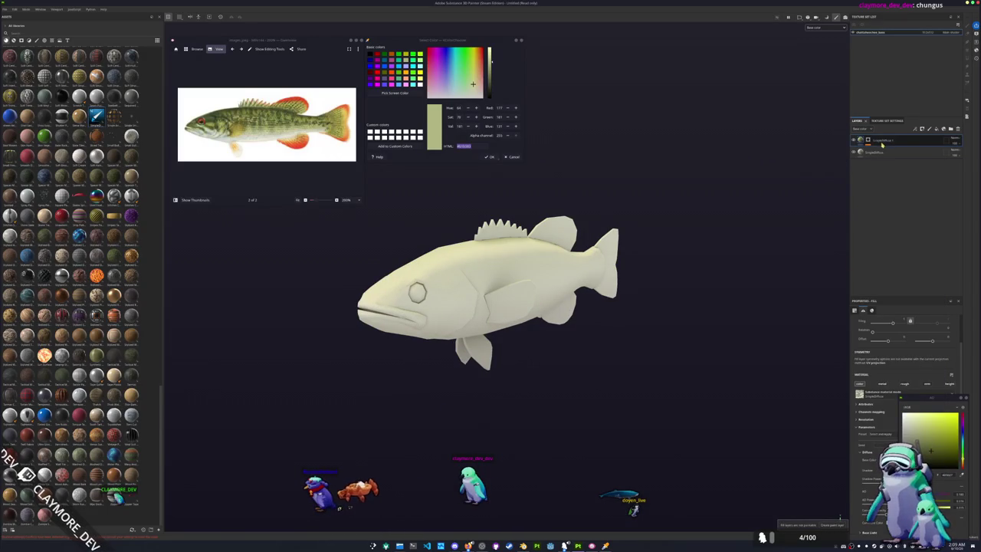
{"action": "key", "text": "1"}
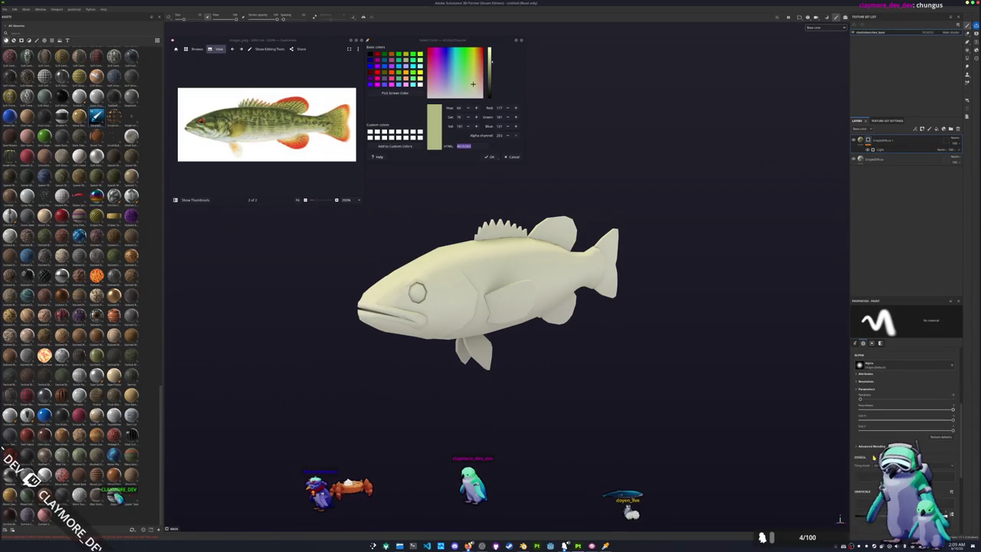
{"action": "left_click", "coordinate": [889, 149]}
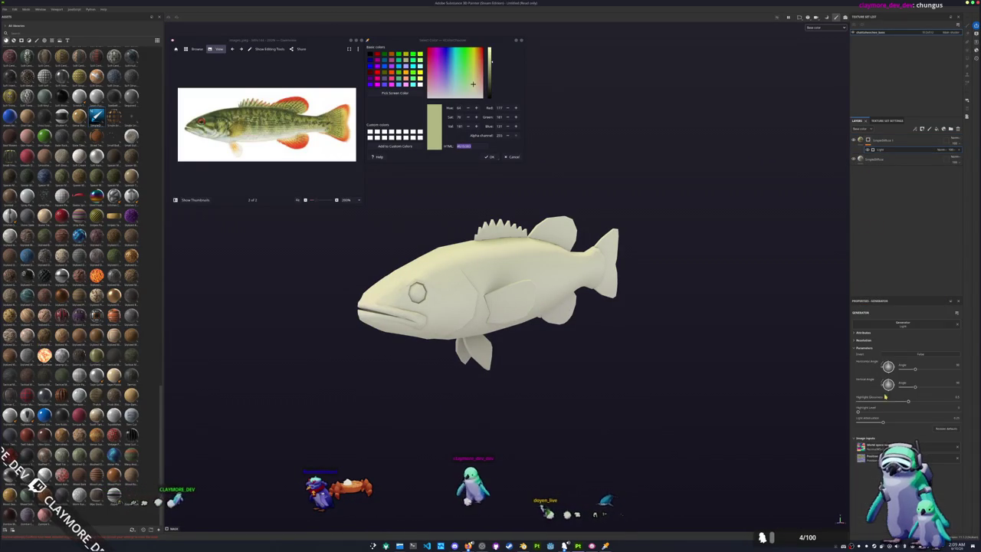
{"action": "mouse_move", "coordinate": [909, 403]}
{"action": "left_mouse_down"}
{"action": "mouse_move", "coordinate": [865, 404]}
{"action": "mouse_move", "coordinate": [925, 408]}
{"action": "mouse_move", "coordinate": [840, 423]}
{"action": "left_mouse_up"}
{"action": "left_click_drag", "start_coordinate": [756, 396], "coordinate": [657, 252], "text": "alt"}
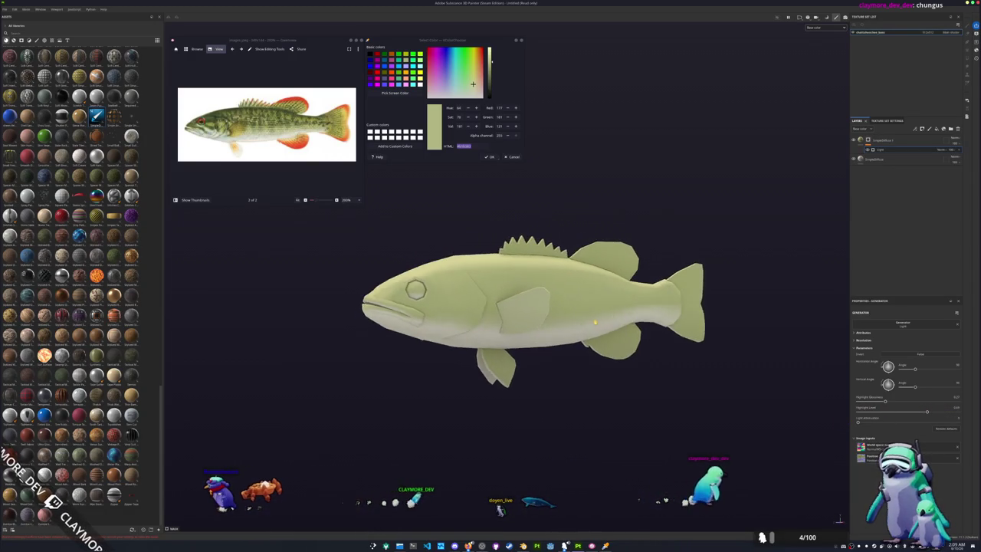
{"action": "scroll", "coordinate": [656, 252], "scroll_direction": "up", "scroll_amount": 3}
Step: Duplicate the fill layer and set its Base Color to a slightly darkened olive green sampled from the reference
{"action": "key", "text": "ctrl+d"}
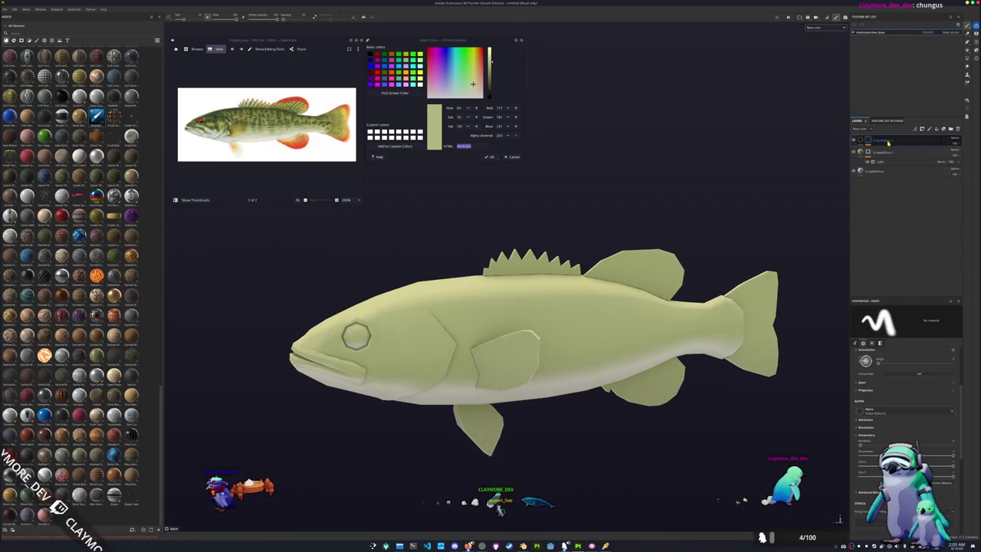
{"action": "left_click", "coordinate": [863, 142]}
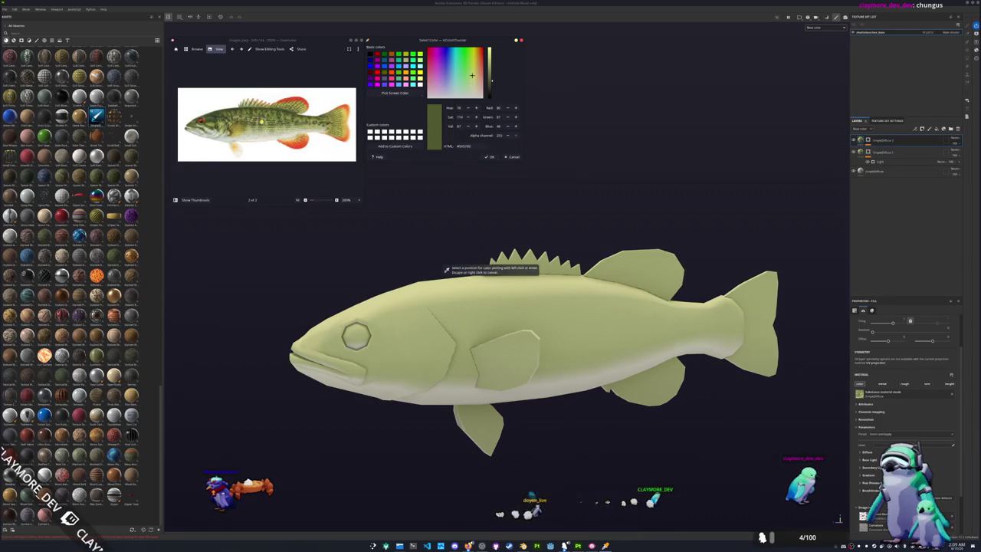
{"action": "left_click", "coordinate": [446, 270]}
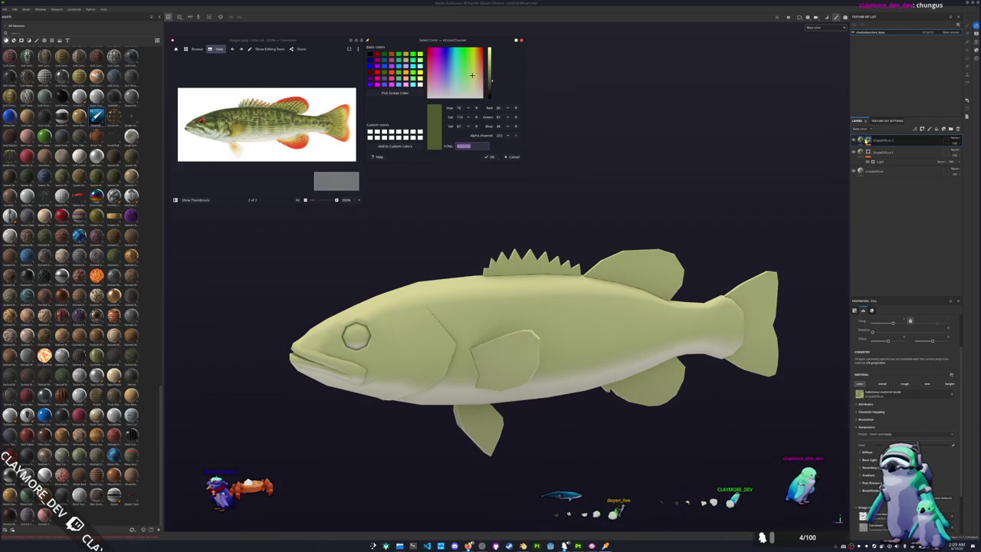
{"action": "left_click", "coordinate": [867, 140]}
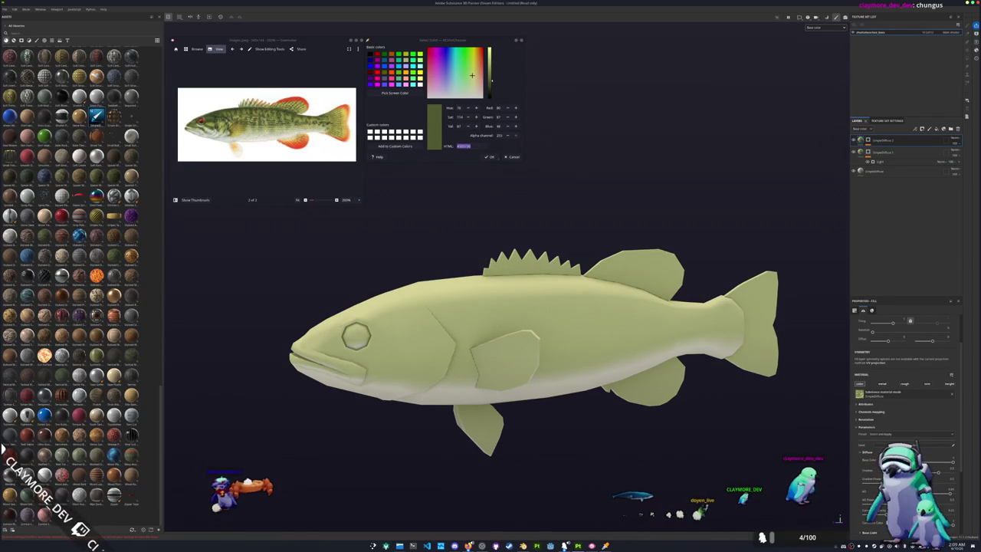
{"action": "left_click", "coordinate": [953, 460]}
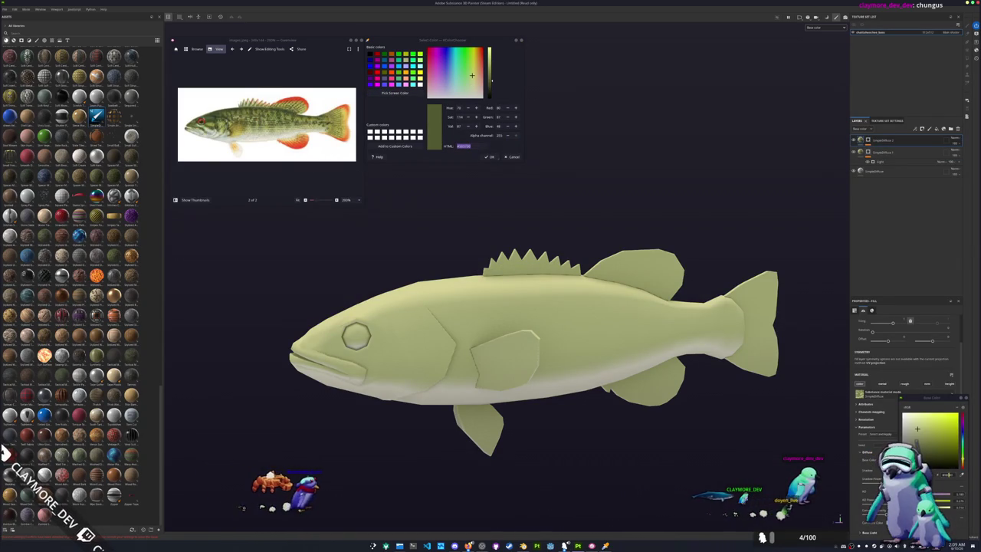
{"action": "left_click", "coordinate": [928, 448]}
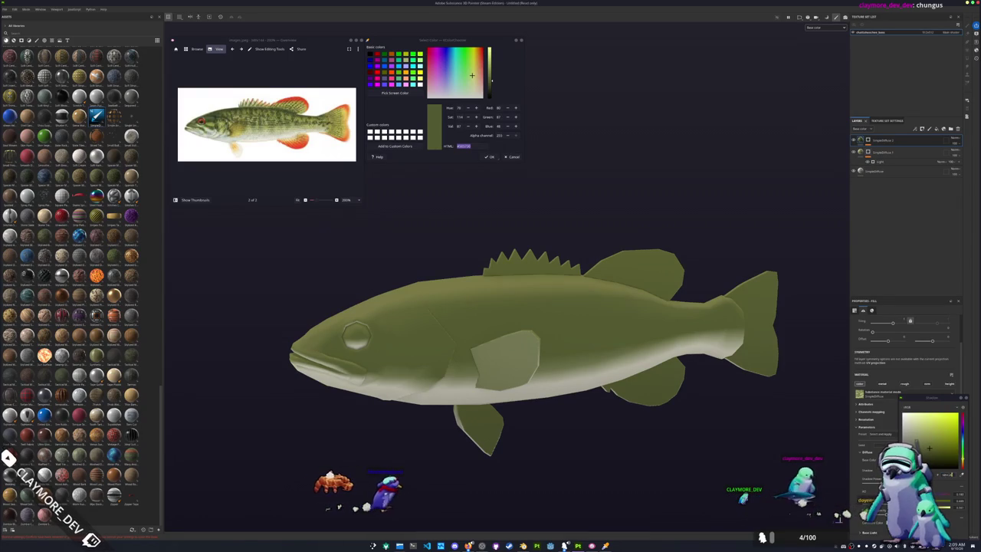
{"action": "left_click_drag", "start_coordinate": [928, 449], "coordinate": [938, 458]}
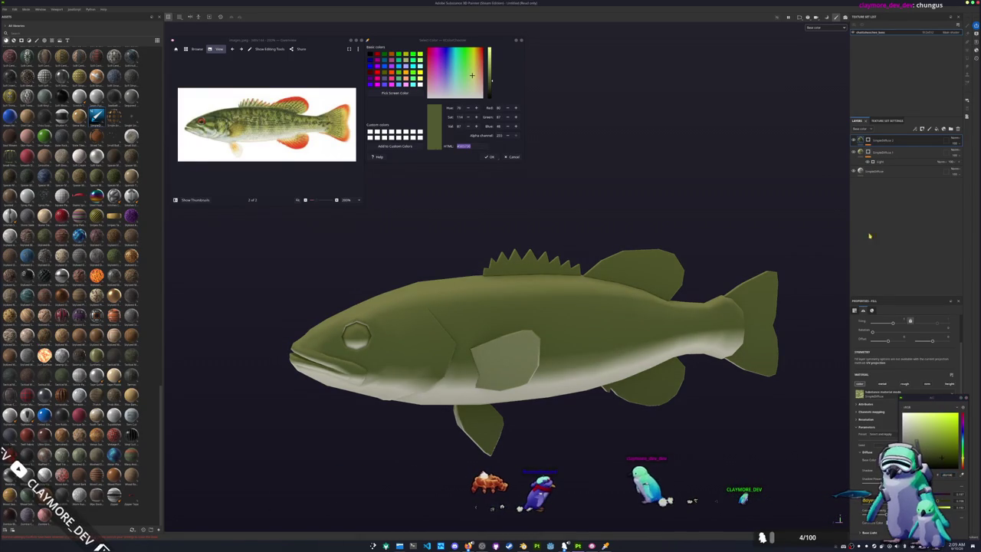
{"action": "left_click", "coordinate": [880, 149]}
{"action": "left_click", "coordinate": [880, 149]}
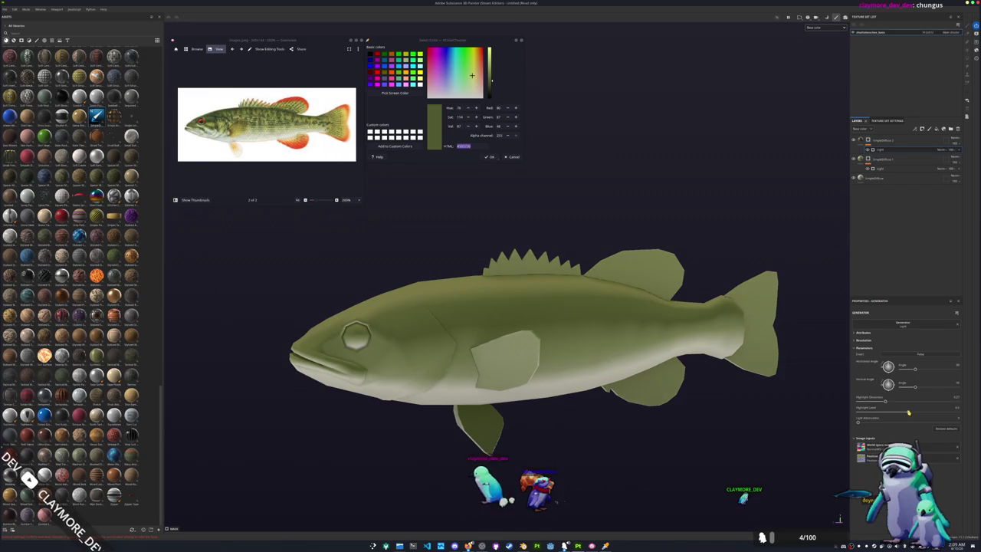
Step: Add a fill effect to the top layer with a new blend mode and a grunge map for spots
{"action": "right_click", "coordinate": [871, 139]}
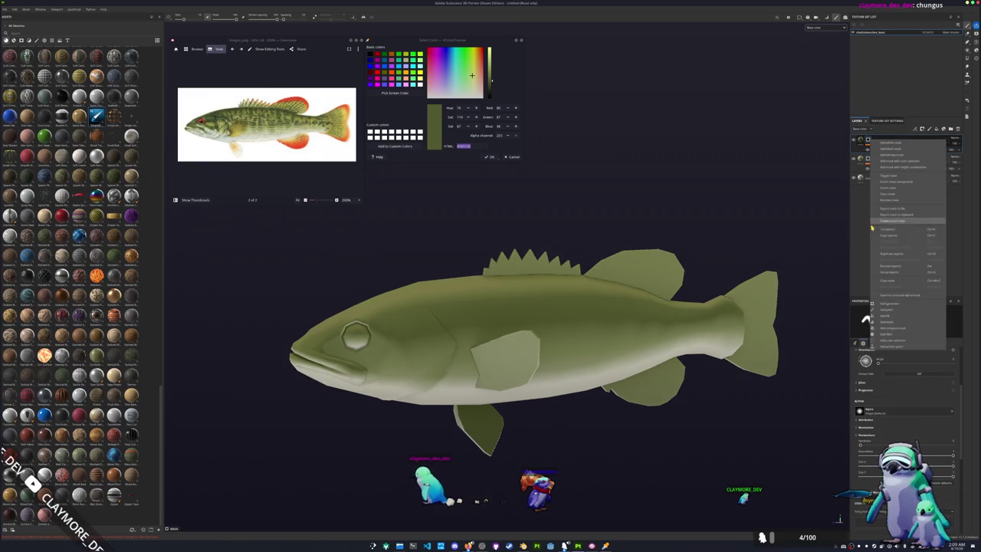
{"action": "left_click", "coordinate": [895, 315]}
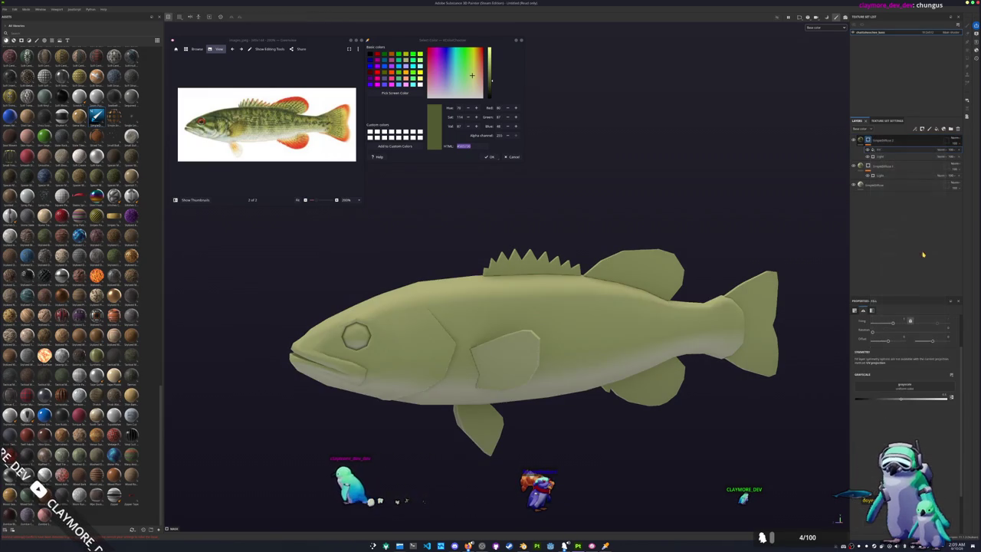
{"action": "left_click", "coordinate": [951, 150]}
{"action": "left_click", "coordinate": [949, 177]}
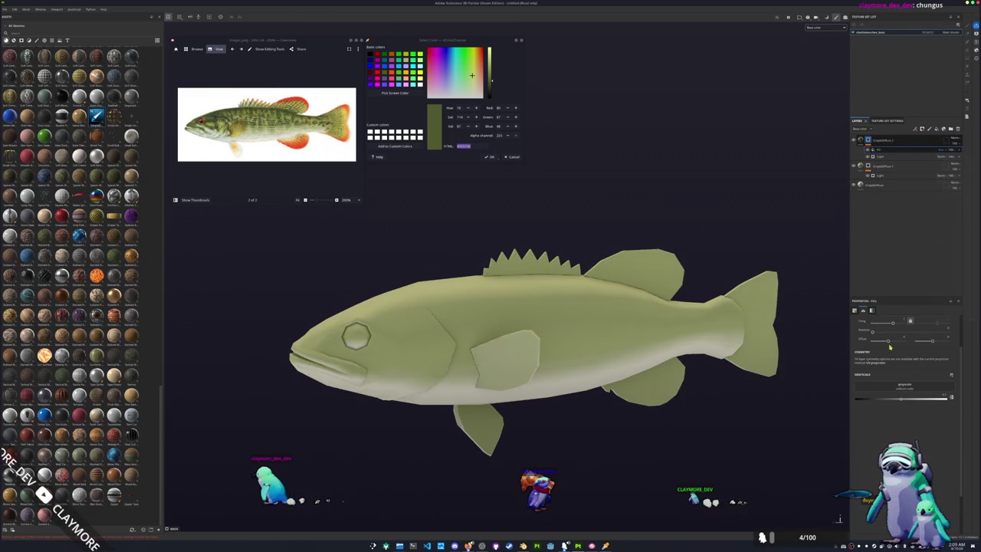
{"action": "left_click", "coordinate": [893, 388]}
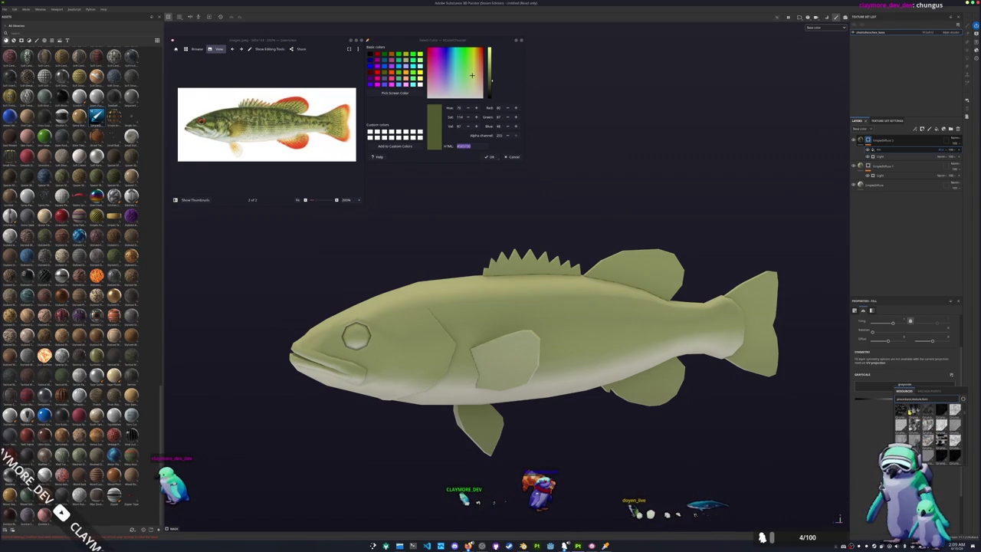
{"action": "left_click", "coordinate": [901, 412]}
{"action": "left_click", "coordinate": [908, 389]}
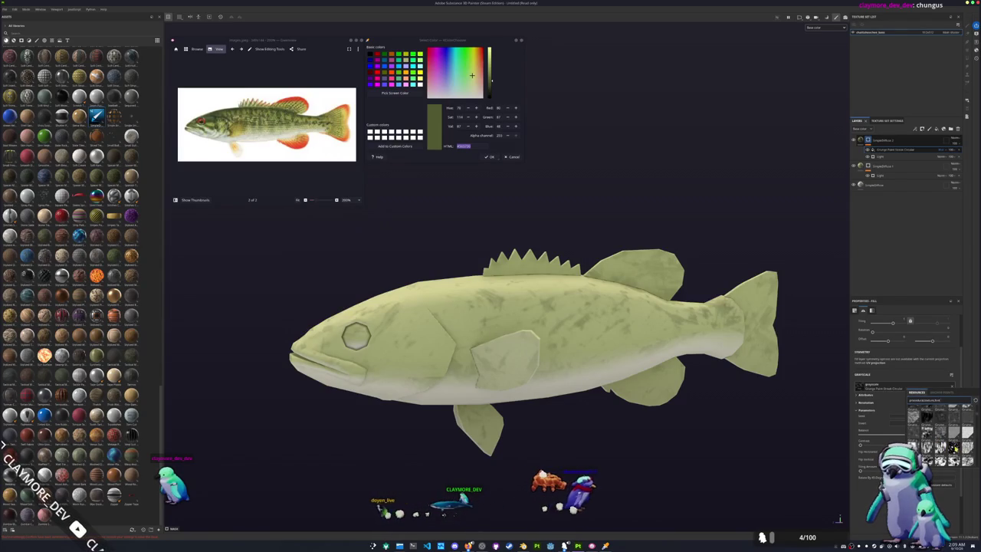
{"action": "left_click", "coordinate": [954, 448]}
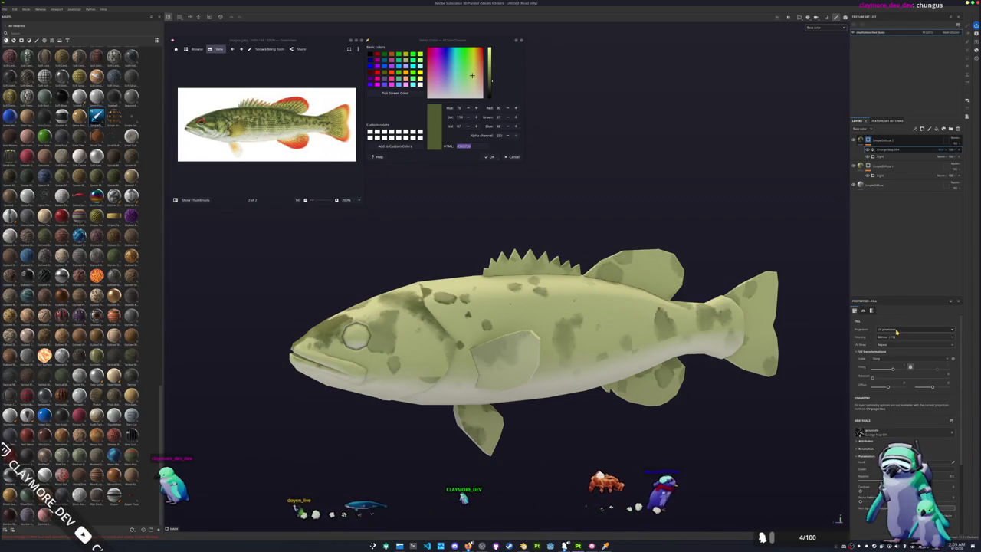
Step: Switch the grunge to tri-planar projection and tune its scale and balance into bold spots
{"action": "left_click", "coordinate": [895, 344]}
{"action": "left_click", "coordinate": [895, 346]}
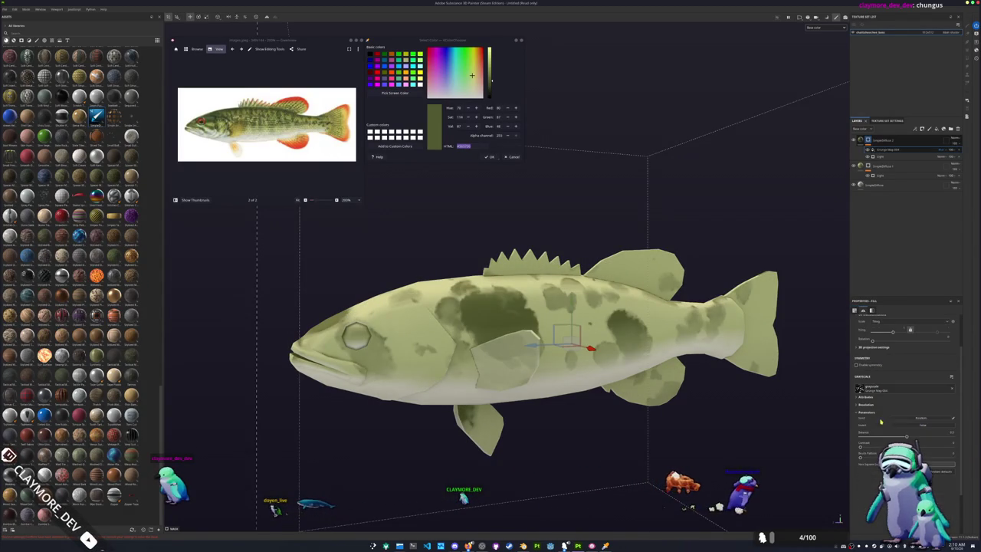
{"action": "left_click_drag", "start_coordinate": [892, 334], "coordinate": [896, 335]}
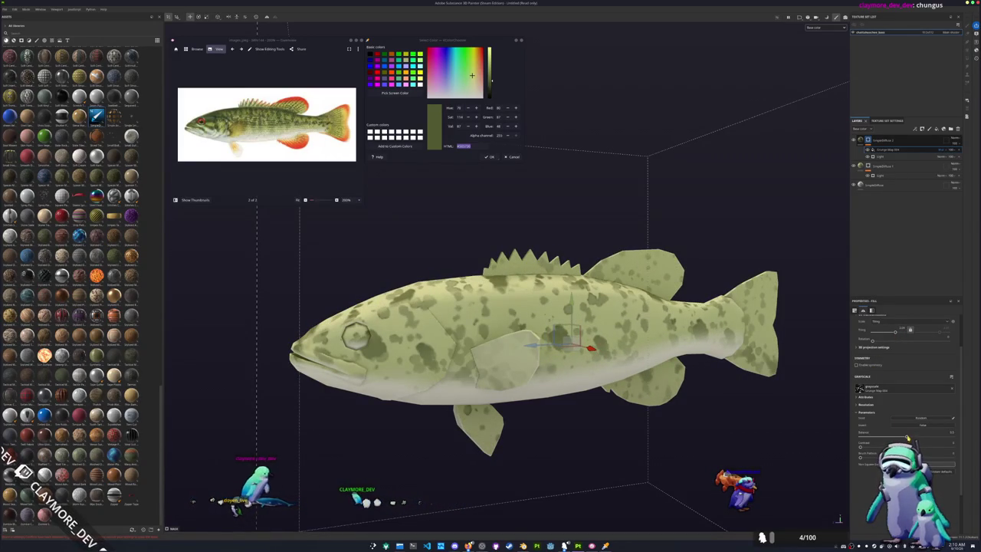
{"action": "left_click_drag", "start_coordinate": [908, 439], "coordinate": [953, 437]}
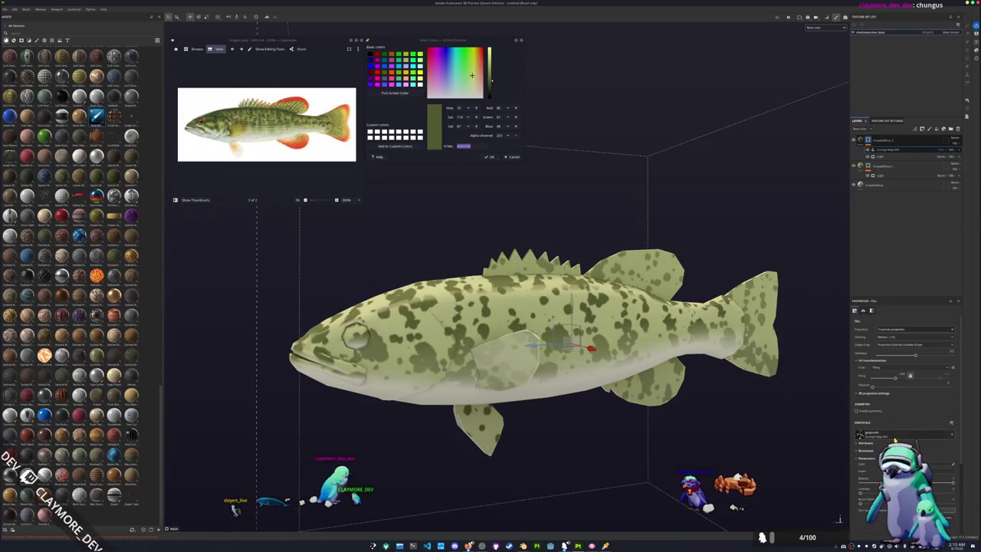
{"action": "left_click", "coordinate": [880, 140]}
{"action": "left_click", "coordinate": [869, 141]}
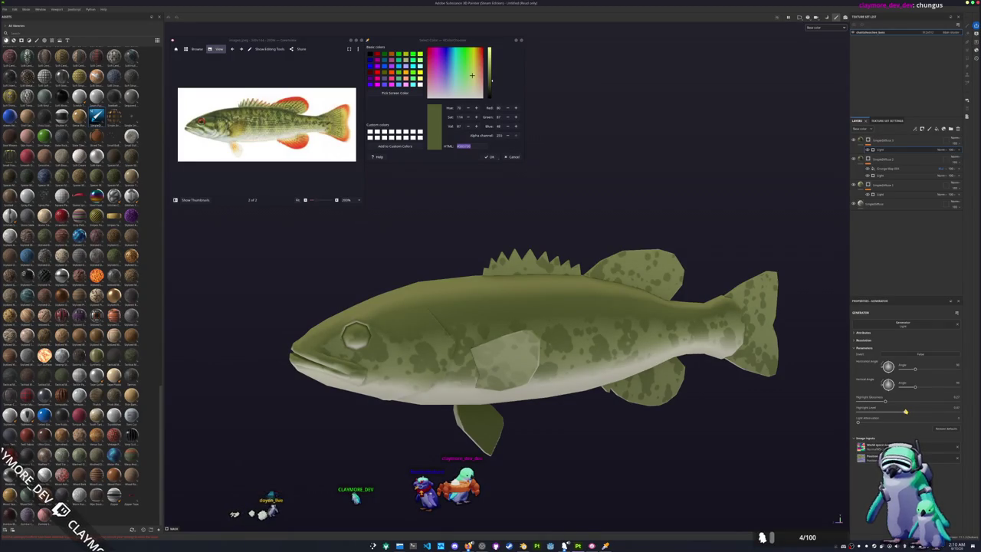
Step: Duplicate the layer group and give its fill a darker green Base Color and adjusted Shadow colour
{"action": "key", "text": "ctrl+d"}
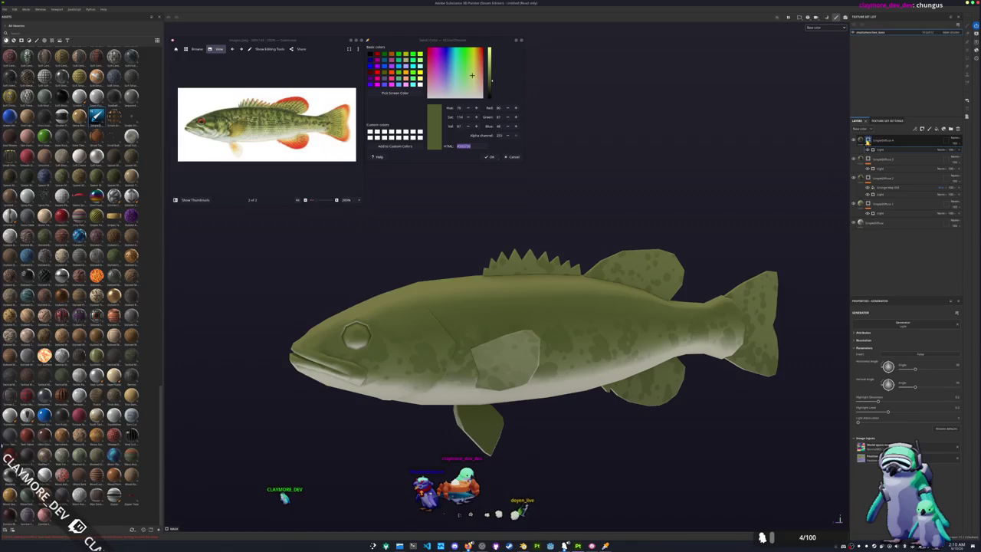
{"action": "left_click", "coordinate": [861, 142]}
{"action": "scroll", "coordinate": [868, 465], "scroll_direction": "down", "scroll_amount": 3}
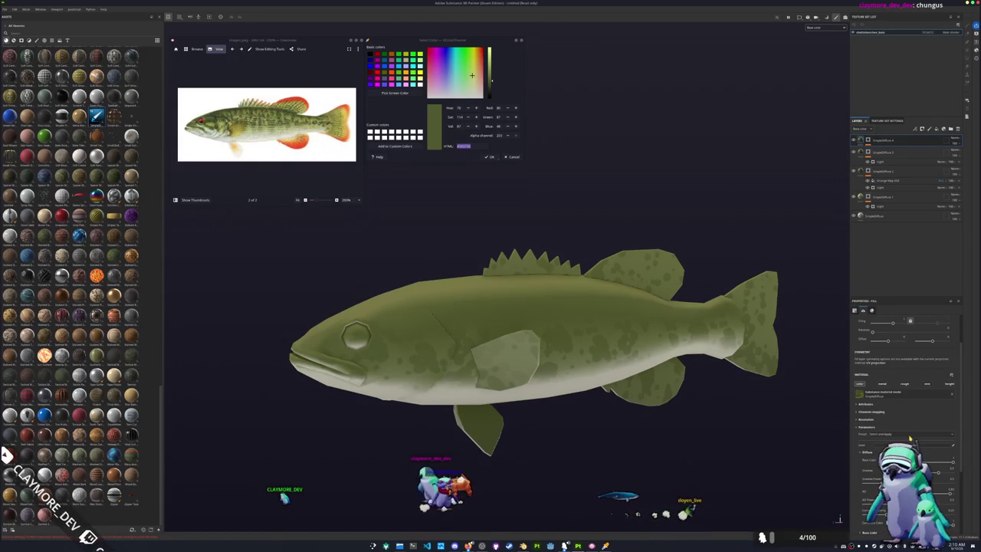
{"action": "left_click", "coordinate": [912, 459]}
{"action": "left_click", "coordinate": [934, 457]}
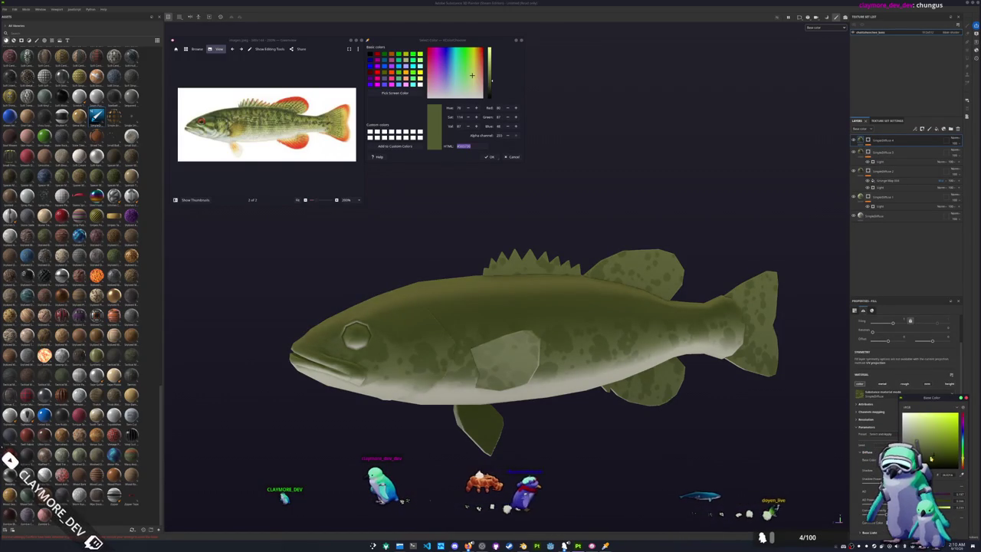
{"action": "left_click", "coordinate": [889, 470]}
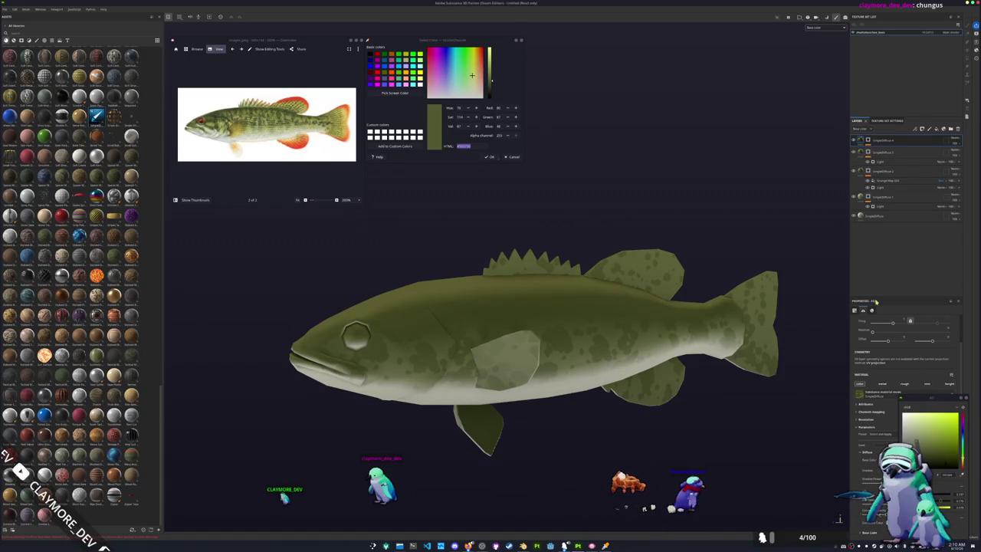
Step: Paste a Light generator into the top layer's mask and fine-tune its Highlight Sharpness
{"action": "key", "text": "ctrl+v"}
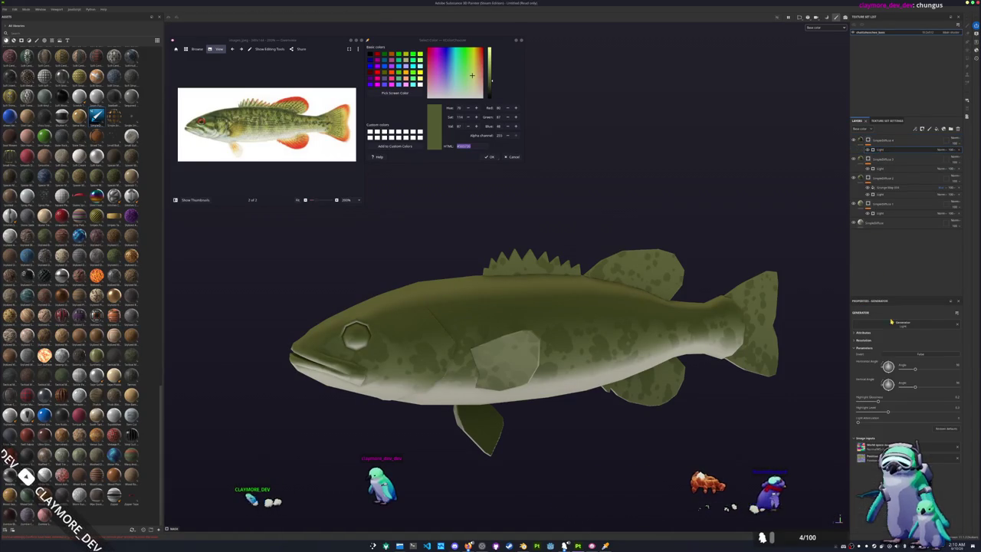
{"action": "left_click_drag", "start_coordinate": [881, 402], "coordinate": [927, 403]}
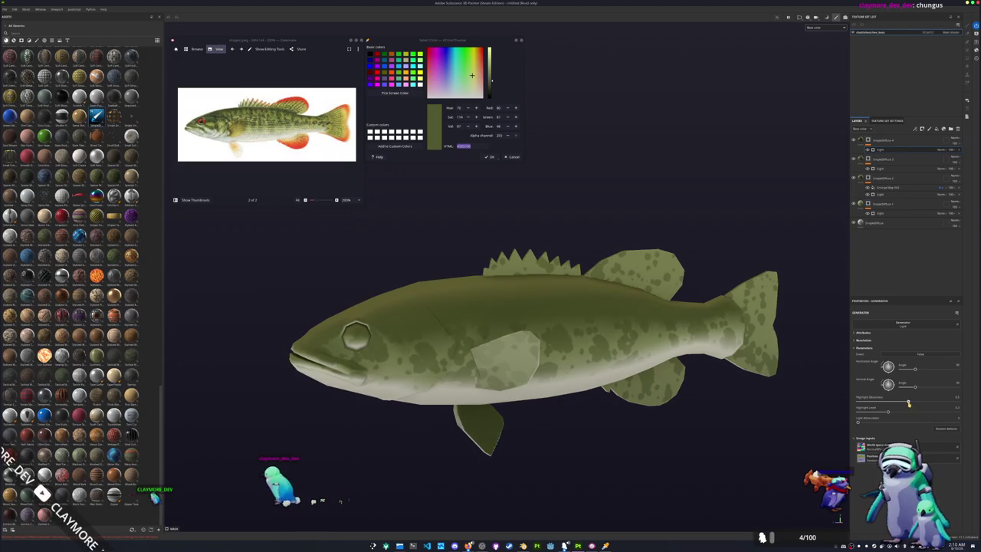
{"action": "left_click_drag", "start_coordinate": [909, 403], "coordinate": [901, 407]}
{"action": "scroll", "coordinate": [599, 356], "scroll_direction": "down", "scroll_amount": 3}
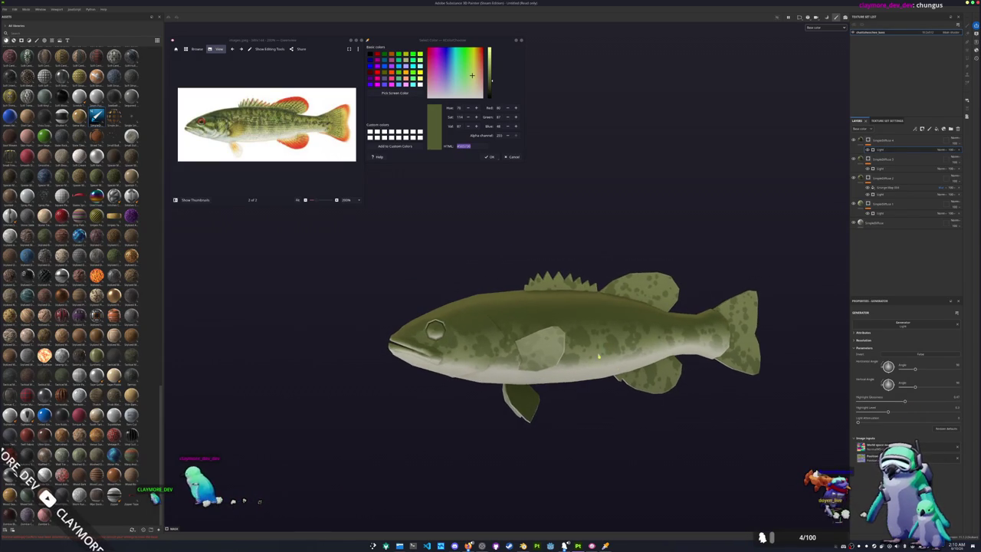
{"action": "middle_click_drag", "start_coordinate": [785, 193], "coordinate": [678, 220]}
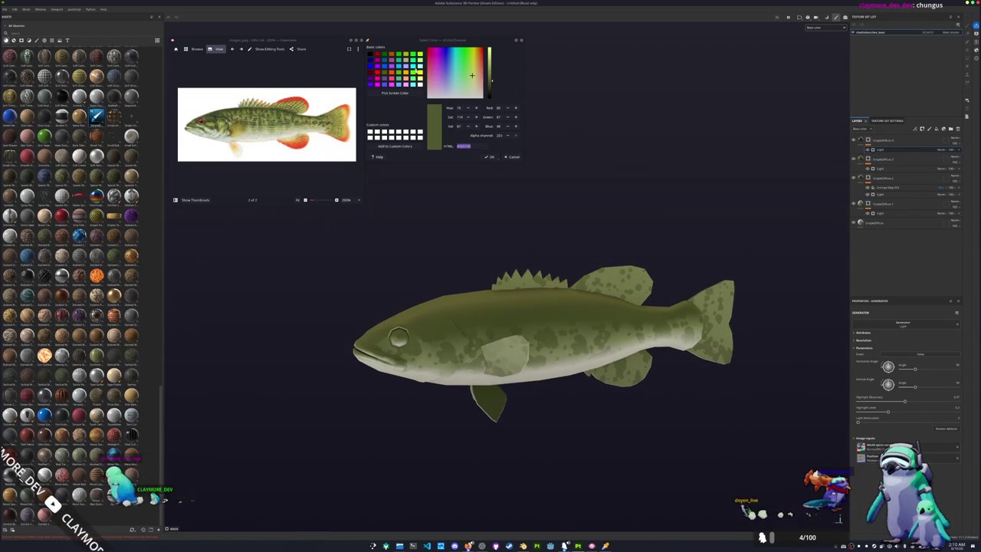
{"action": "left_click", "coordinate": [395, 93]}
Step: Duplicate the SimpleDiffuse fill to the top and colour it with orange-red sampled from the reference fins
{"action": "left_click", "coordinate": [341, 127]}
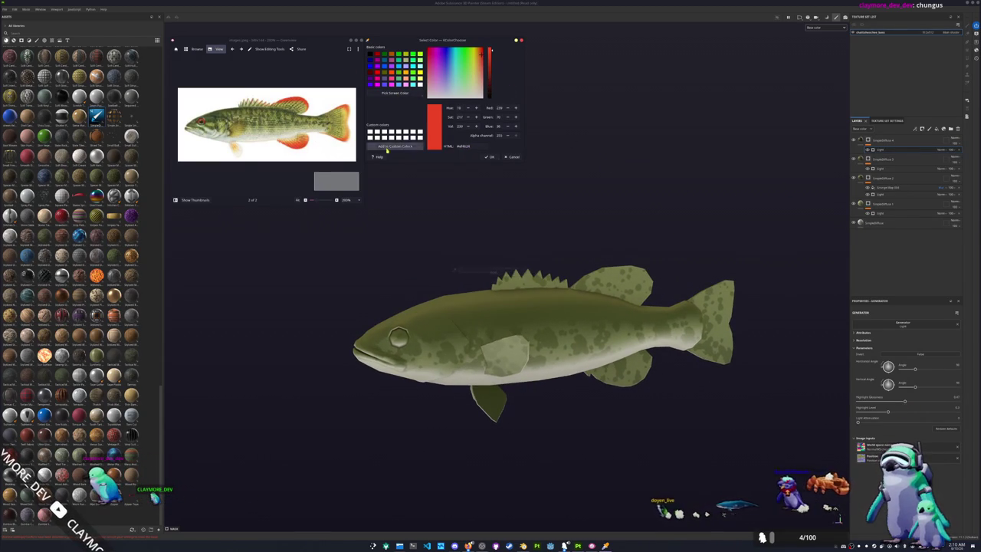
{"action": "left_click", "coordinate": [874, 222]}
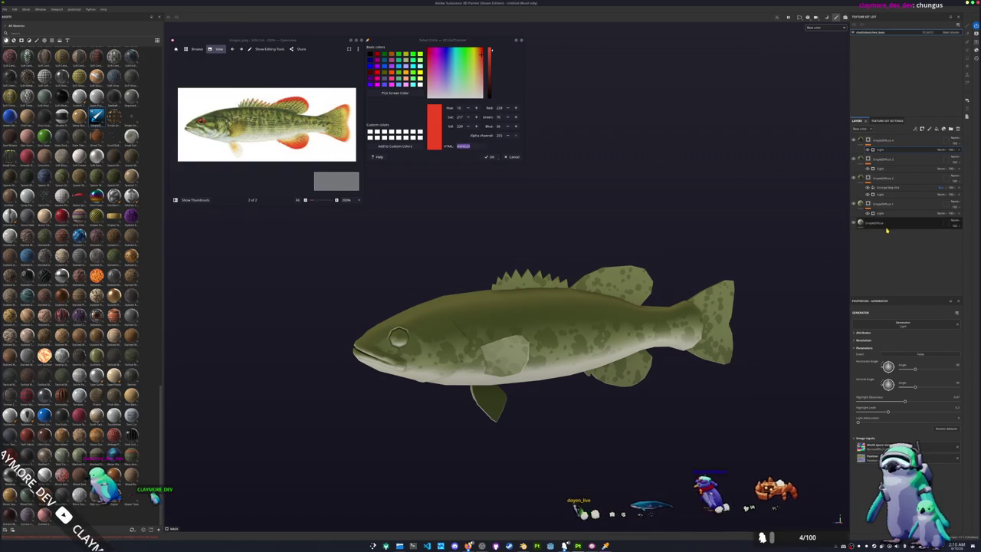
{"action": "key", "text": "ctrl+d"}
{"action": "mouse_move", "coordinate": [874, 223]}
{"action": "left_mouse_down"}
{"action": "mouse_move", "coordinate": [907, 138]}
{"action": "mouse_move", "coordinate": [881, 140]}
{"action": "left_mouse_up"}
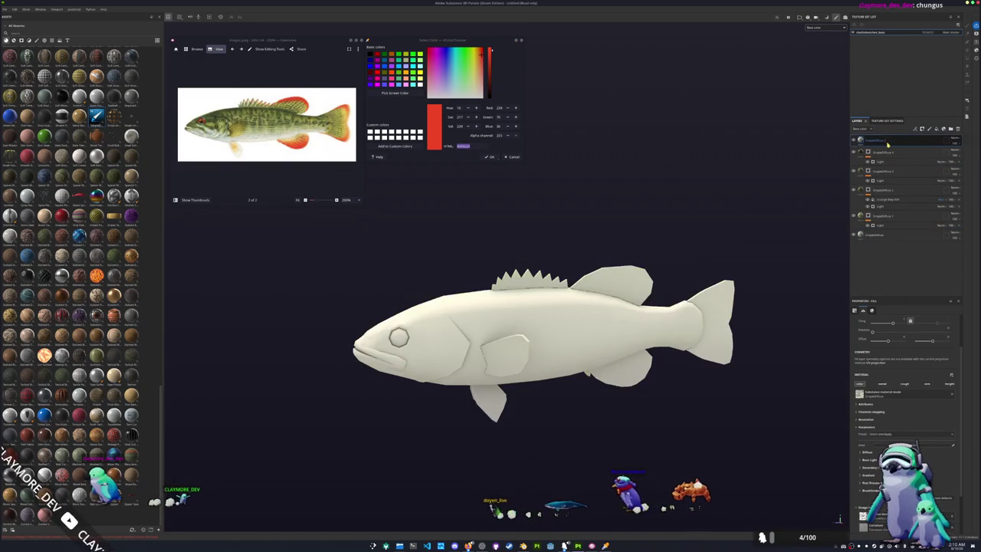
{"action": "scroll", "coordinate": [869, 438], "scroll_direction": "down", "scroll_amount": 1}
{"action": "left_click", "coordinate": [869, 437]}
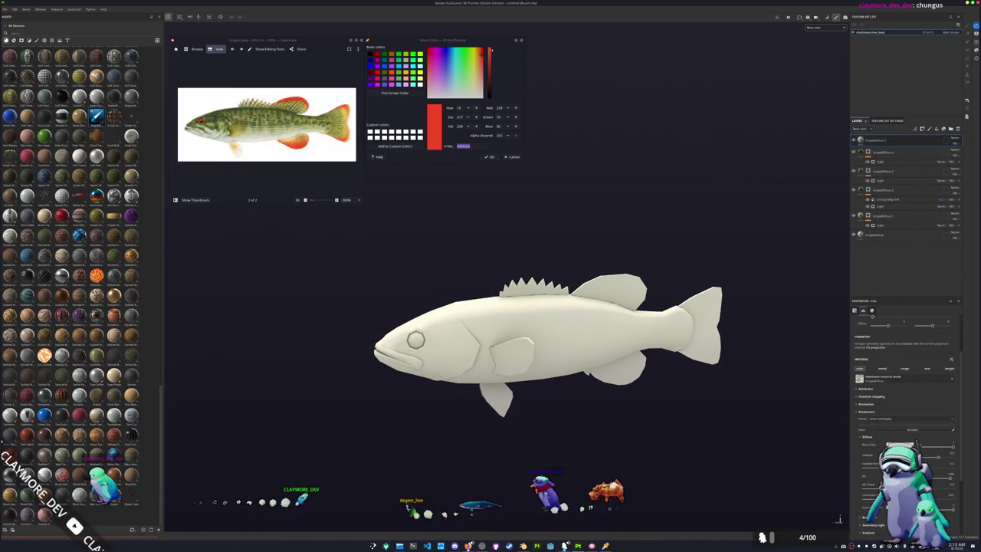
{"action": "left_click", "coordinate": [916, 445]}
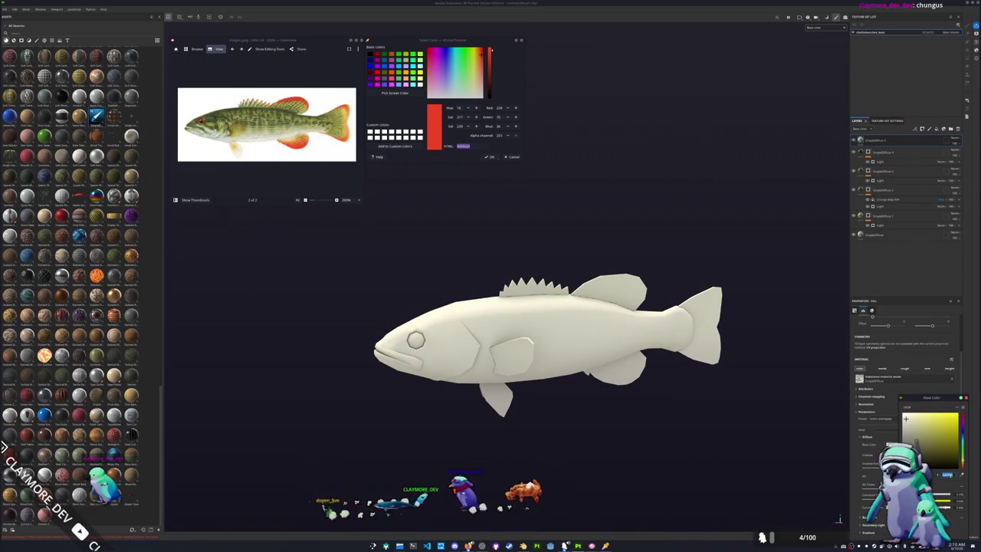
{"action": "key", "text": "ctrl+v"}
{"action": "key", "text": "Return"}
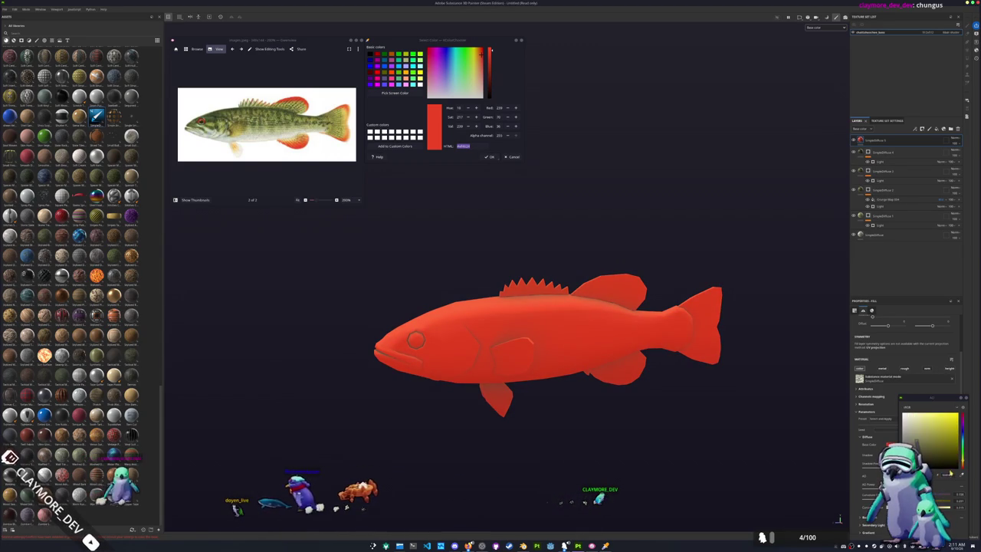
{"action": "left_click", "coordinate": [957, 439]}
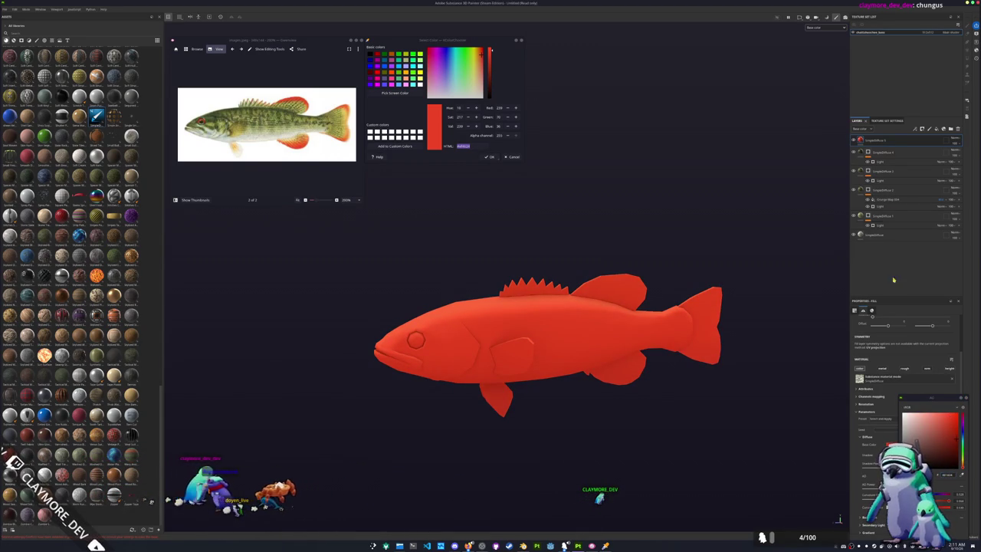
Step: Give the red layer a black mask with a paint effect
{"action": "right_click", "coordinate": [868, 142]}
{"action": "left_click", "coordinate": [889, 199]}
{"action": "right_click", "coordinate": [868, 142]}
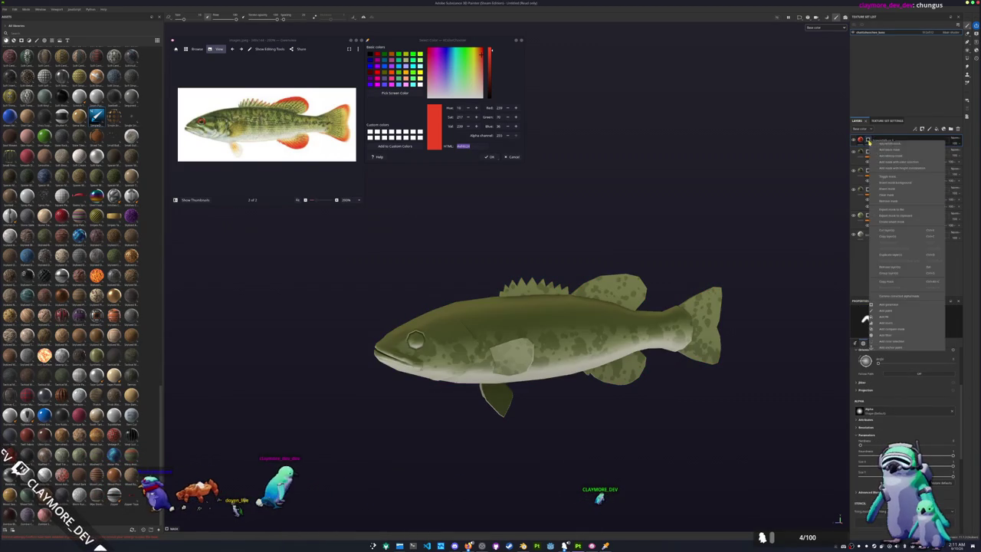
{"action": "left_click", "coordinate": [886, 312]}
{"action": "scroll", "coordinate": [821, 287], "scroll_direction": "up", "scroll_amount": 5}
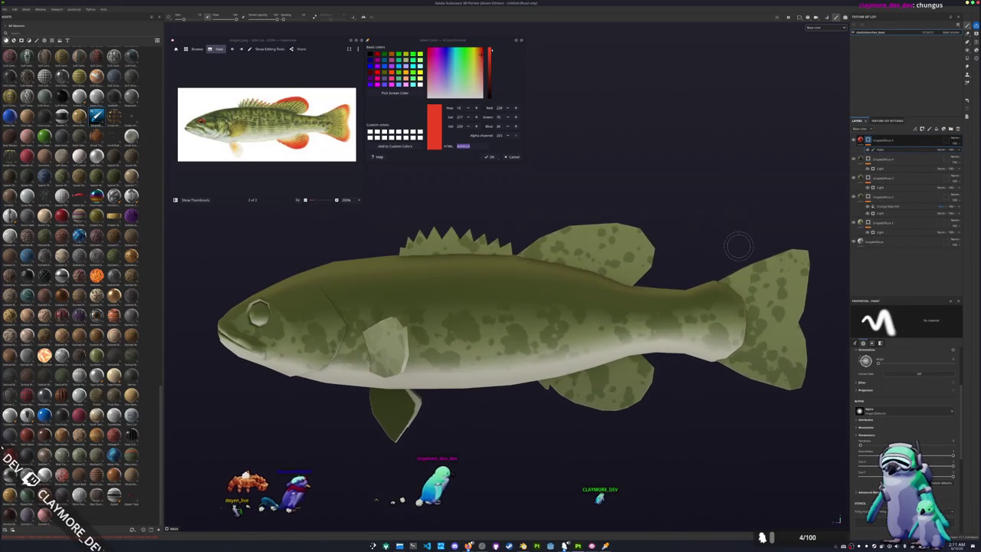
Step: Paint straight red-orange strokes along the tail fin's upper and lower edges
{"action": "scroll", "coordinate": [541, 142], "scroll_direction": "up", "scroll_amount": 2}
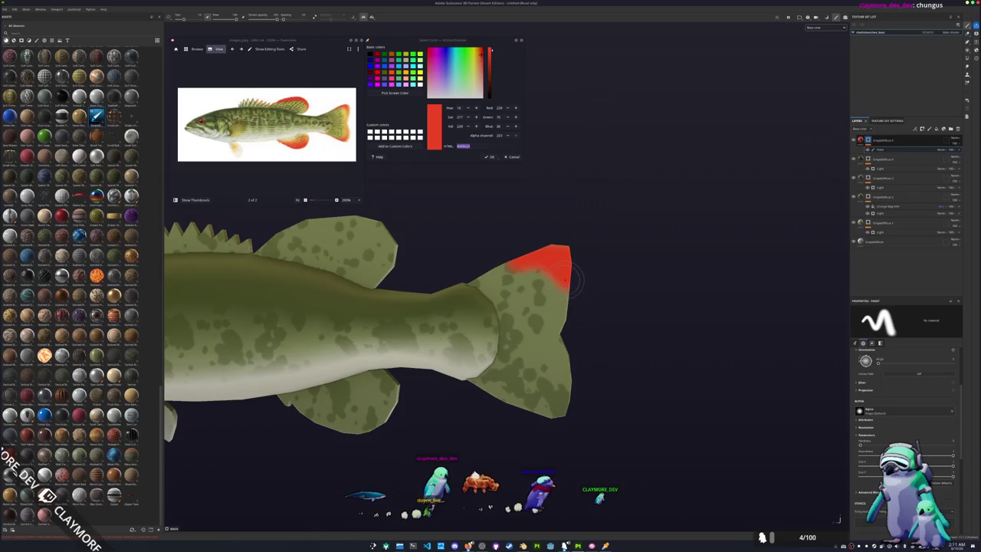
{"action": "left_click_drag", "start_coordinate": [564, 285], "coordinate": [572, 297]}
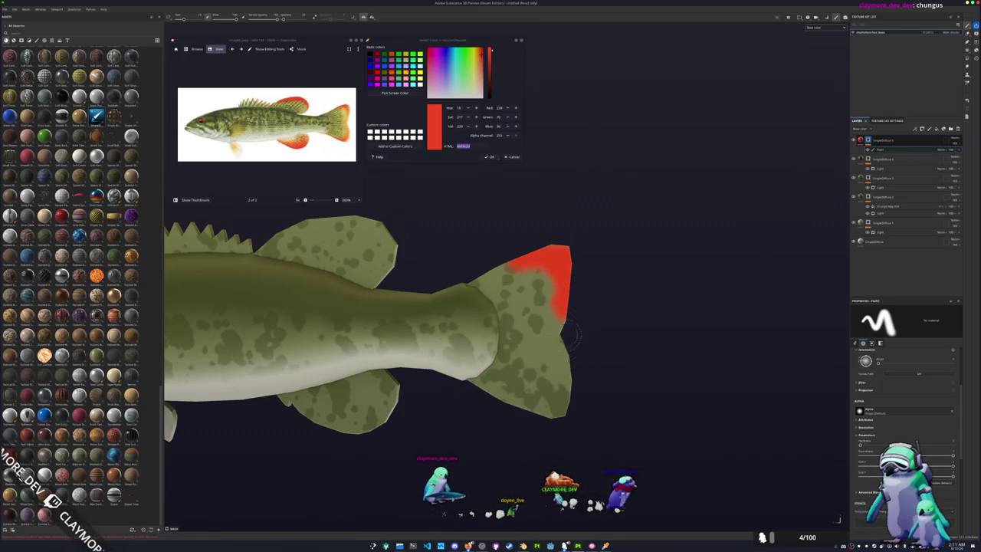
{"action": "key", "text": "ctrl+z"}
{"action": "key", "text": "shift"}
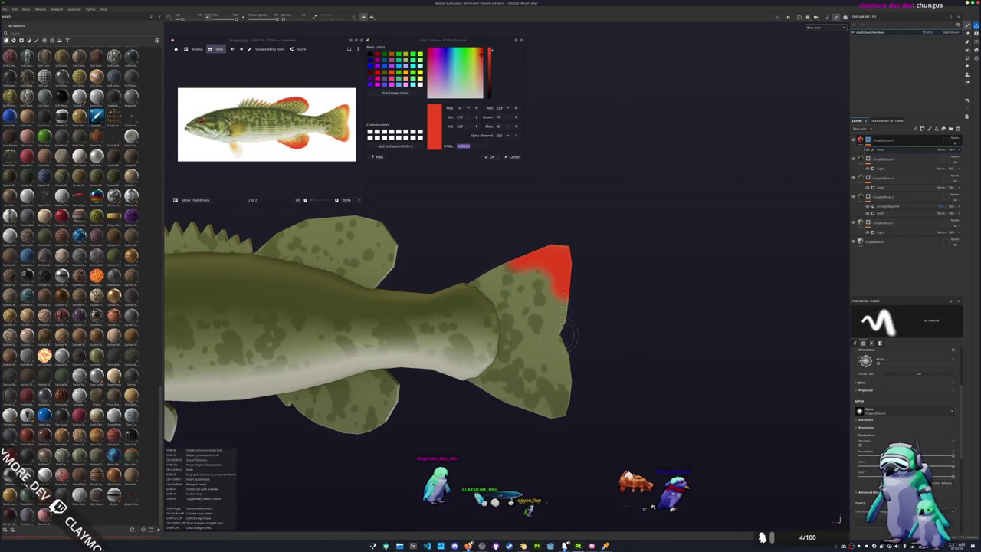
{"action": "left_click", "coordinate": [566, 332], "text": "shift"}
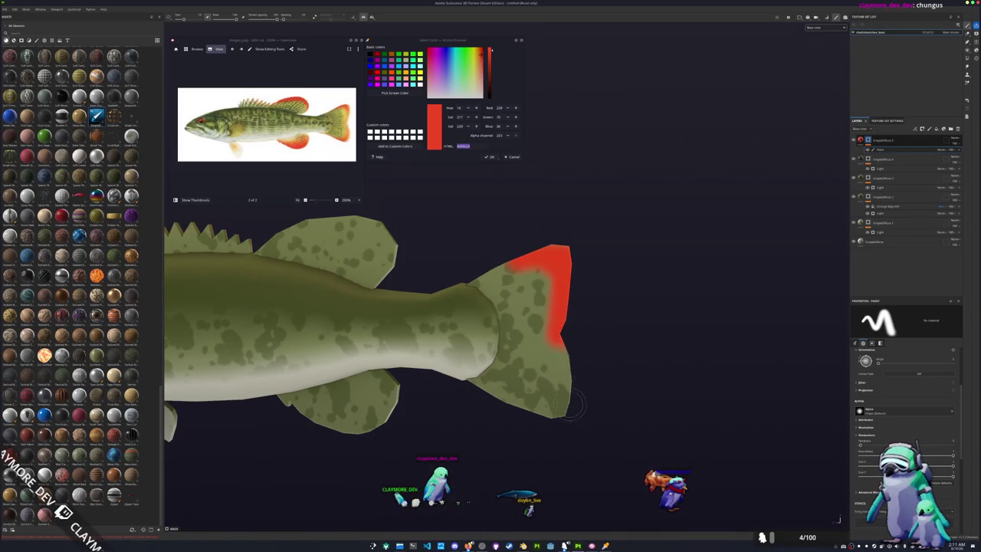
{"action": "left_click", "coordinate": [574, 414], "text": "shift"}
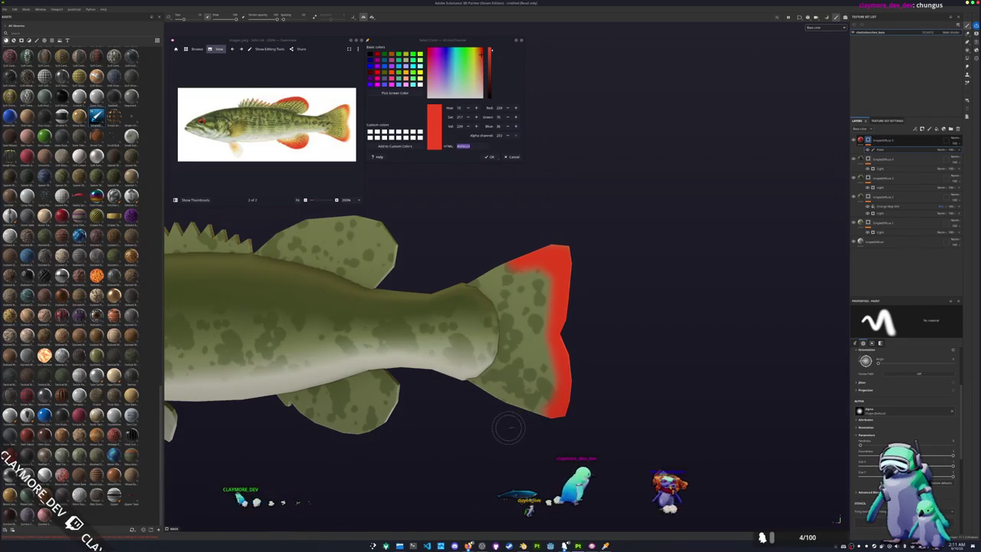
{"action": "key", "text": "shift"}
{"action": "left_click", "coordinate": [476, 391], "text": "shift"}
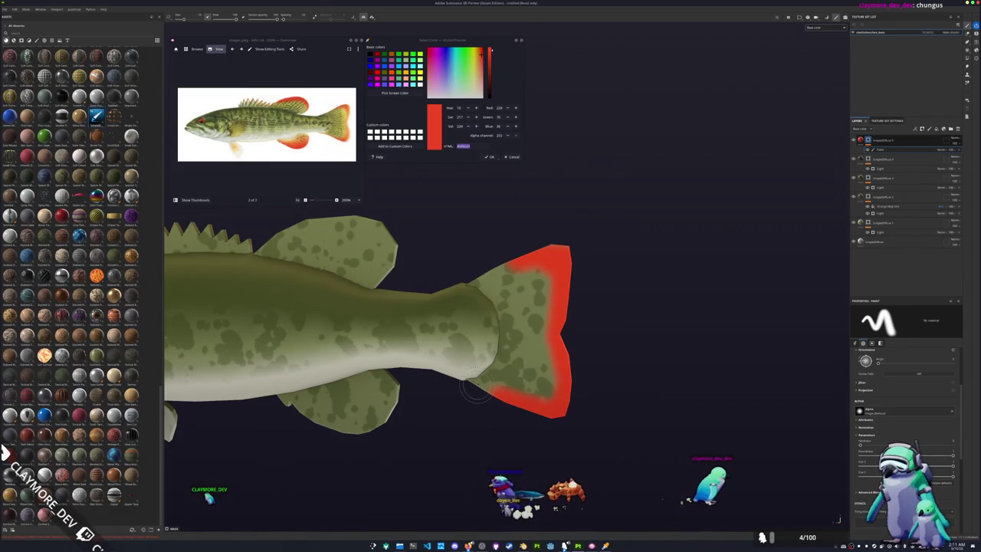
{"action": "mouse_move", "coordinate": [449, 398]}
{"action": "left_mouse_down", "text": "alt"}
{"action": "mouse_move", "coordinate": [486, 454]}
{"action": "mouse_move", "coordinate": [472, 315]}
{"action": "mouse_move", "coordinate": [546, 328]}
{"action": "left_mouse_up", "text": "alt"}
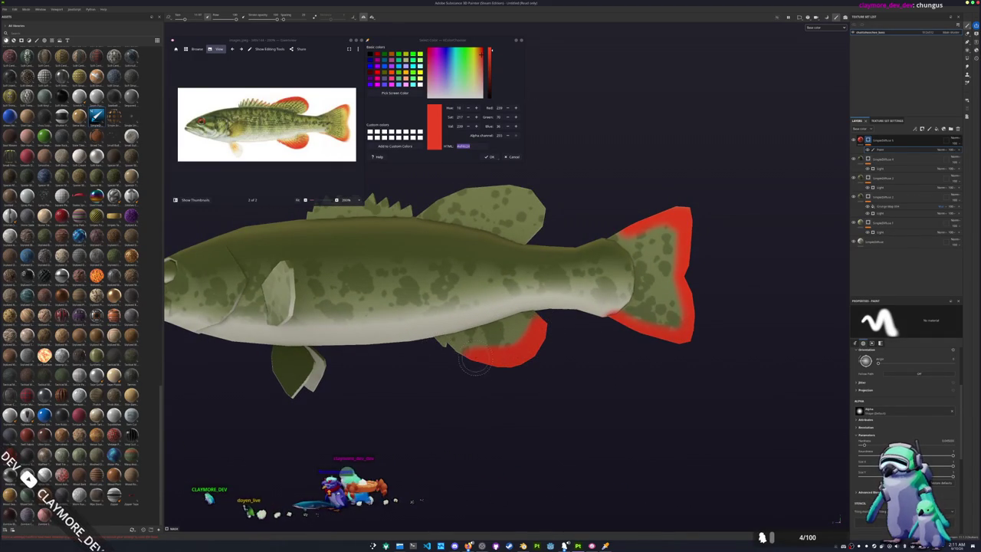
Step: Orbit the fish to inspect the red belly fin from below, then return to a side view
{"action": "scroll", "coordinate": [451, 354], "scroll_direction": "up", "scroll_amount": 2}
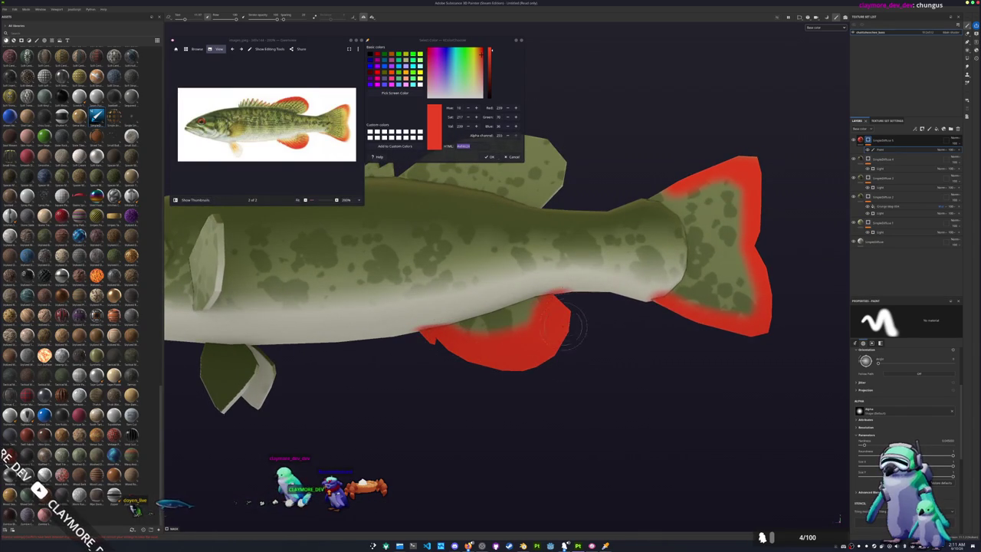
{"action": "left_click_drag", "start_coordinate": [565, 316], "coordinate": [570, 391], "text": "alt"}
{"action": "scroll", "coordinate": [904, 383], "scroll_direction": "down", "scroll_amount": 3}
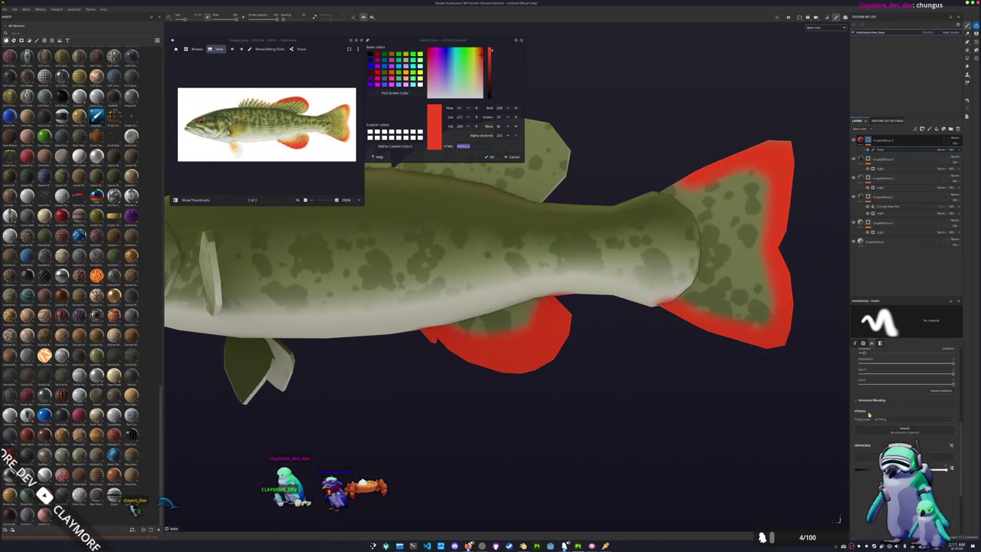
{"action": "left_click_drag", "start_coordinate": [668, 332], "coordinate": [547, 219], "text": "alt"}
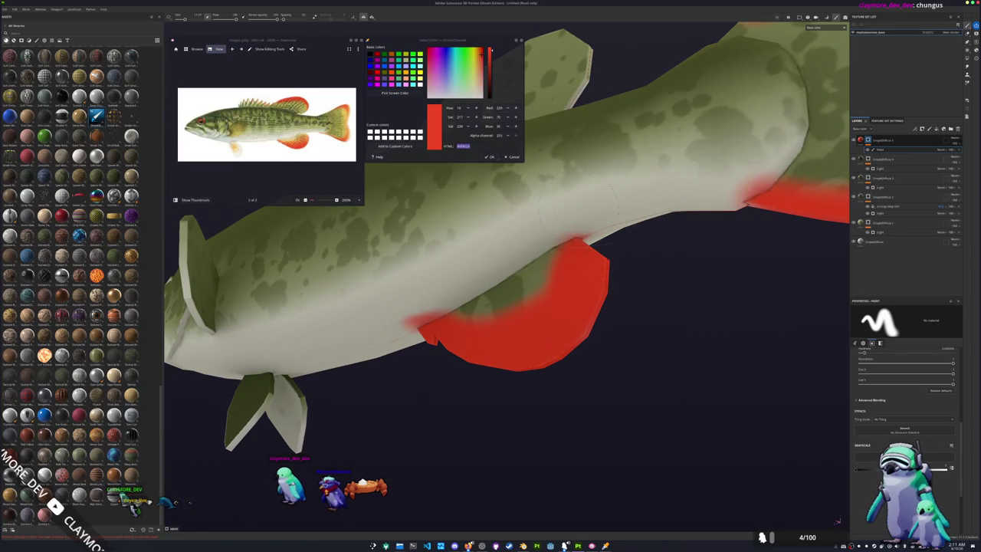
{"action": "mouse_move", "coordinate": [579, 215]}
{"action": "left_mouse_down", "text": "alt"}
{"action": "mouse_move", "coordinate": [529, 235]}
{"action": "mouse_move", "coordinate": [452, 299]}
{"action": "mouse_move", "coordinate": [784, 392]}
{"action": "left_mouse_up", "text": "alt"}
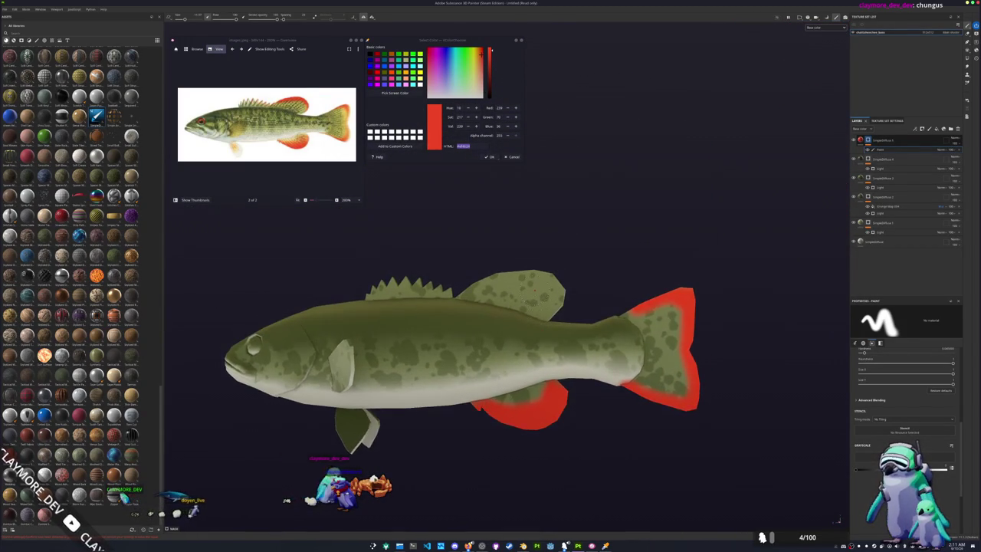
Step: Paint red-orange along the dorsal fin's top edge, undoing a stray spot on the body
{"action": "scroll", "coordinate": [430, 345], "scroll_direction": "up", "scroll_amount": 2}
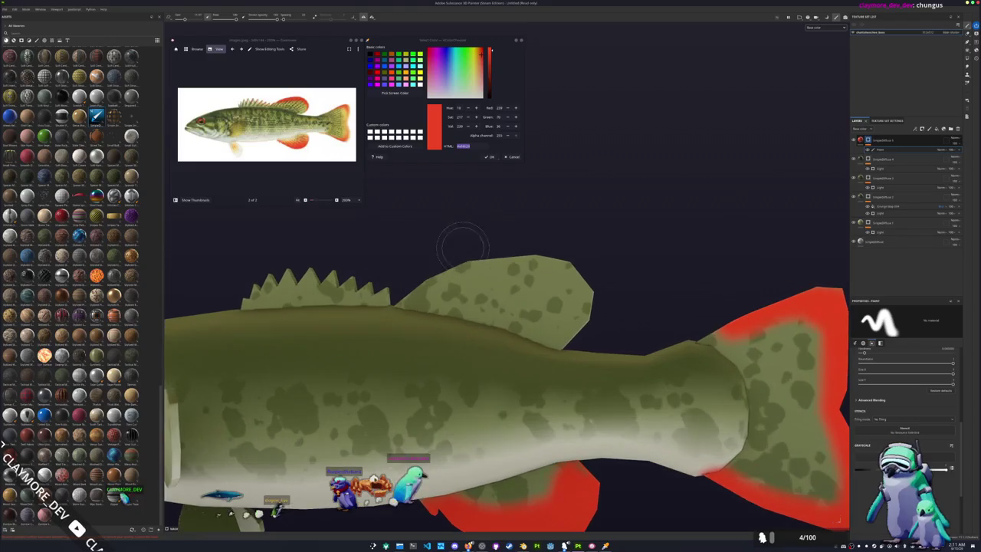
{"action": "scroll", "coordinate": [430, 345], "scroll_direction": "up", "scroll_amount": 2}
{"action": "mouse_move", "coordinate": [456, 325]}
{"action": "left_mouse_down"}
{"action": "mouse_move", "coordinate": [597, 299]}
{"action": "mouse_move", "coordinate": [632, 337]}
{"action": "left_mouse_up"}
{"action": "left_click", "coordinate": [667, 402]}
{"action": "key", "text": "ctrl+z"}
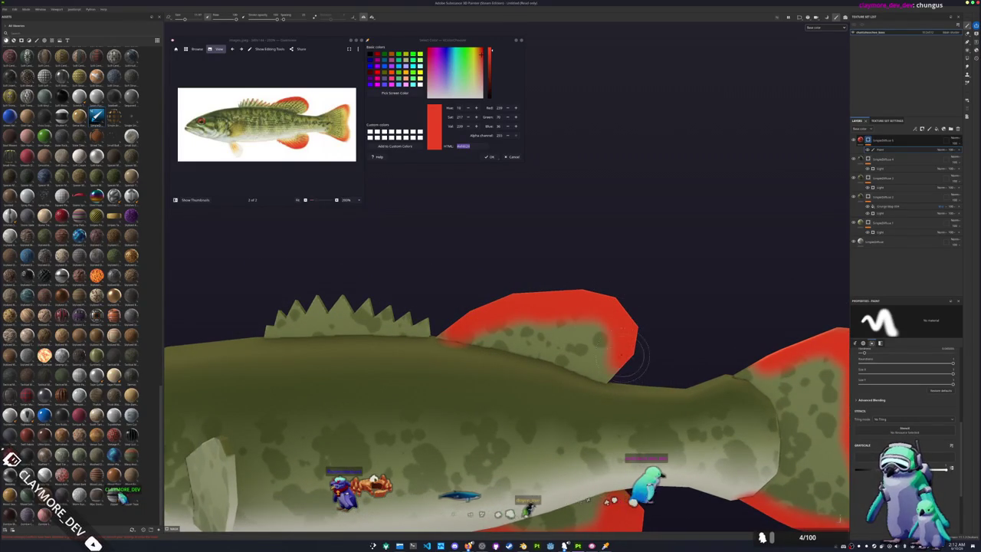
Step: Rotate the fish side-on and close in on its back and dorsal fin
{"action": "scroll", "coordinate": [644, 345], "scroll_direction": "down", "scroll_amount": 3}
{"action": "scroll", "coordinate": [640, 368], "scroll_direction": "up", "scroll_amount": 3}
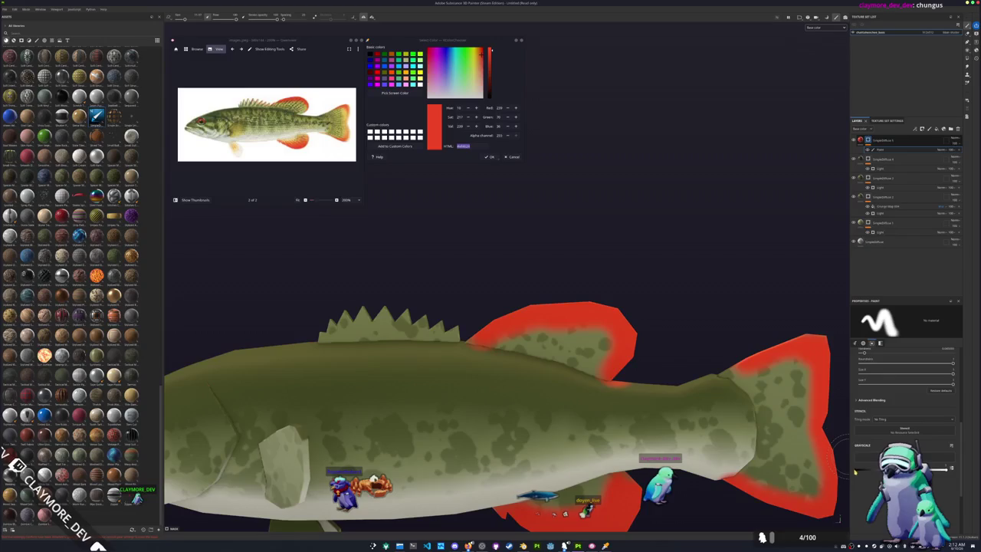
{"action": "left_click_drag", "start_coordinate": [583, 383], "coordinate": [620, 407], "text": "alt"}
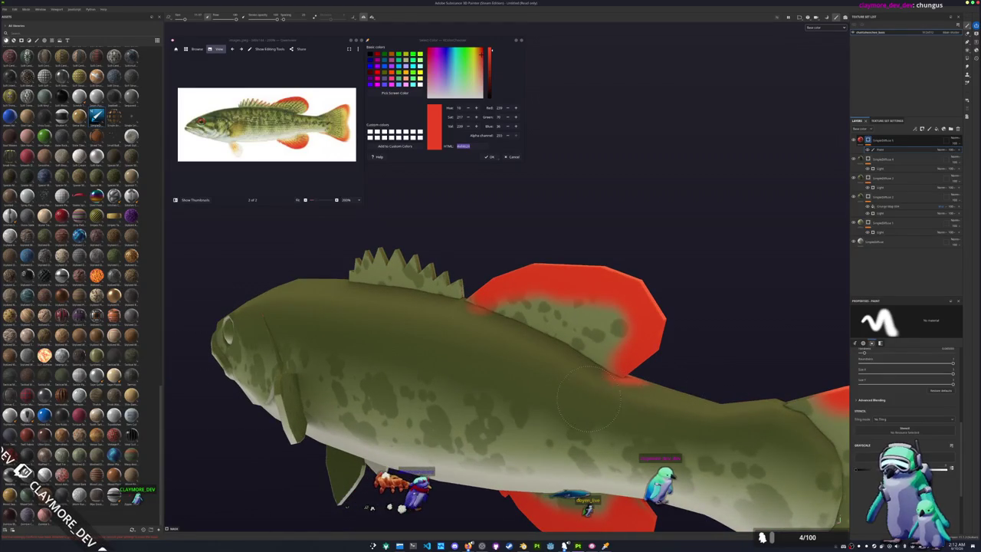
{"action": "left_click_drag", "start_coordinate": [661, 397], "coordinate": [619, 412], "text": "alt"}
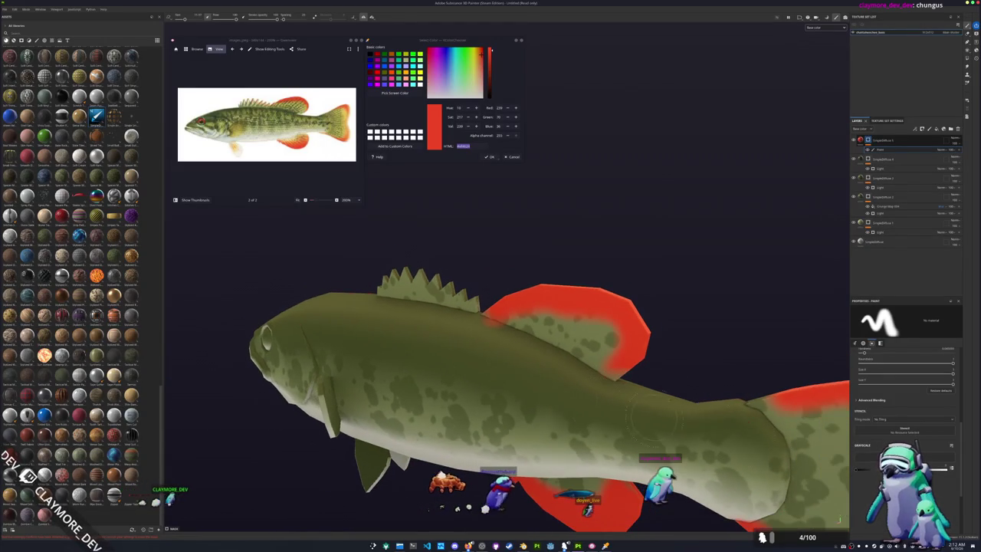
{"action": "mouse_move", "coordinate": [325, 253]}
{"action": "left_mouse_down", "text": "alt"}
{"action": "mouse_move", "coordinate": [410, 256]}
{"action": "mouse_move", "coordinate": [558, 284]}
{"action": "mouse_move", "coordinate": [464, 275]}
{"action": "mouse_move", "coordinate": [550, 290]}
{"action": "left_mouse_up", "text": "alt"}
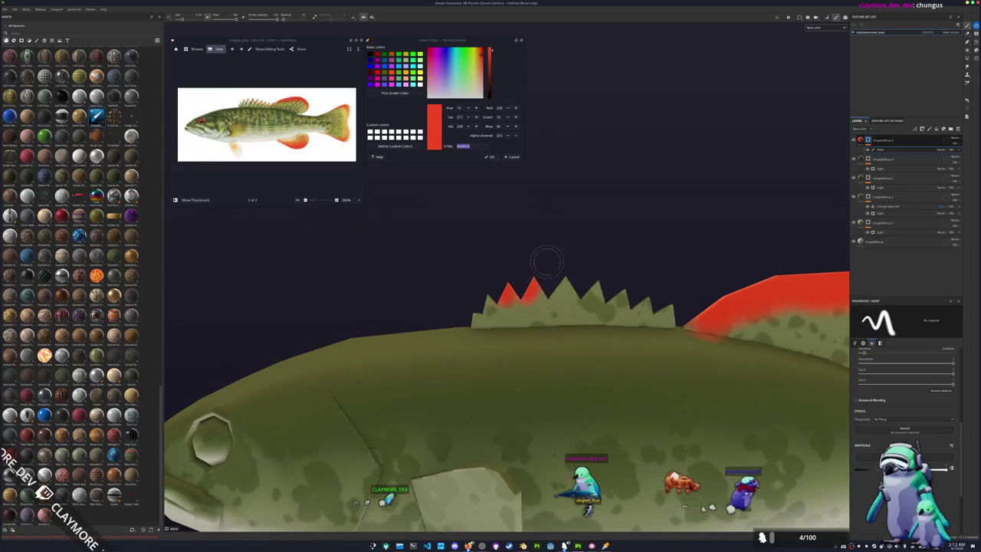
Step: Paint orange-red along the dorsal fin spike tips with the brush on the red paint layer
{"action": "left_click_drag", "start_coordinate": [546, 289], "coordinate": [590, 291]}
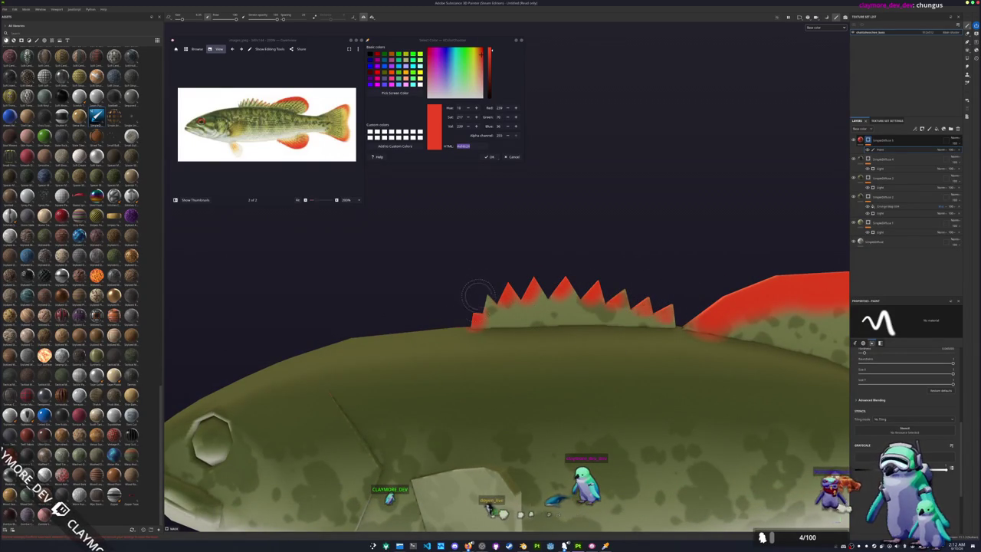
{"action": "scroll", "coordinate": [463, 314], "scroll_direction": "down", "scroll_amount": 3}
{"action": "scroll", "coordinate": [528, 325], "scroll_direction": "up", "scroll_amount": 3}
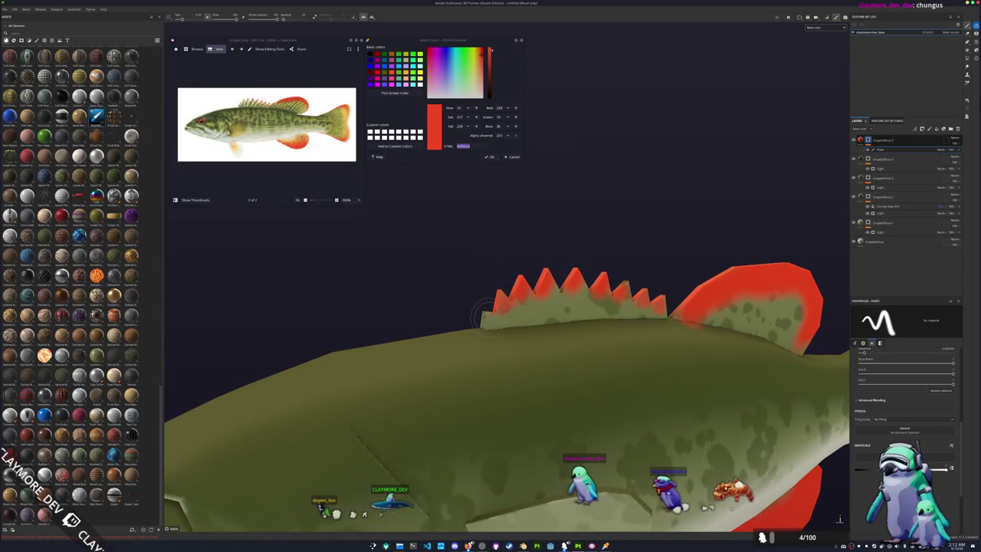
{"action": "scroll", "coordinate": [706, 414], "scroll_direction": "down", "scroll_amount": 5}
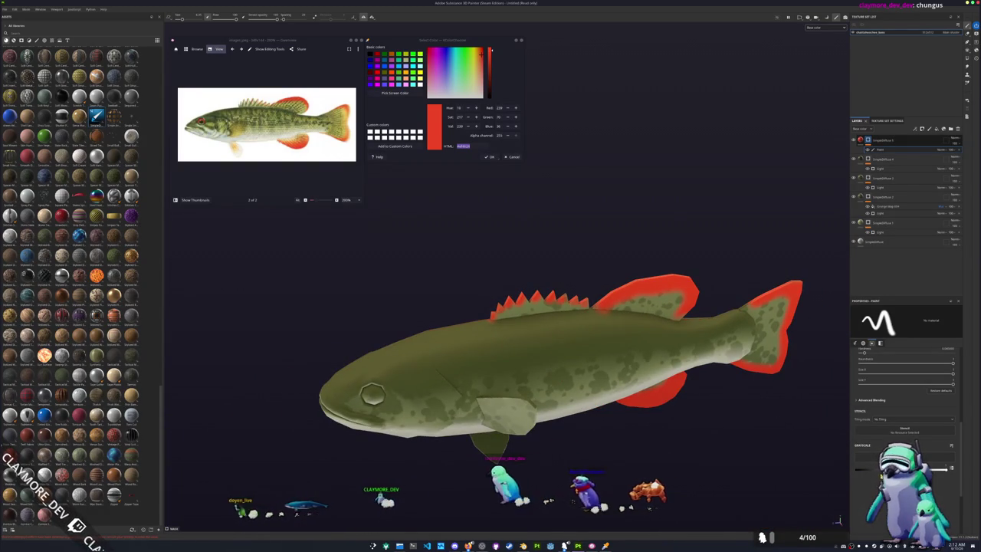
{"action": "scroll", "coordinate": [405, 312], "scroll_direction": "up", "scroll_amount": 5}
{"action": "scroll", "coordinate": [405, 312], "scroll_direction": "down", "scroll_amount": 2}
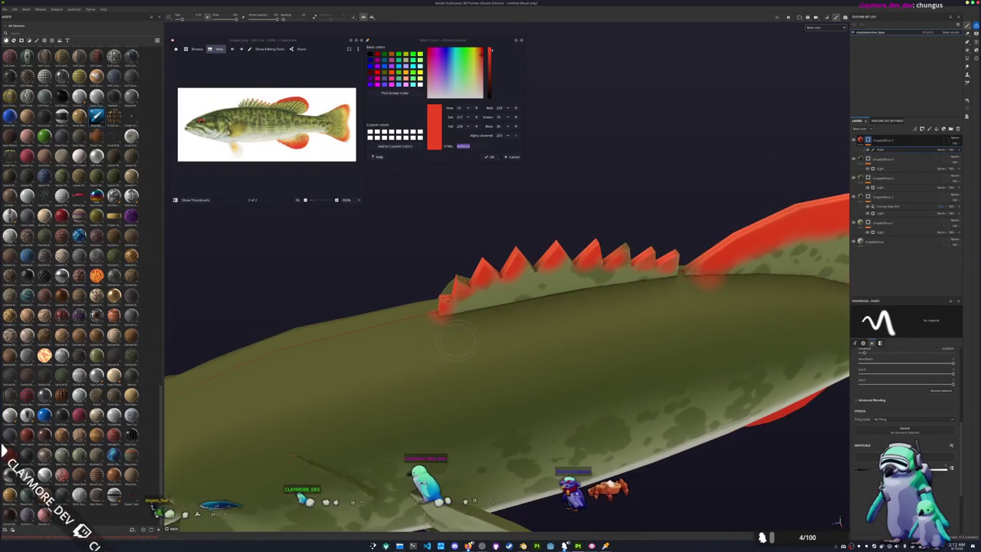
Step: Orbit and zoom around the fish to check the red tips on every dorsal spine
{"action": "left_click_drag", "start_coordinate": [405, 312], "coordinate": [430, 307], "text": "alt"}
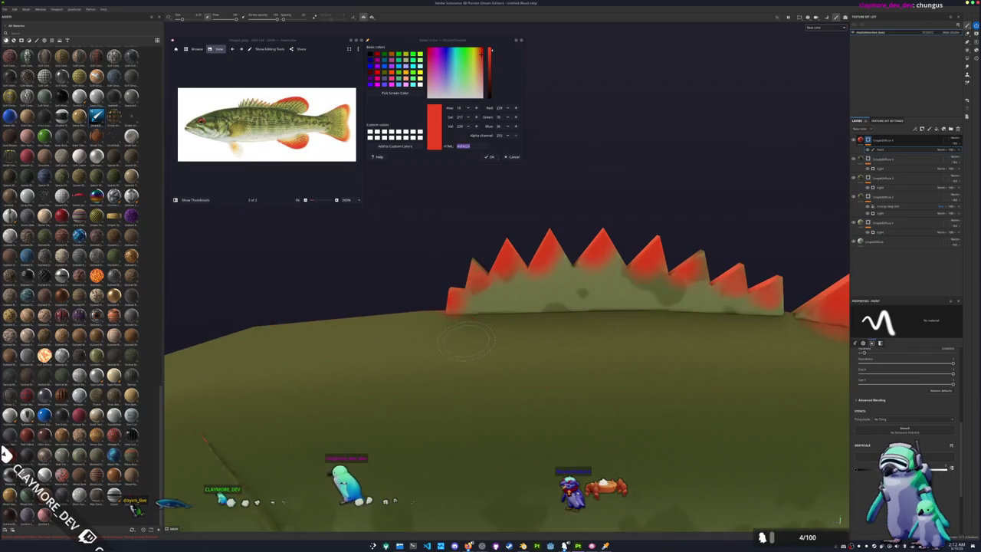
{"action": "scroll", "coordinate": [476, 323], "scroll_direction": "up", "scroll_amount": 1}
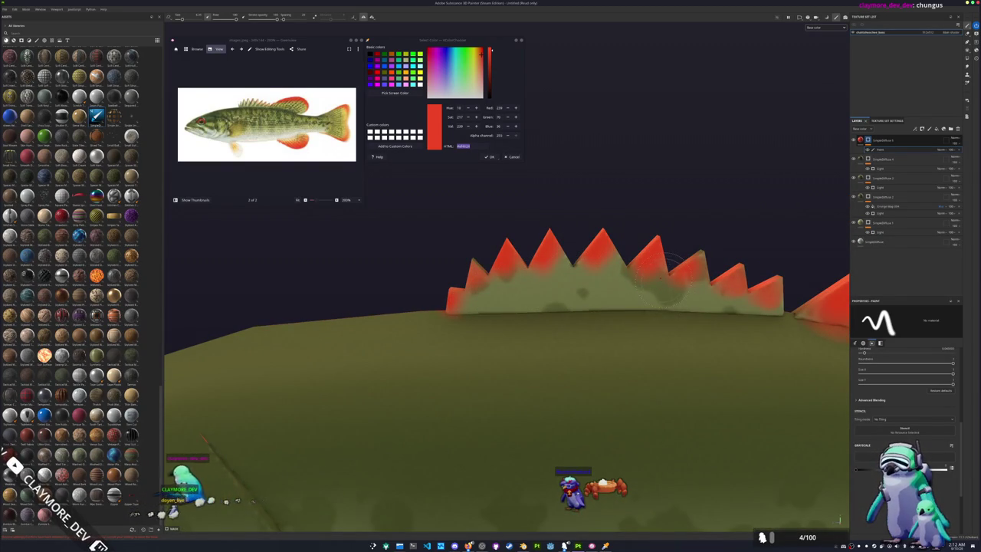
{"action": "left_click_drag", "start_coordinate": [671, 257], "coordinate": [563, 246], "text": "alt"}
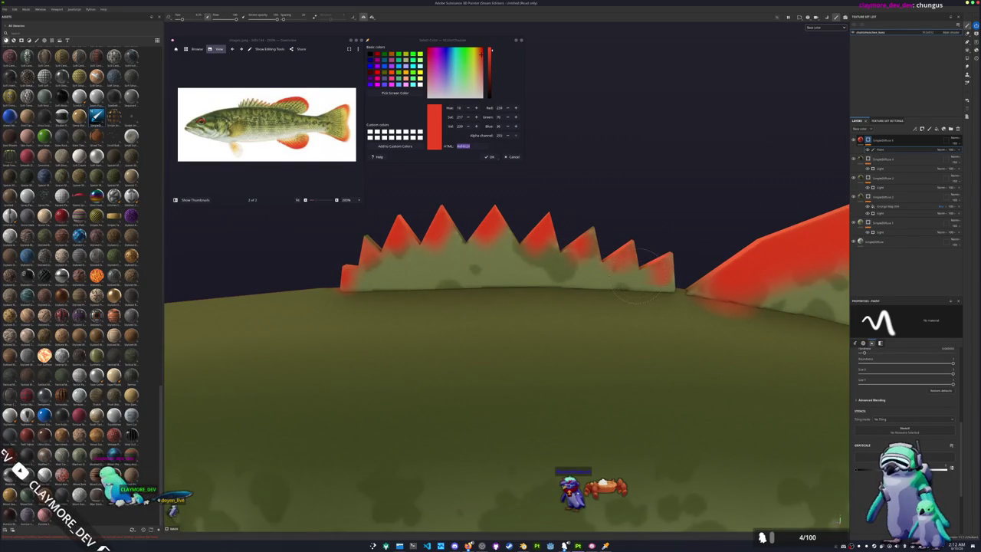
{"action": "scroll", "coordinate": [674, 292], "scroll_direction": "down", "scroll_amount": 3}
{"action": "scroll", "coordinate": [674, 292], "scroll_direction": "down", "scroll_amount": 2}
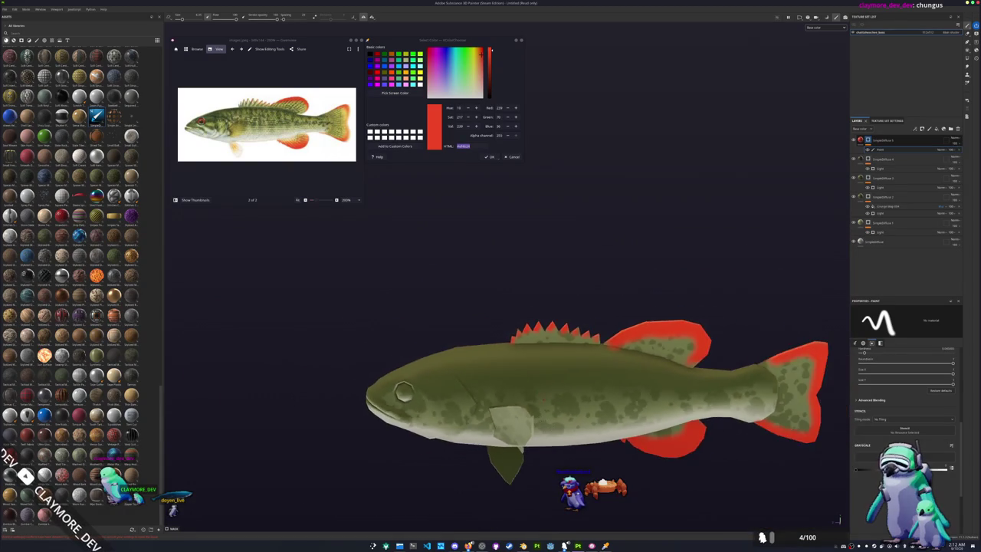
{"action": "left_click_drag", "start_coordinate": [537, 429], "coordinate": [526, 447], "text": "alt"}
{"action": "scroll", "coordinate": [650, 326], "scroll_direction": "up", "scroll_amount": 2}
{"action": "left_click_drag", "start_coordinate": [505, 398], "coordinate": [546, 392], "text": "alt"}
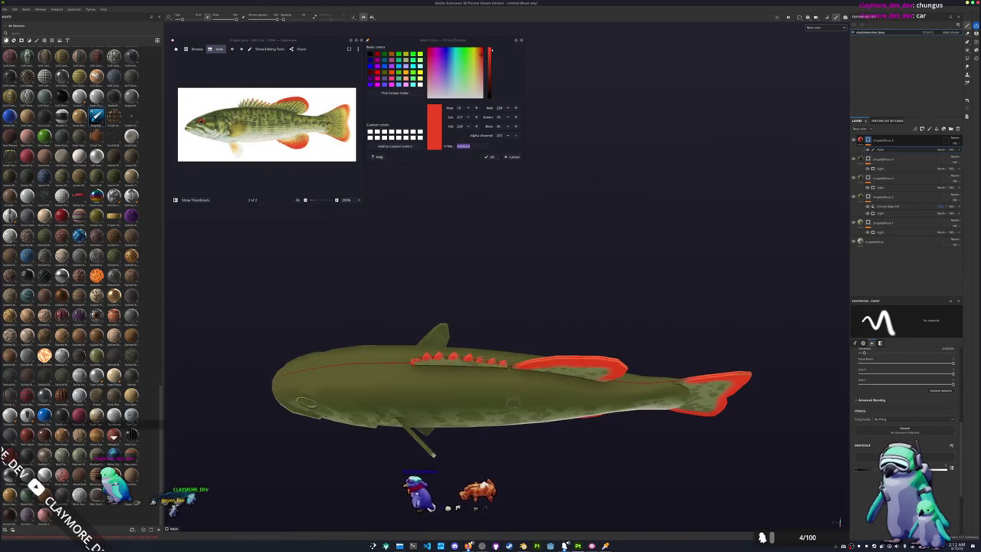
{"action": "scroll", "coordinate": [514, 349], "scroll_direction": "down", "scroll_amount": 3}
{"action": "scroll", "coordinate": [518, 338], "scroll_direction": "up", "scroll_amount": 3}
{"action": "scroll", "coordinate": [518, 337], "scroll_direction": "down", "scroll_amount": 3}
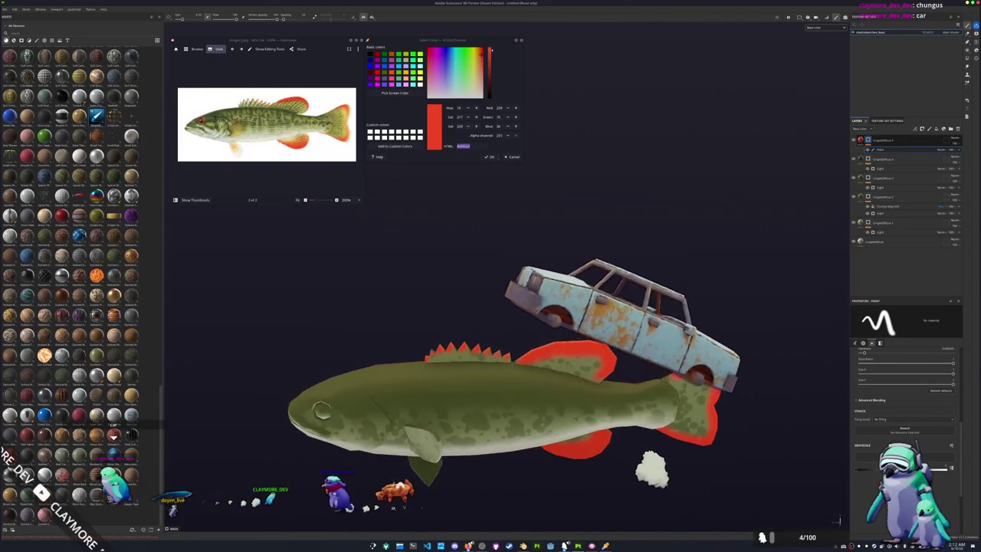
{"action": "middle_click_drag", "start_coordinate": [518, 337], "coordinate": [388, 302], "text": "alt"}
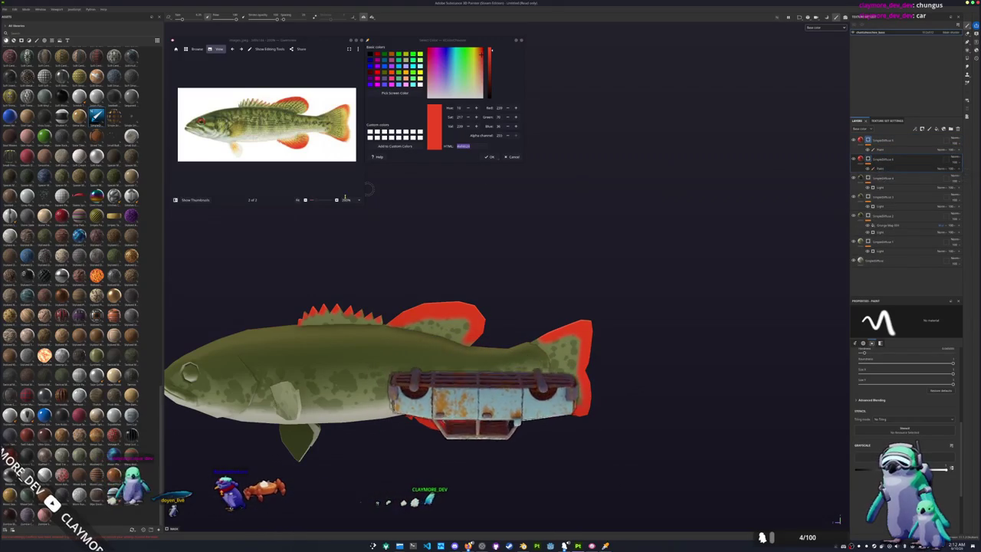
Step: Sample the golden yellow from the reference photo into the fin fill's Base Color, second and AO colours
{"action": "left_click", "coordinate": [395, 93]}
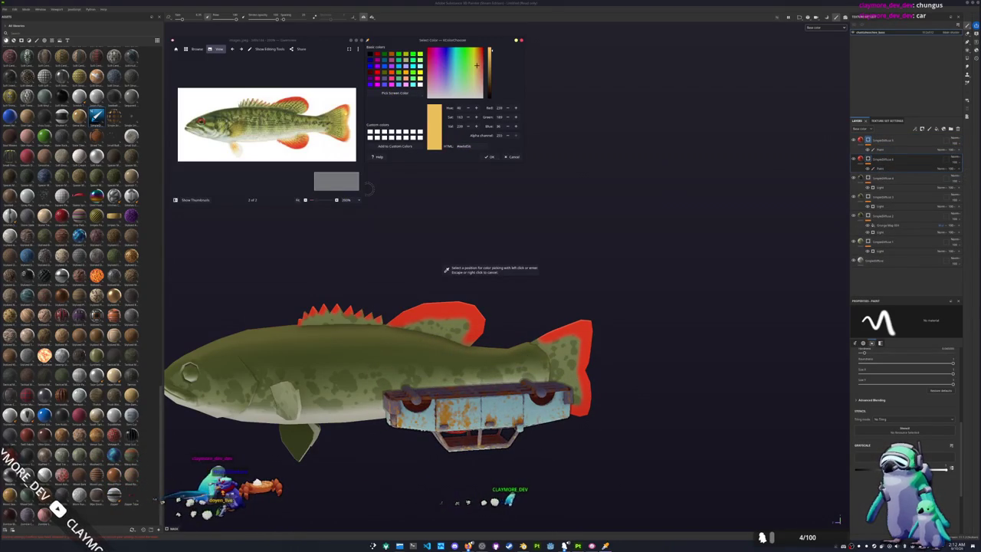
{"action": "left_click", "coordinate": [868, 158]}
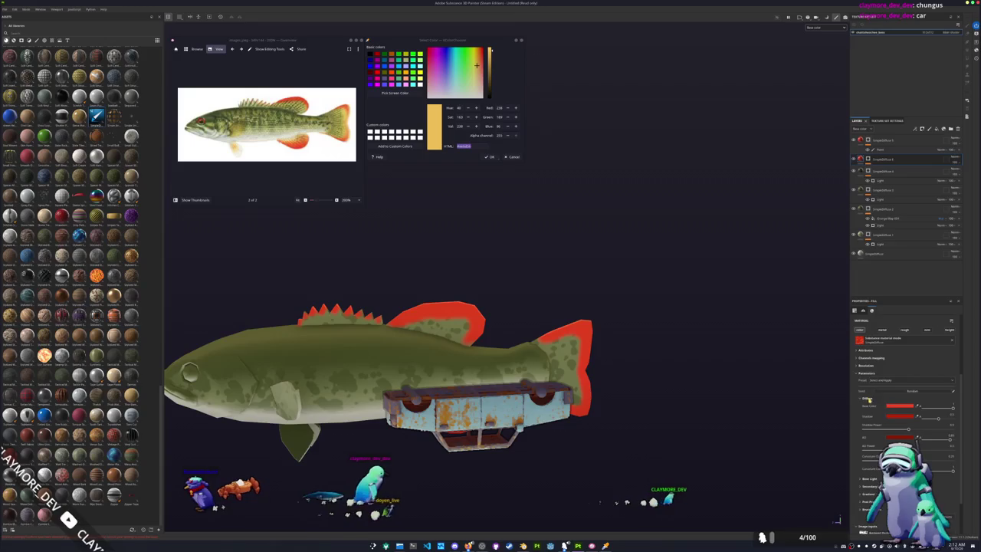
{"action": "left_click", "coordinate": [900, 406]}
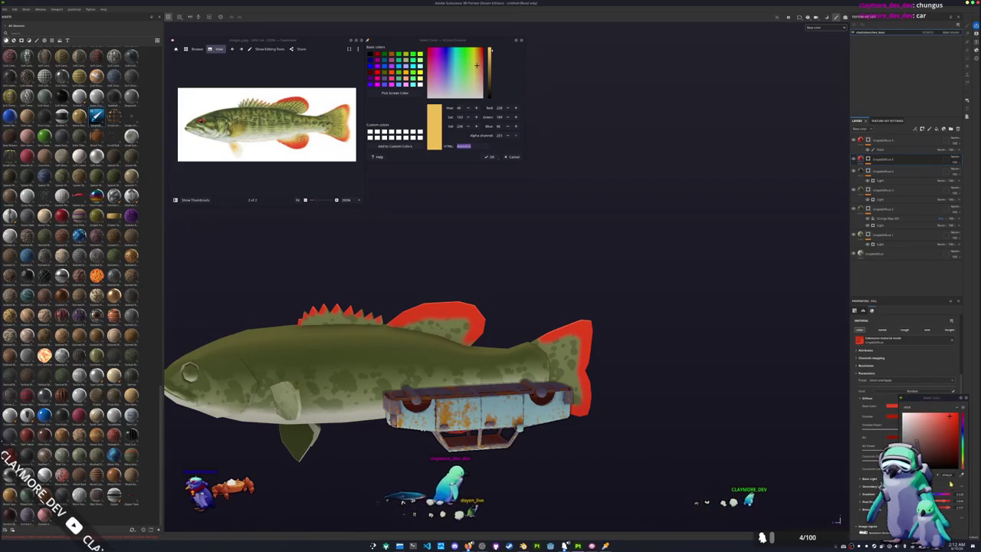
{"action": "key", "text": "ctrl+v"}
{"action": "key", "text": "Return"}
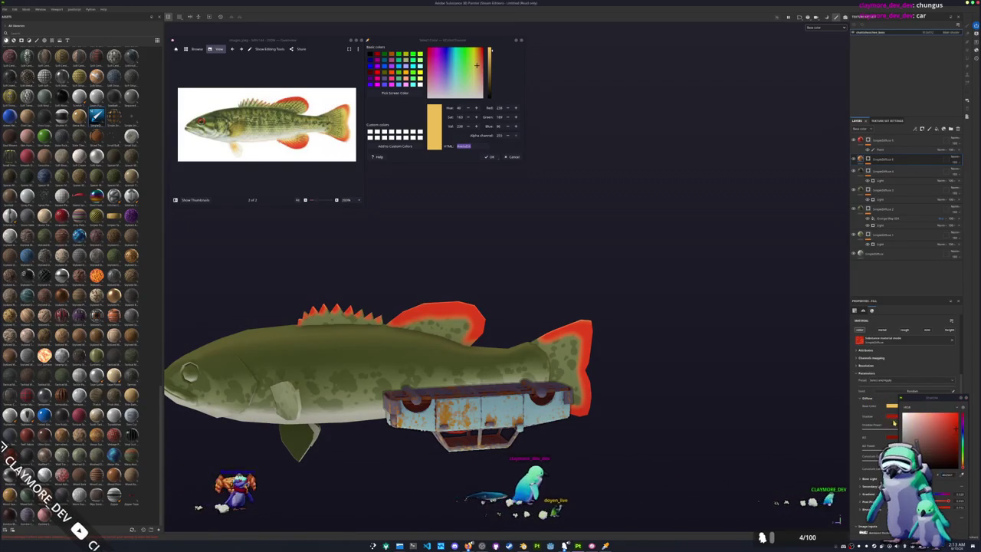
{"action": "key", "text": "ctrl+v"}
{"action": "key", "text": "Return"}
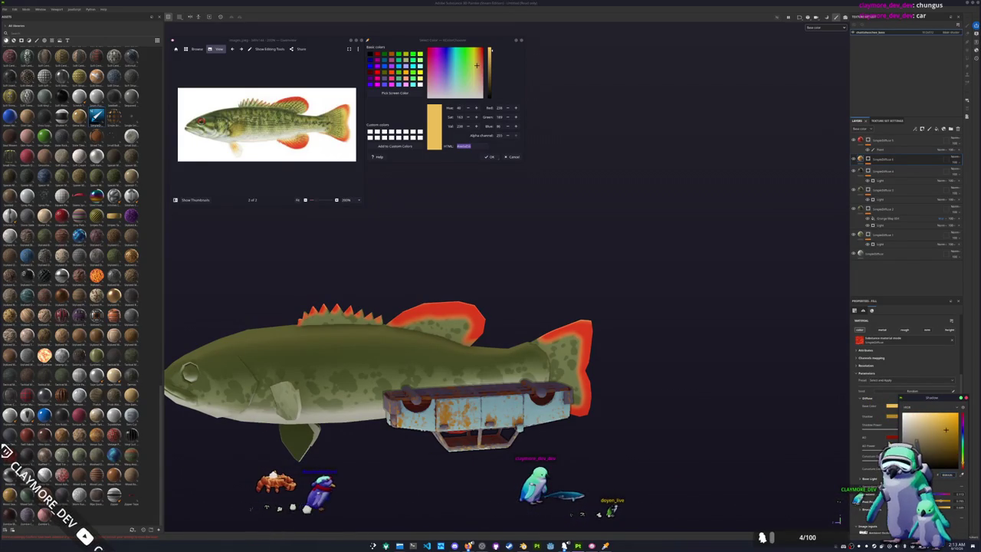
{"action": "left_click", "coordinate": [892, 437]}
{"action": "key", "text": "ctrl+v"}
{"action": "key", "text": "Return"}
{"action": "left_click", "coordinate": [893, 414]}
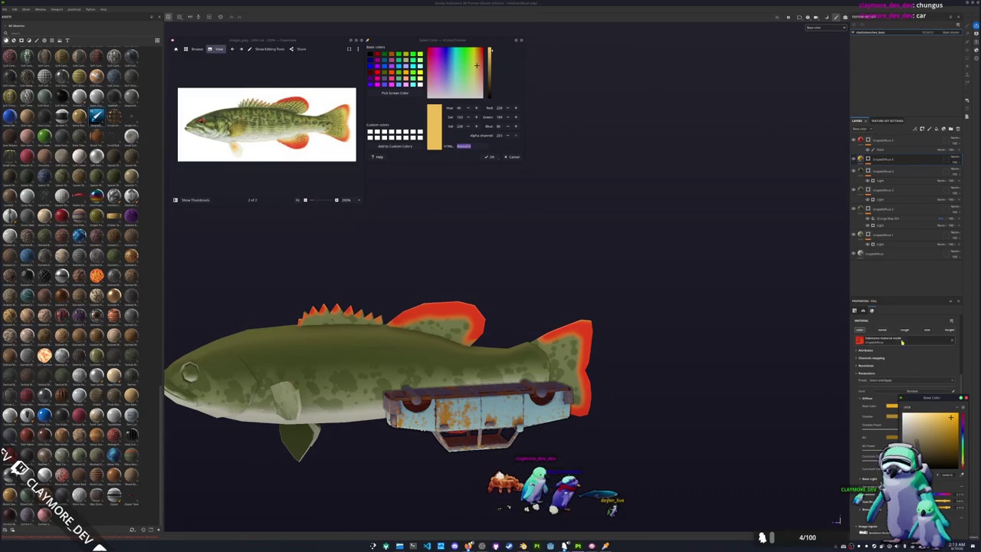
Step: Add a Blur filter to the orange fin layer at slightly lowered intensity and reframe the fish
{"action": "right_click", "coordinate": [878, 158]}
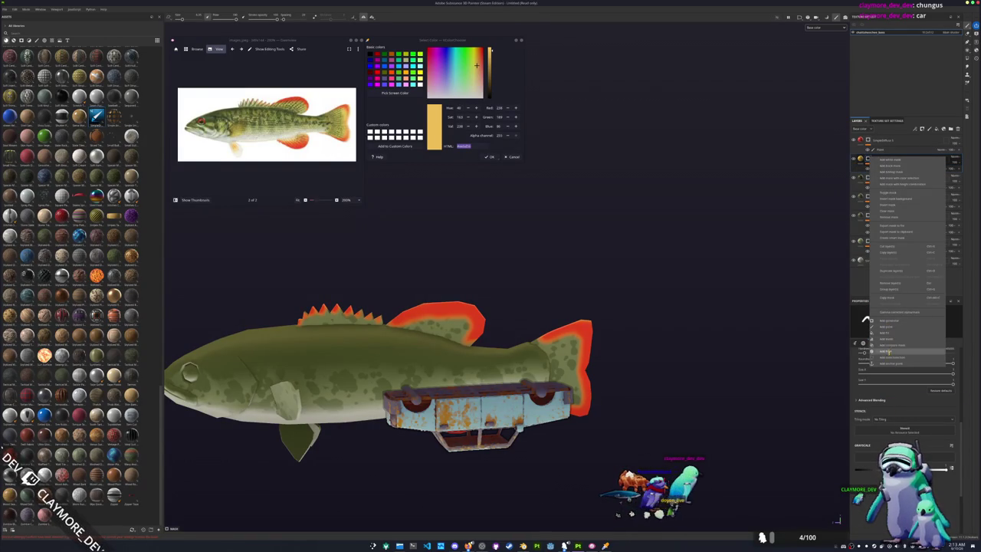
{"action": "left_click", "coordinate": [888, 326]}
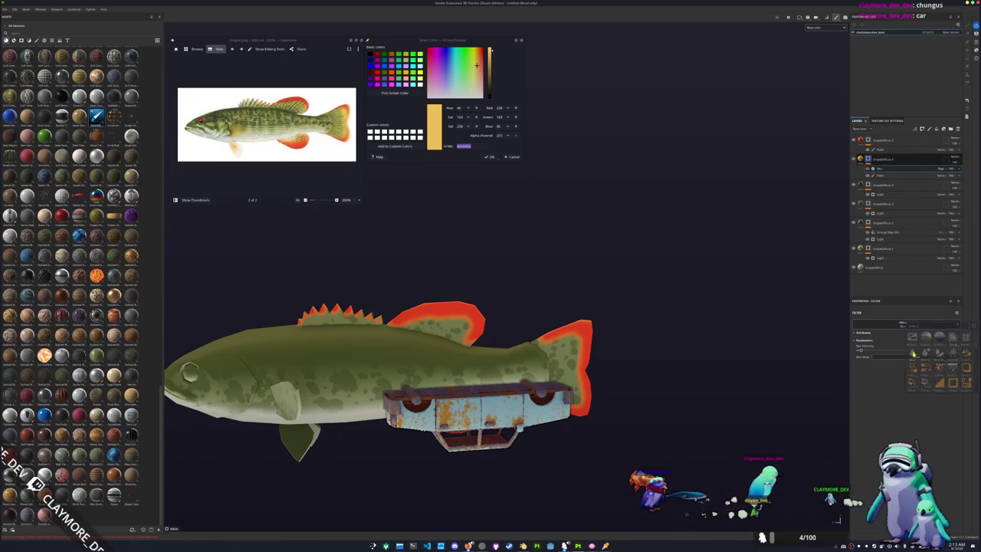
{"action": "left_click", "coordinate": [912, 353]}
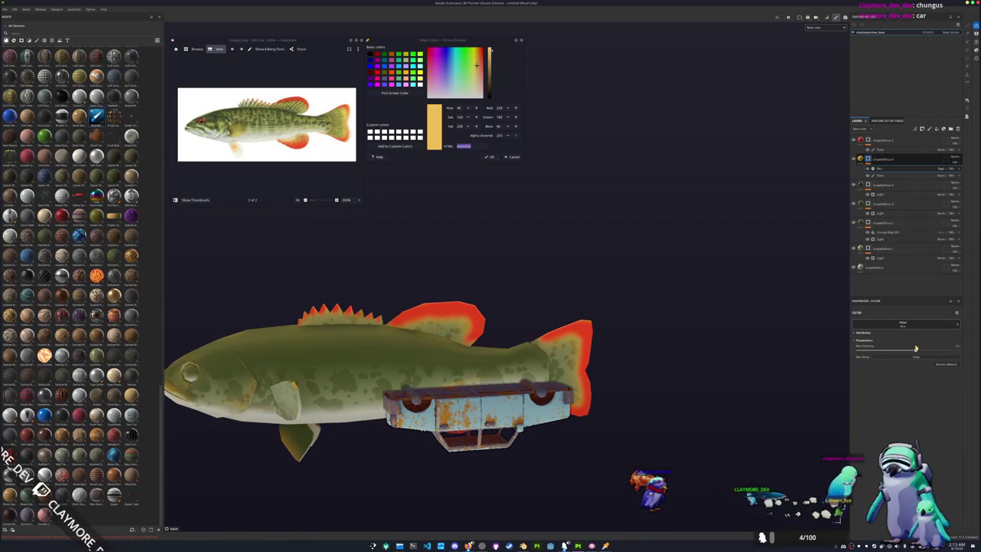
{"action": "left_click_drag", "start_coordinate": [897, 349], "coordinate": [893, 349]}
{"action": "key", "text": "f"}
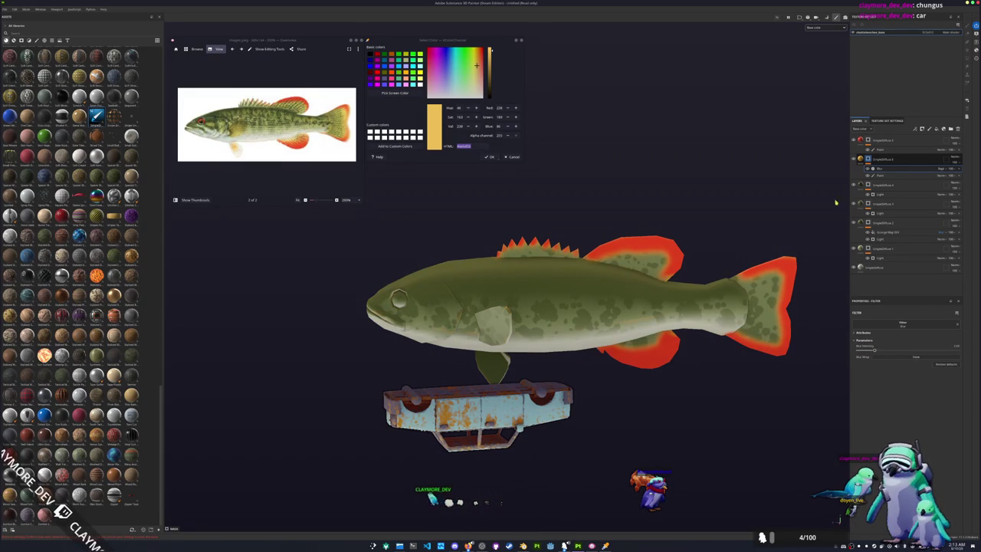
{"action": "right_click", "coordinate": [866, 160]}
Step: Add a paint effect to the orange fin layer's mask and create a new top layer
{"action": "left_click", "coordinate": [882, 334]}
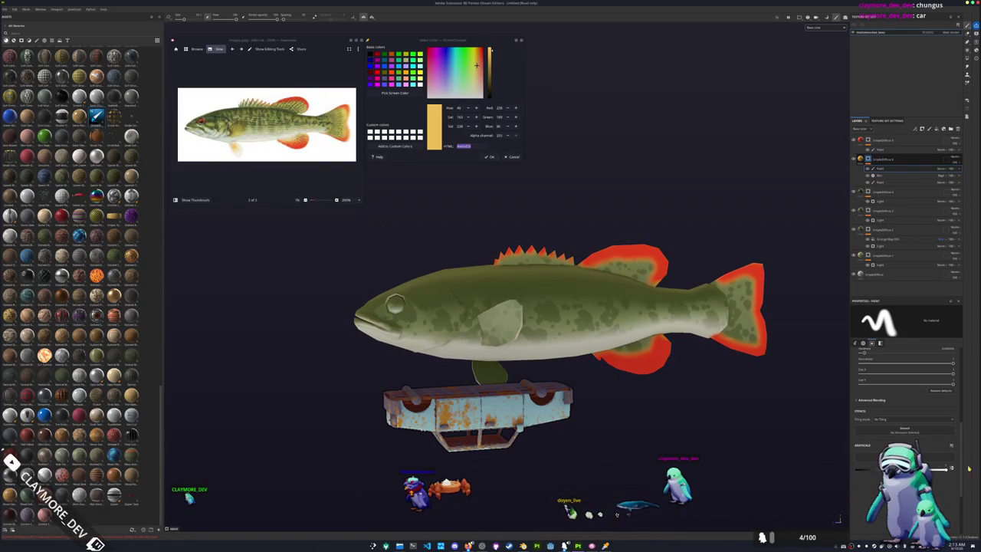
{"action": "left_click", "coordinate": [896, 139]}
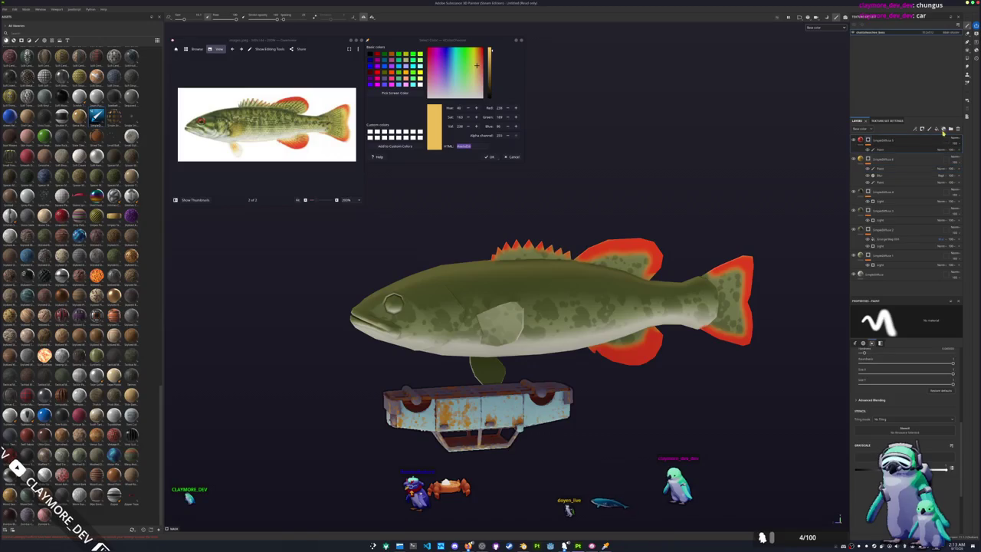
{"action": "left_click", "coordinate": [951, 129]}
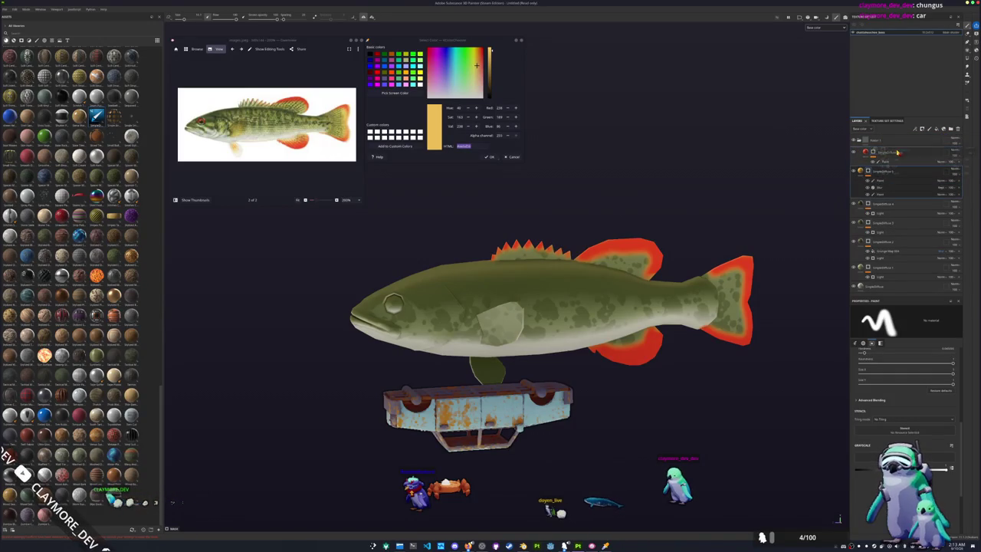
Step: Put the red fill layer back above the orange group and give it a black mask
{"action": "left_click_drag", "start_coordinate": [882, 171], "coordinate": [871, 145]}
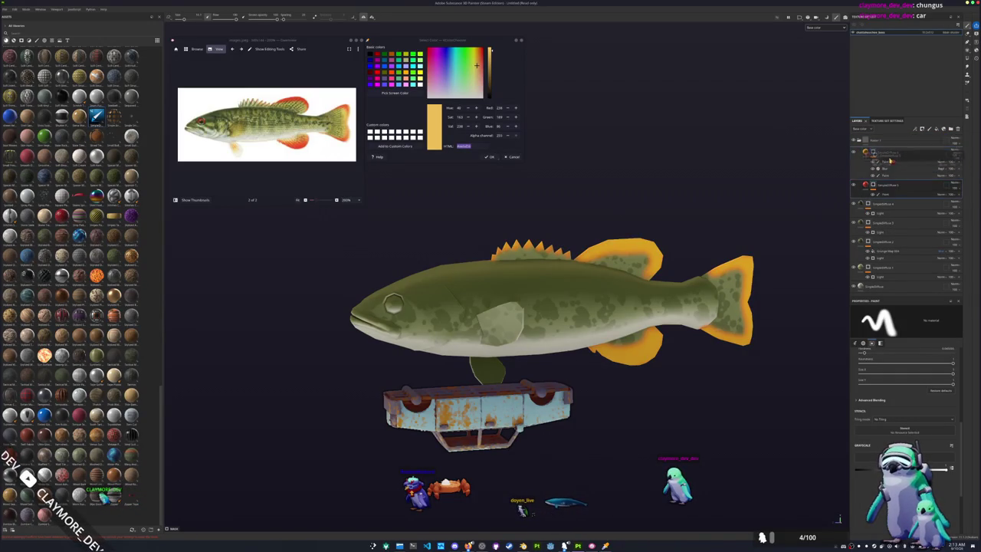
{"action": "left_click_drag", "start_coordinate": [882, 185], "coordinate": [889, 147]}
{"action": "right_click", "coordinate": [896, 151]}
{"action": "left_click", "coordinate": [896, 151]}
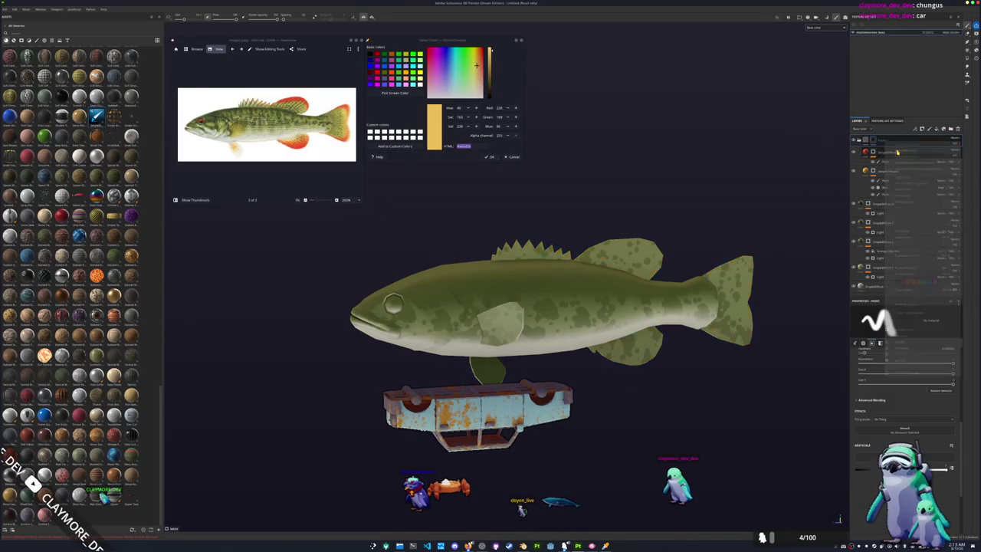
Step: Switch the red fin layer to a white mask and add an empty generator to it
{"action": "right_click", "coordinate": [875, 142]}
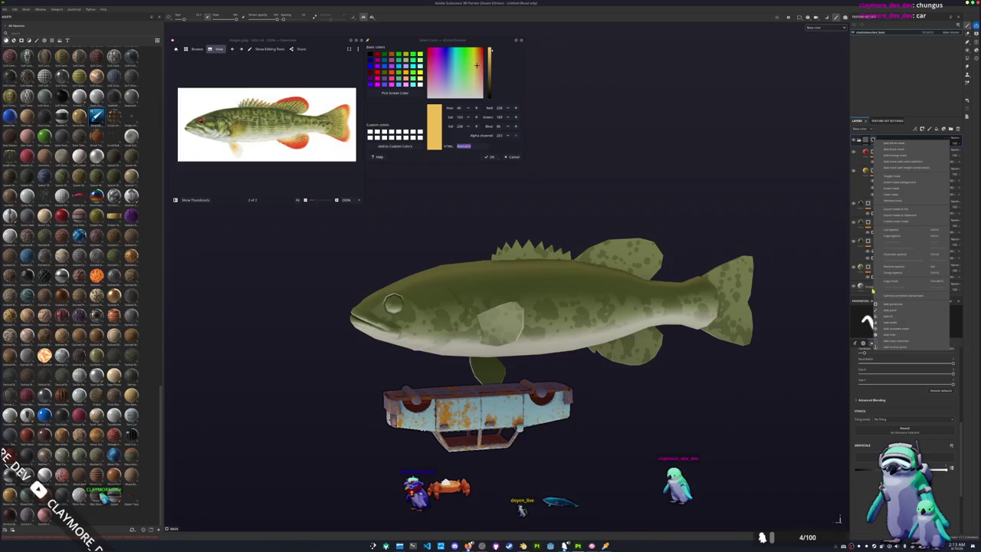
{"action": "left_click", "coordinate": [895, 143]}
{"action": "right_click", "coordinate": [874, 142]}
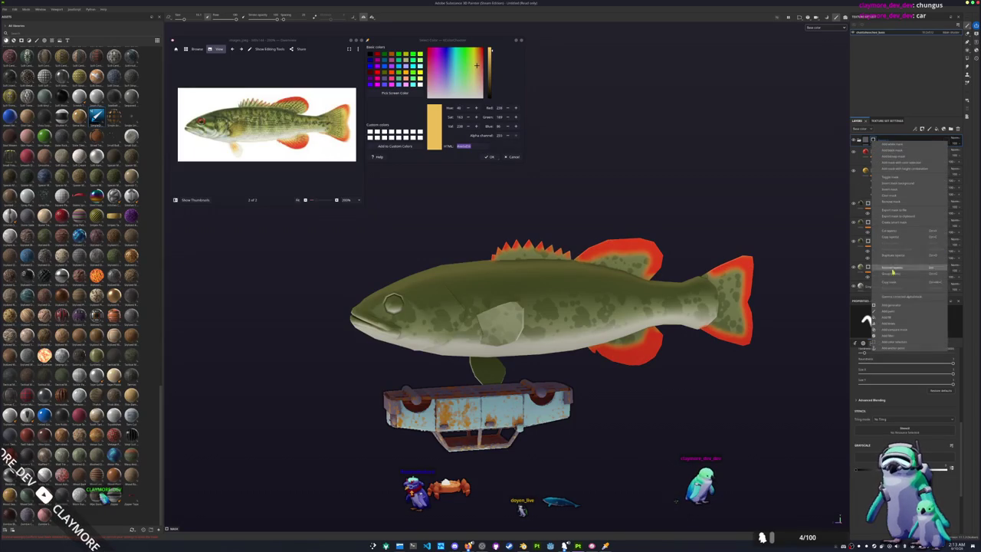
{"action": "left_click", "coordinate": [895, 306]}
{"action": "left_click", "coordinate": [940, 150]}
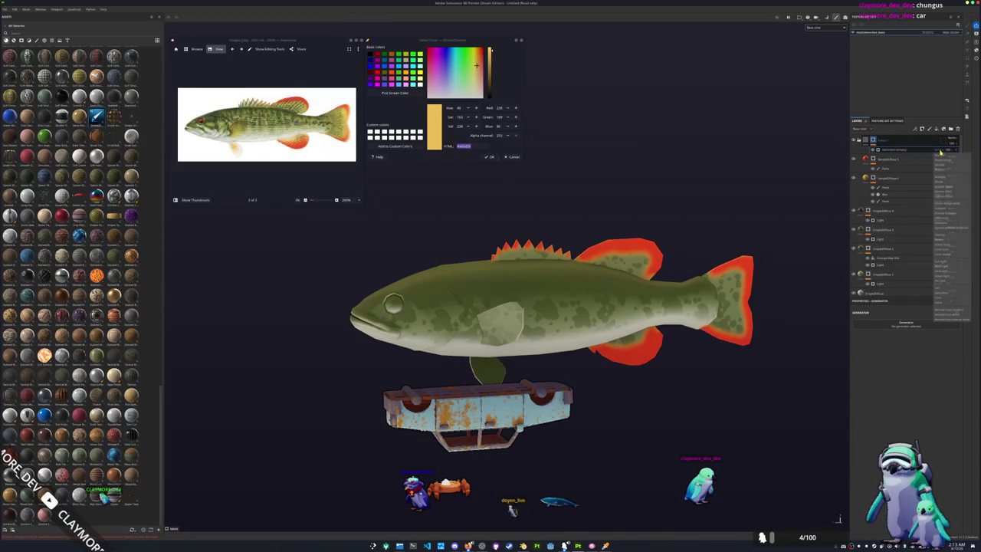
Step: Use a distance generator on the red fin mask, tuning Position and Radius to fade red across the fins
{"action": "left_click", "coordinate": [944, 179]}
{"action": "left_click", "coordinate": [901, 325]}
{"action": "left_click", "coordinate": [920, 360]}
{"action": "left_click_drag", "start_coordinate": [774, 352], "coordinate": [734, 358], "text": "alt"}
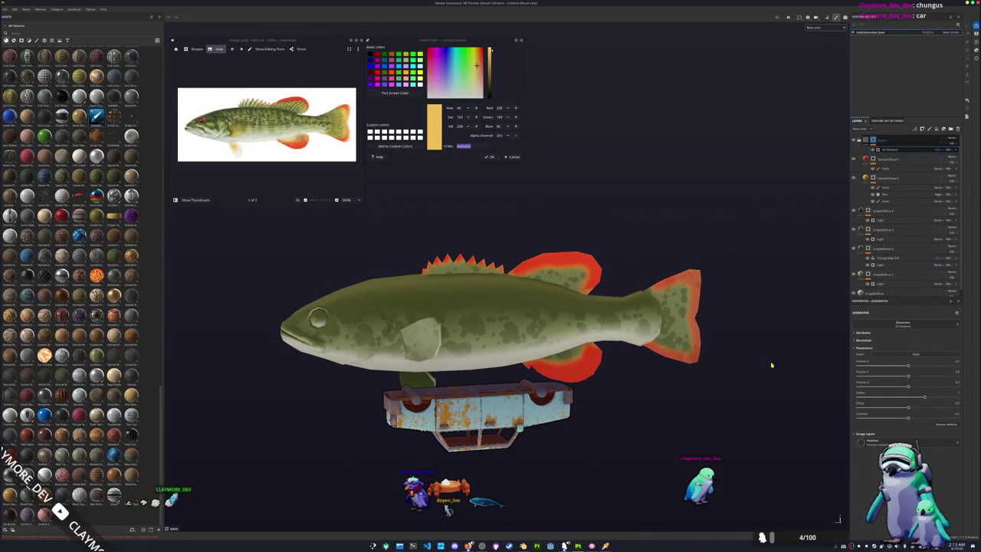
{"action": "mouse_move", "coordinate": [912, 375]}
{"action": "left_mouse_down"}
{"action": "mouse_move", "coordinate": [849, 385]}
{"action": "mouse_move", "coordinate": [930, 384]}
{"action": "left_mouse_up"}
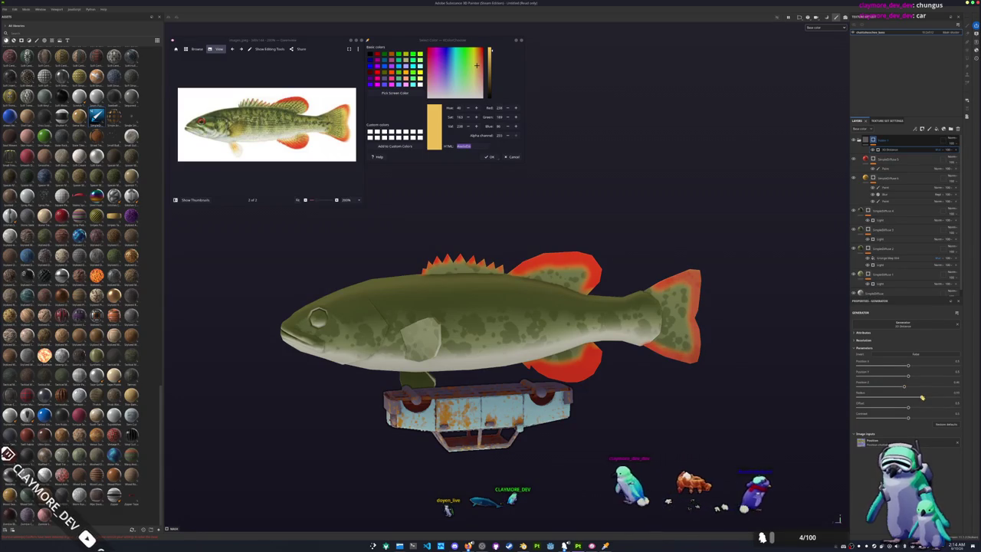
{"action": "left_click_drag", "start_coordinate": [895, 392], "coordinate": [860, 389]}
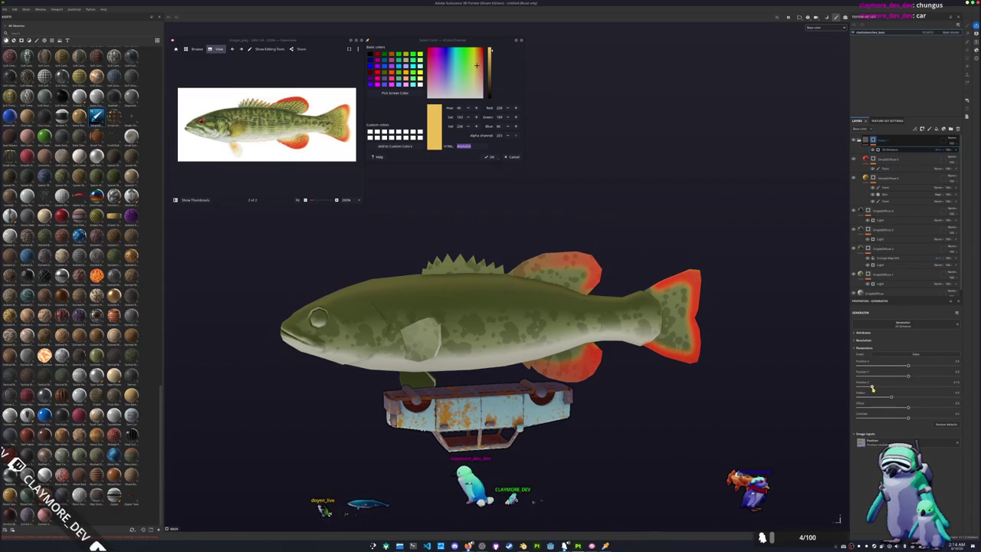
{"action": "left_click_drag", "start_coordinate": [878, 388], "coordinate": [887, 387]}
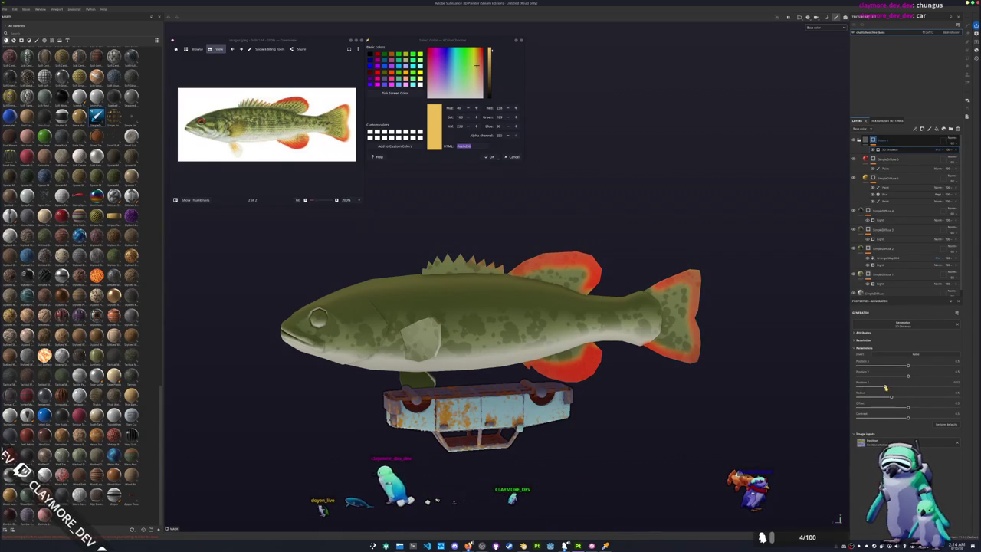
{"action": "left_click_drag", "start_coordinate": [901, 354], "coordinate": [901, 355]}
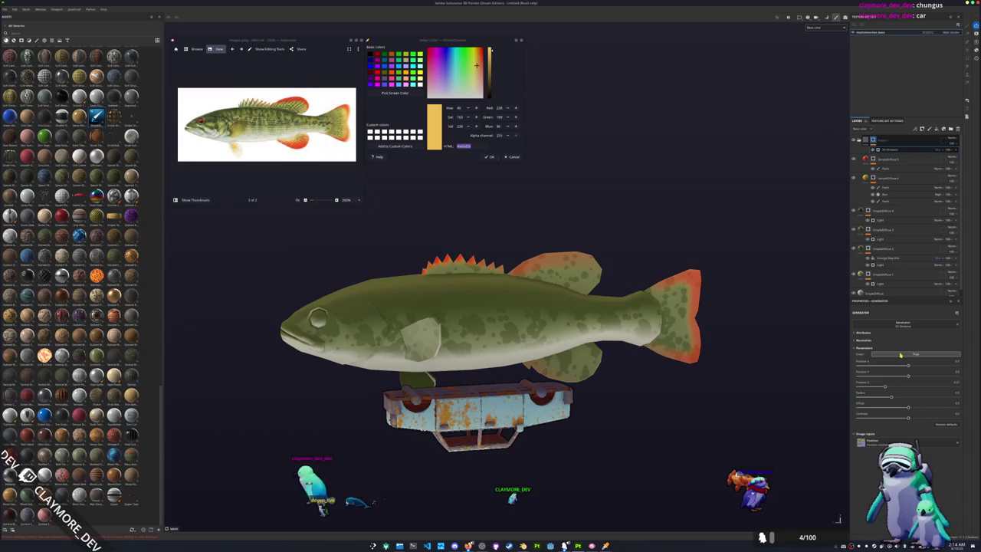
{"action": "left_click_drag", "start_coordinate": [889, 398], "coordinate": [875, 398]}
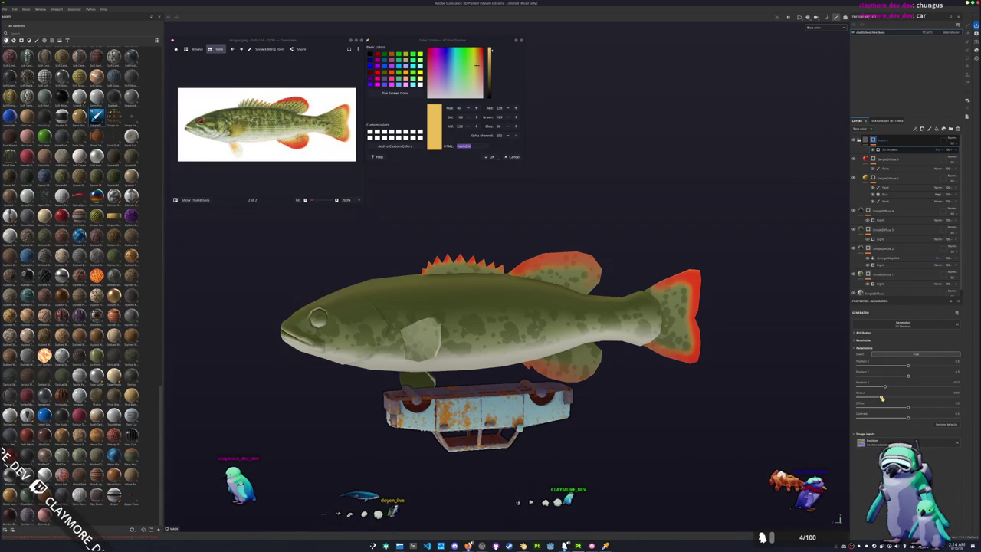
{"action": "left_click", "coordinate": [887, 197]}
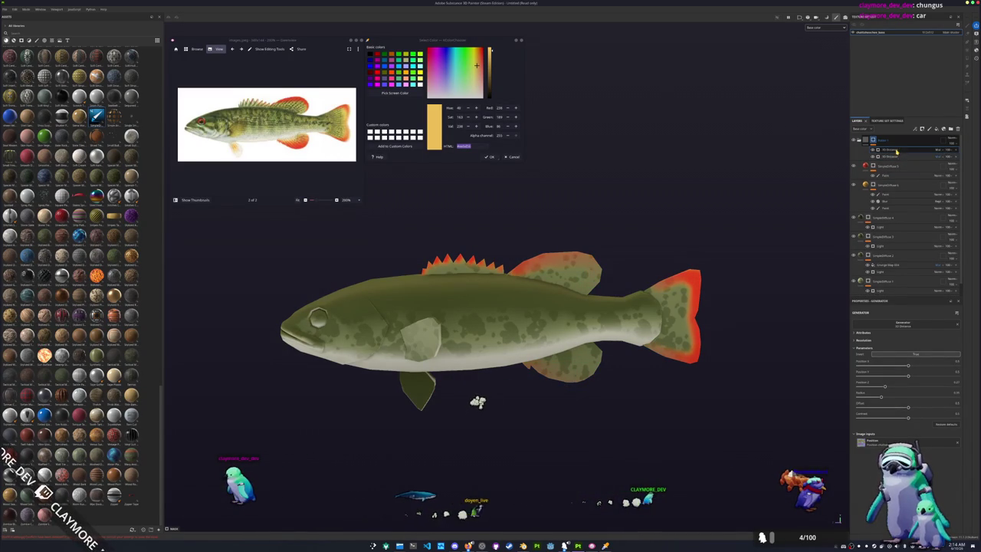
Step: Change the 2D Distance generator's blend mode and set its Position Z to 0.75
{"action": "left_click", "coordinate": [941, 151]}
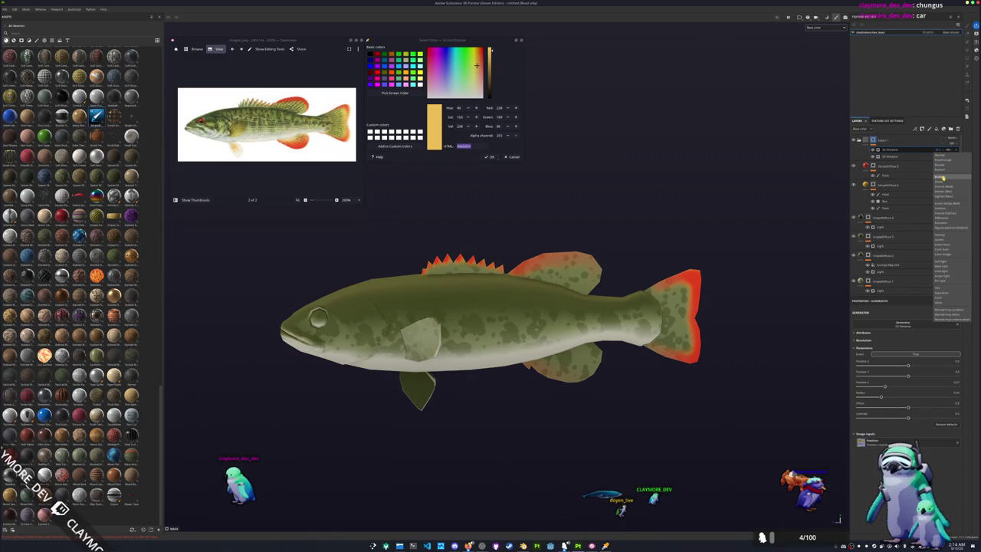
{"action": "left_click", "coordinate": [945, 204]}
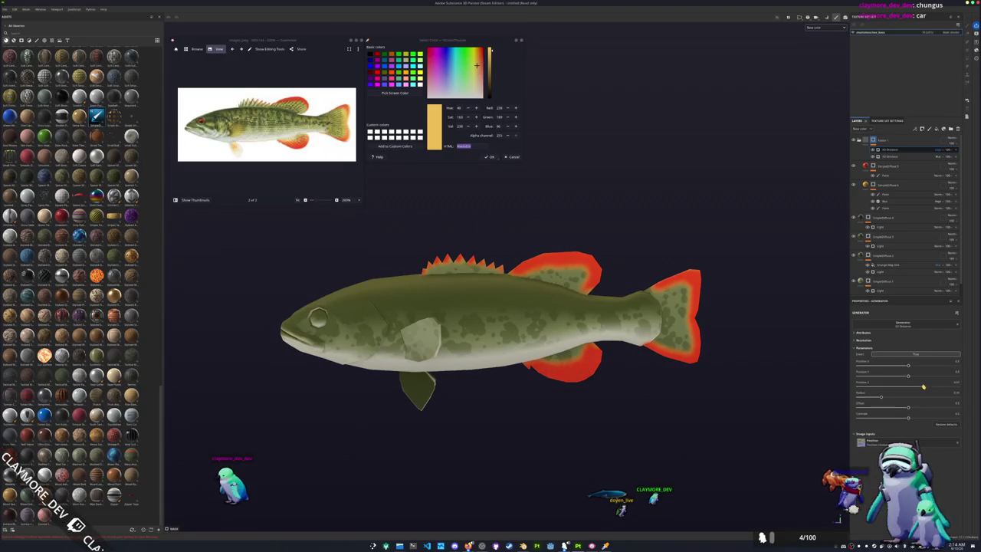
{"action": "left_click_drag", "start_coordinate": [878, 387], "coordinate": [937, 388]}
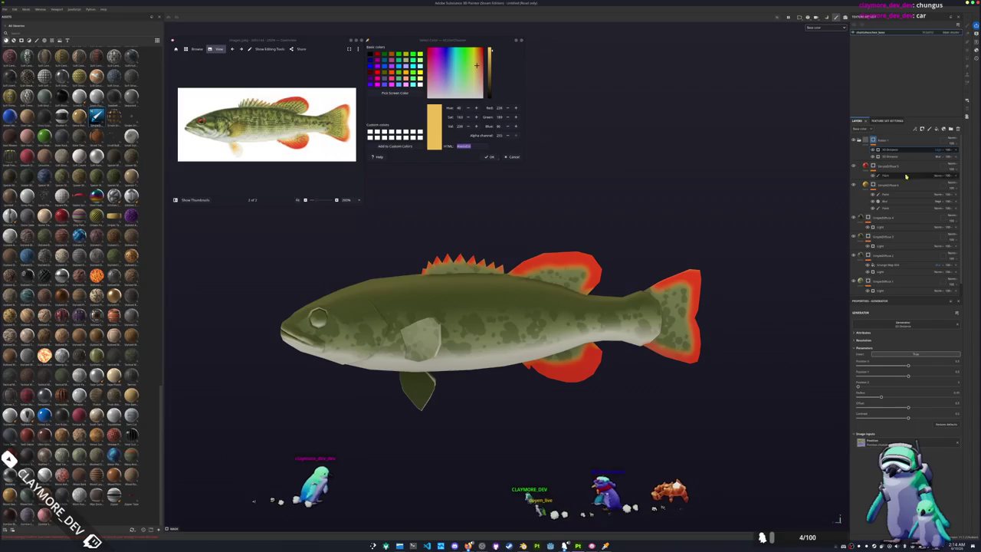
{"action": "key", "text": "Delete"}
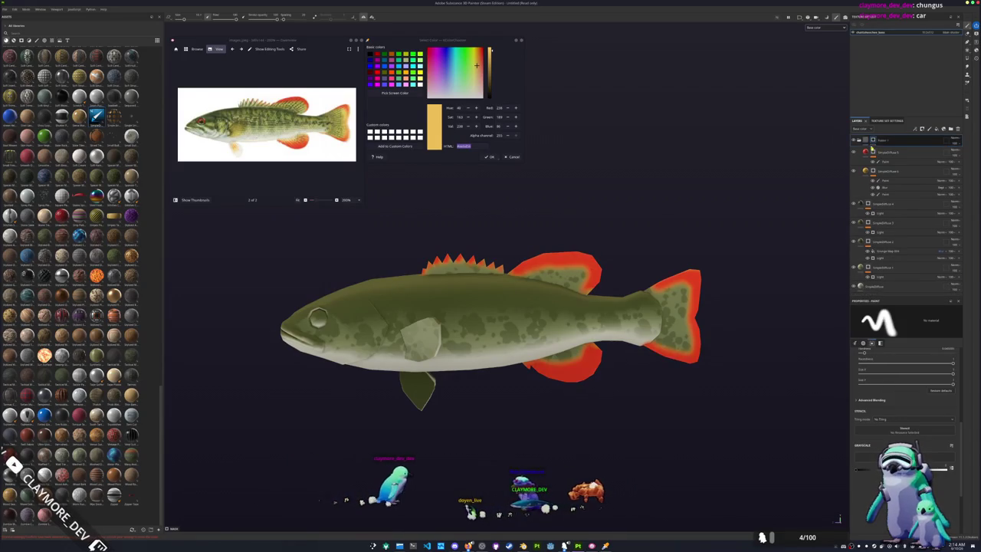
Step: View the fin folder's mask and replace it with a black mask so the fins show green
{"action": "left_click", "coordinate": [873, 141], "text": "alt"}
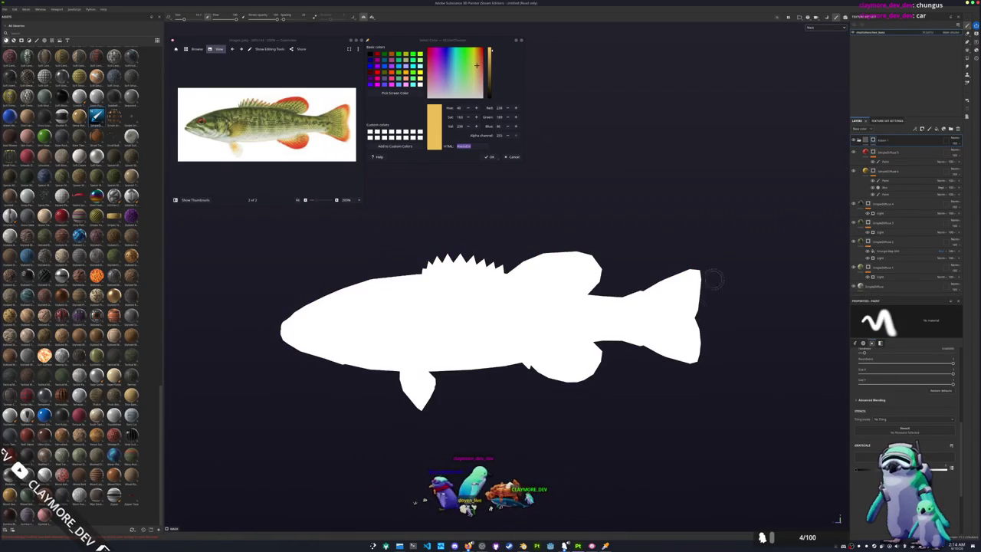
{"action": "scroll", "coordinate": [741, 247], "scroll_direction": "up", "scroll_amount": 1}
{"action": "right_click", "coordinate": [873, 142]}
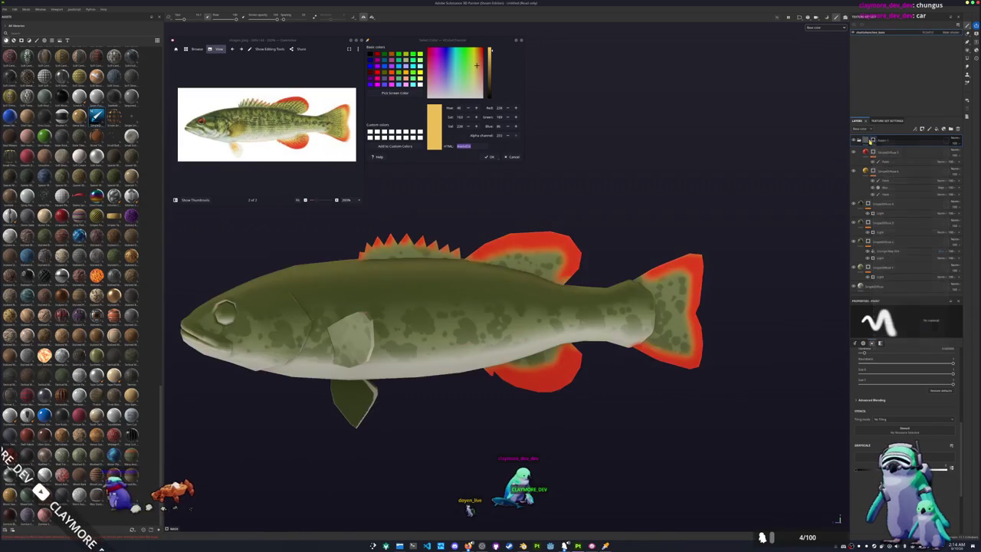
{"action": "left_click", "coordinate": [875, 152]}
{"action": "right_click", "coordinate": [873, 142]}
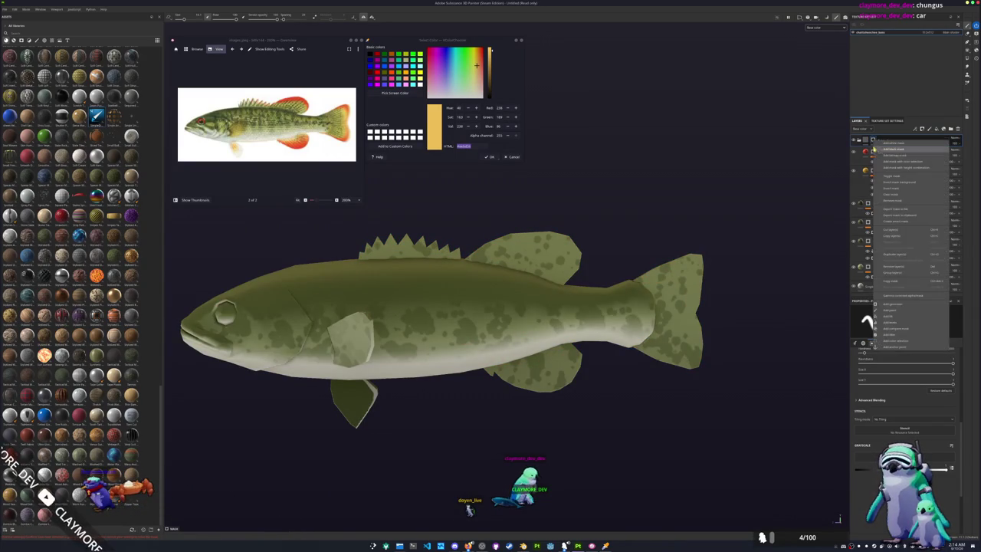
Step: Add a distance generator to the black mask and raise Position Z so red returns mainly on the tail rim
{"action": "left_click", "coordinate": [890, 309]}
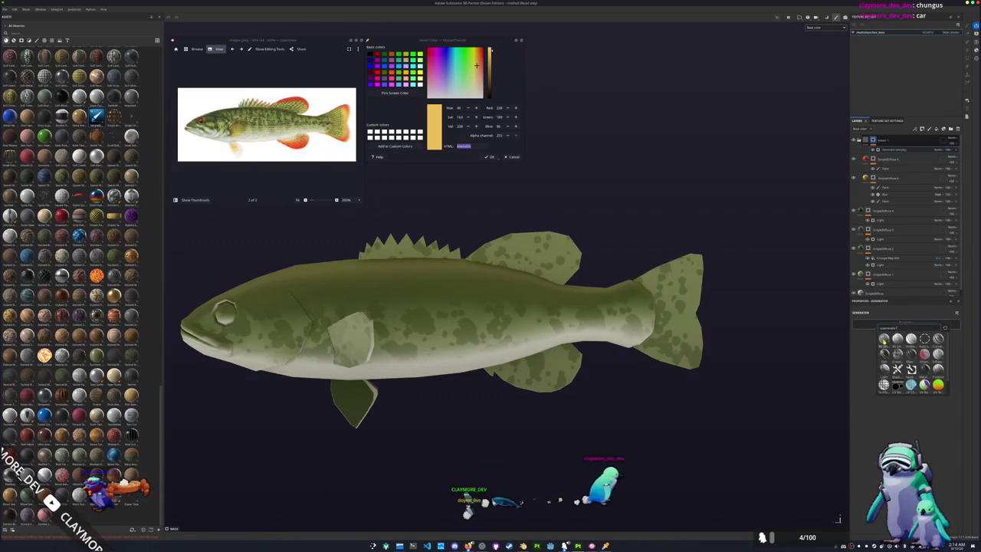
{"action": "left_click_drag", "start_coordinate": [782, 354], "coordinate": [804, 359], "text": "alt"}
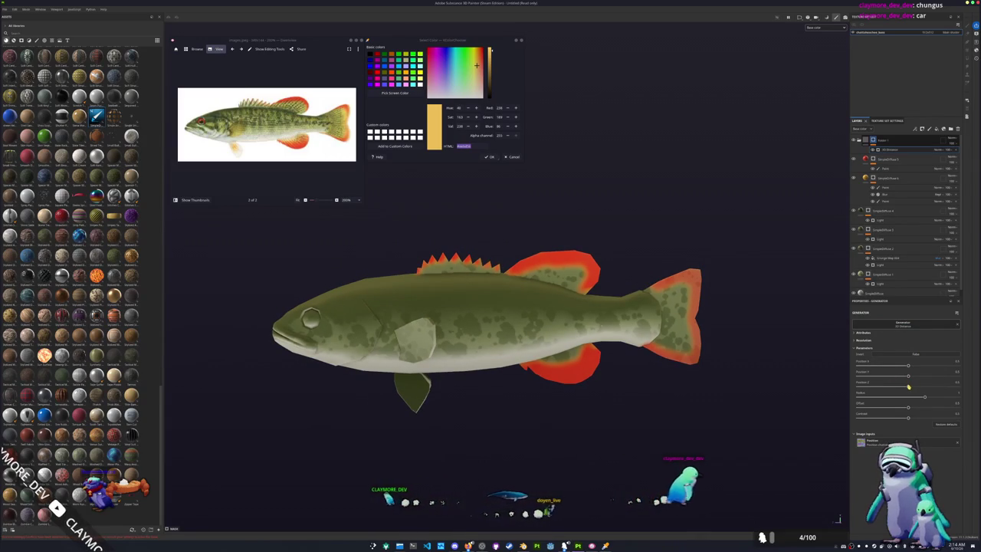
{"action": "left_click_drag", "start_coordinate": [908, 385], "coordinate": [860, 384]}
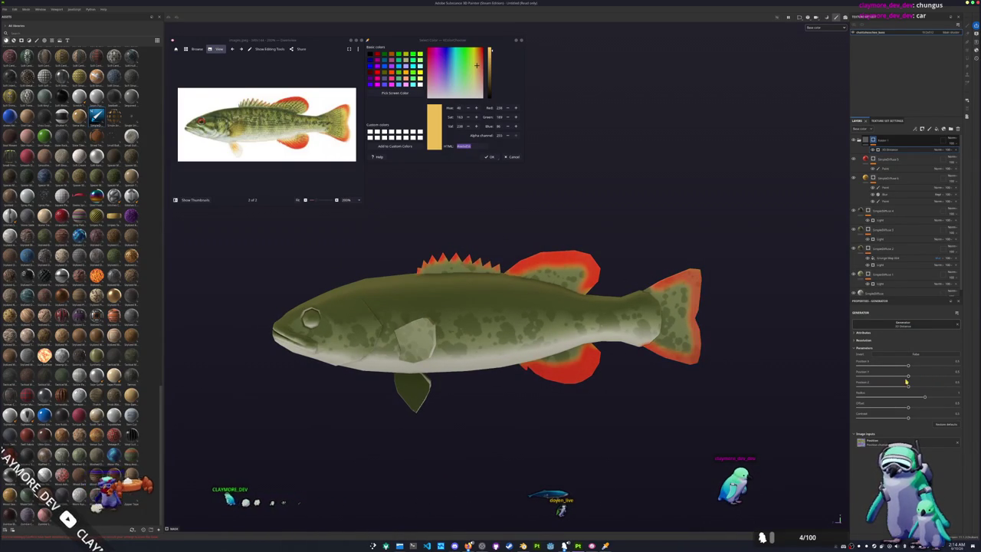
{"action": "left_click_drag", "start_coordinate": [908, 376], "coordinate": [935, 375]}
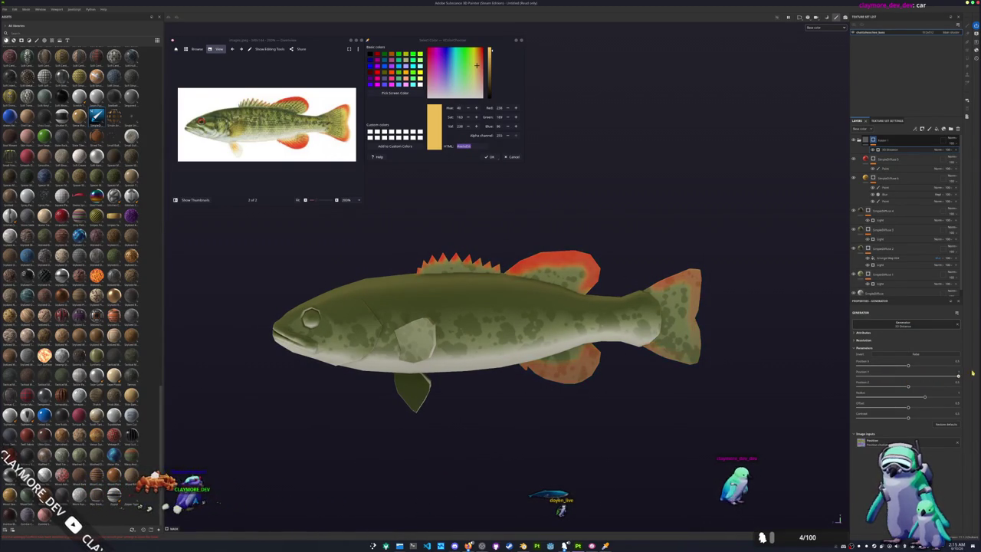
{"action": "key", "text": "ctrl+z"}
{"action": "left_click_drag", "start_coordinate": [801, 401], "coordinate": [811, 407], "text": "alt"}
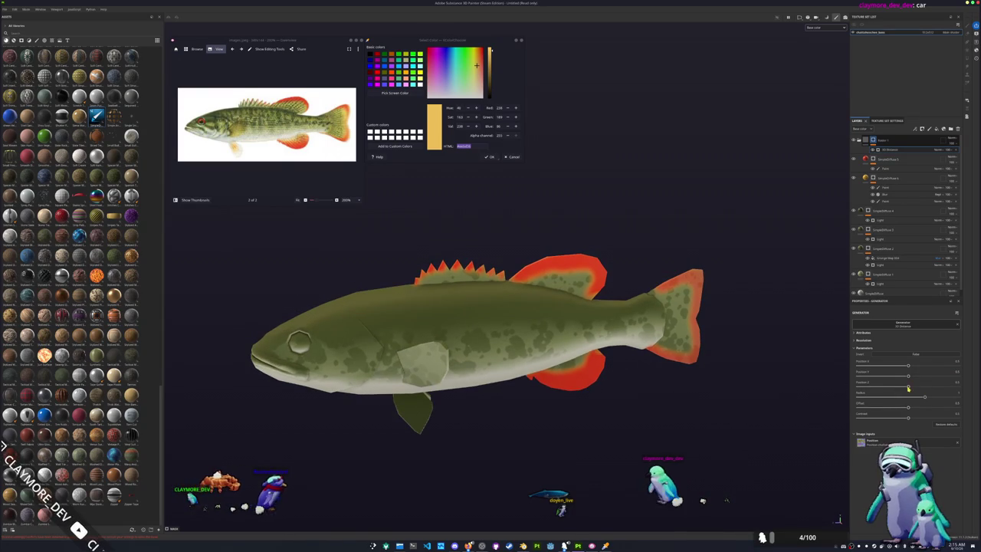
{"action": "left_click_drag", "start_coordinate": [908, 386], "coordinate": [899, 386]}
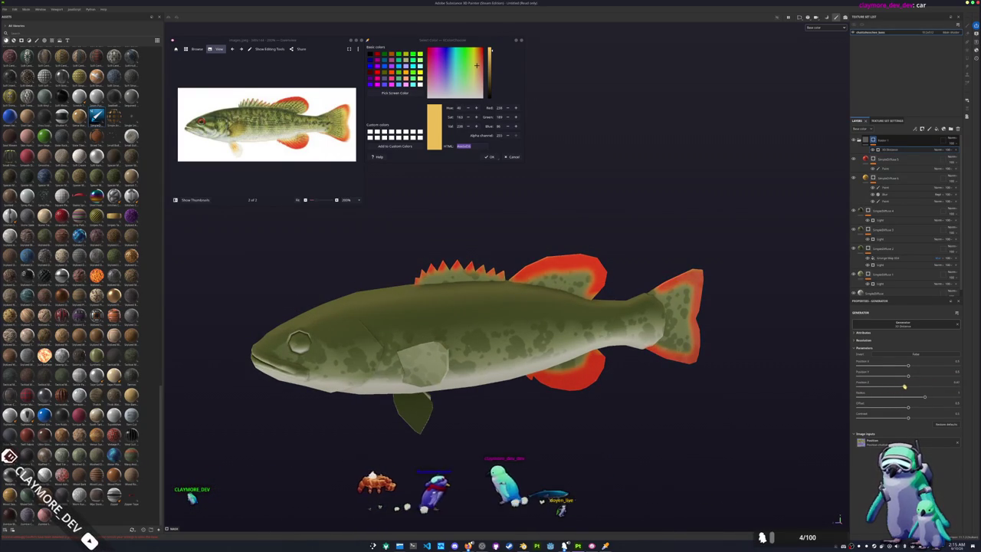
{"action": "mouse_move", "coordinate": [894, 387]}
{"action": "left_mouse_down"}
{"action": "mouse_move", "coordinate": [920, 377]}
{"action": "mouse_move", "coordinate": [940, 384]}
{"action": "left_mouse_up"}
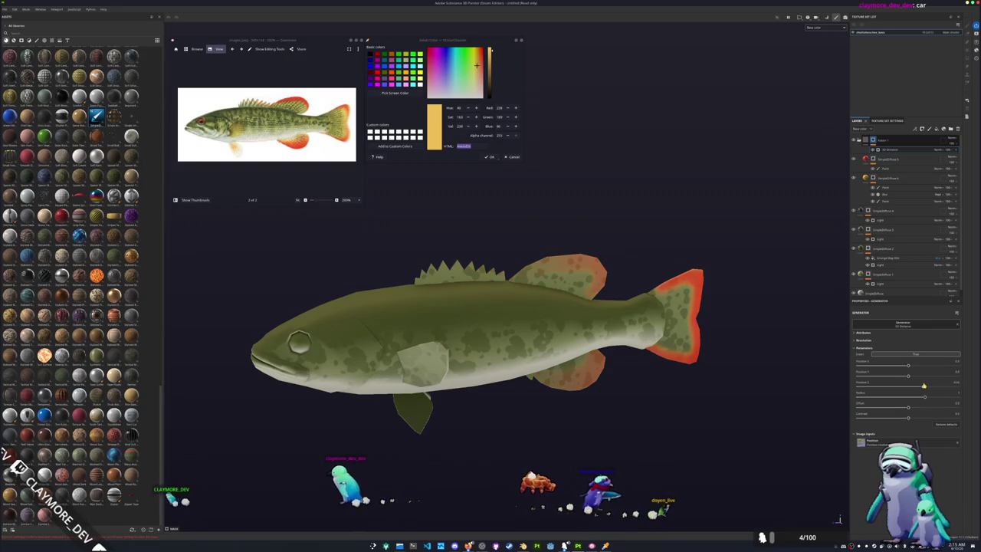
{"action": "left_click", "coordinate": [893, 143]}
Step: Duplicate the red fin folder and paint the tail fin rim redder on its Paint effect
{"action": "key", "text": "ctrl+d"}
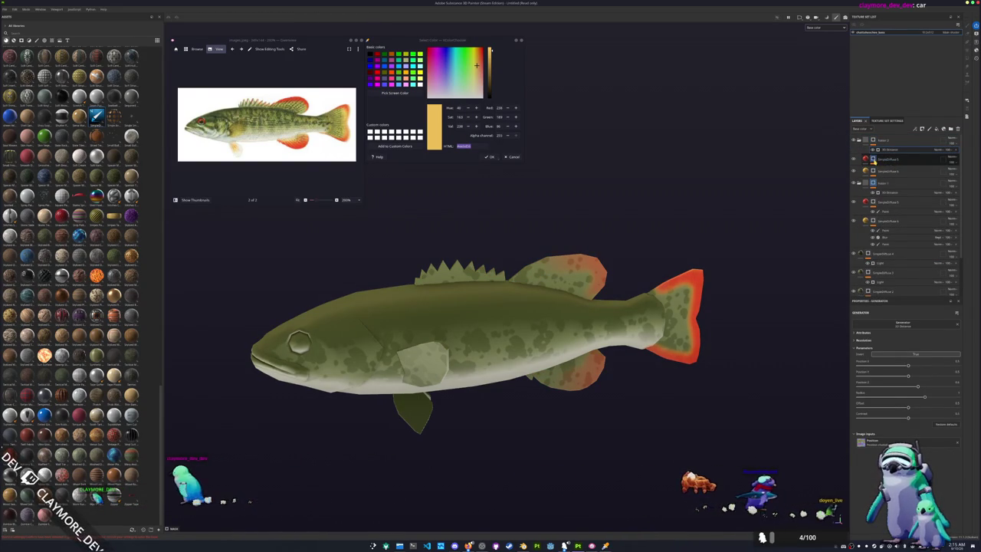
{"action": "left_click", "coordinate": [892, 171]}
{"action": "left_click_drag", "start_coordinate": [822, 251], "coordinate": [818, 432], "text": "alt"}
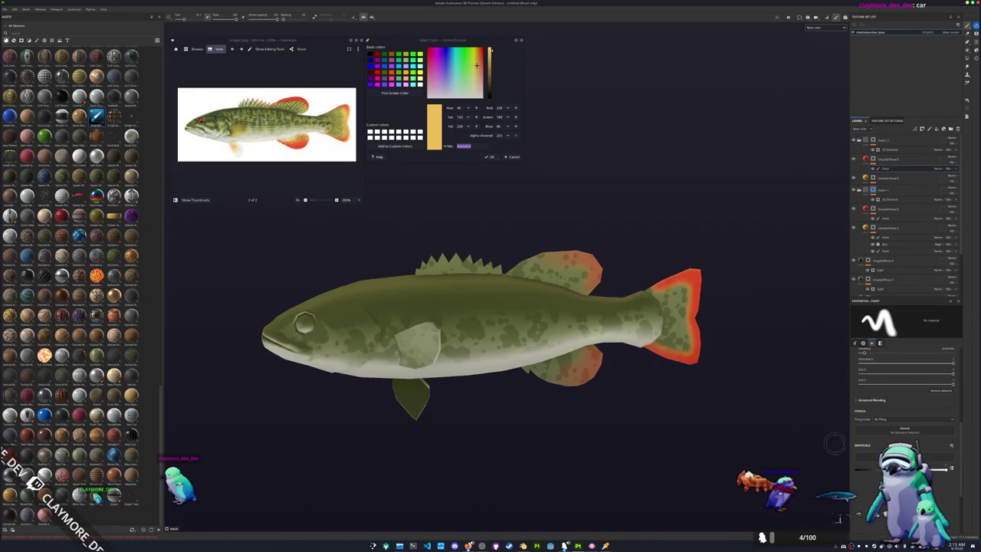
{"action": "left_click_drag", "start_coordinate": [838, 520], "coordinate": [678, 410], "text": "alt"}
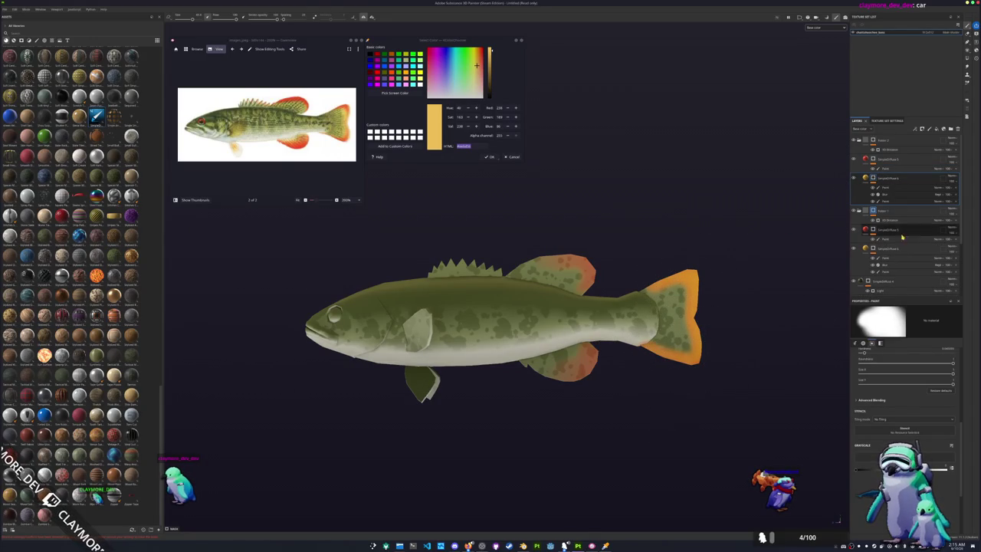
{"action": "left_click", "coordinate": [911, 189]}
{"action": "left_click_drag", "start_coordinate": [689, 313], "coordinate": [690, 343]}
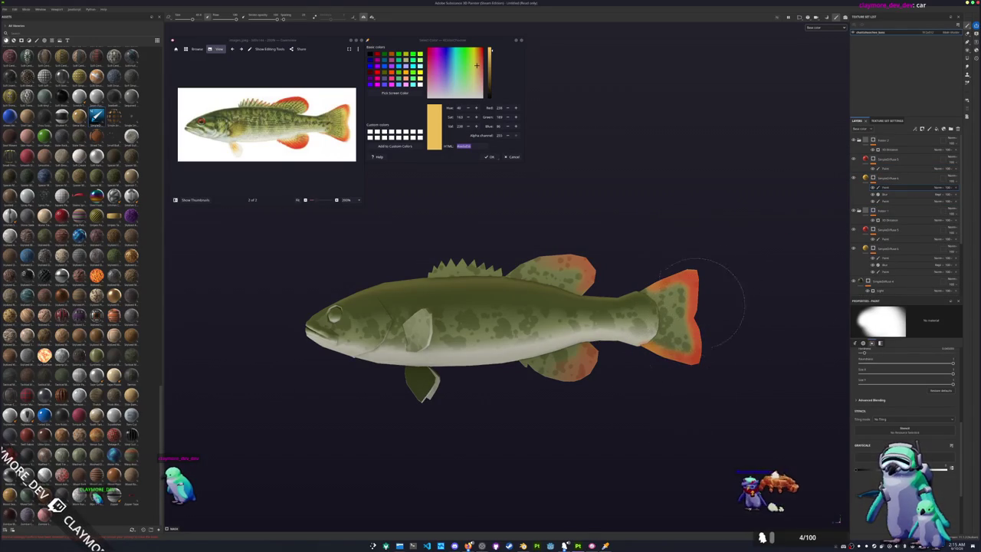
Step: Raise the 3D Distance generator value to give the dorsal and anal fins bold red rims
{"action": "left_click", "coordinate": [889, 150]}
{"action": "left_click_drag", "start_coordinate": [918, 388], "coordinate": [960, 376]}
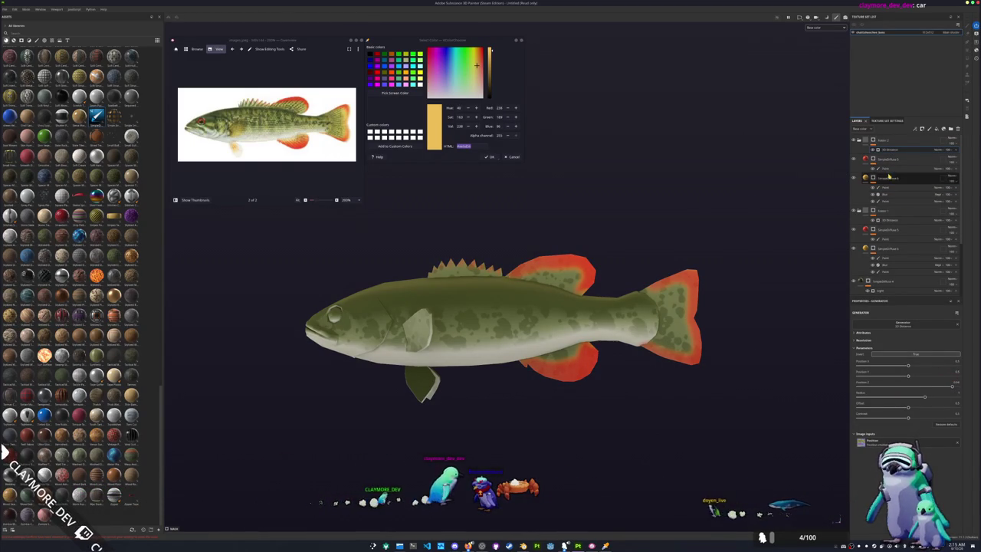
{"action": "left_click", "coordinate": [891, 220]}
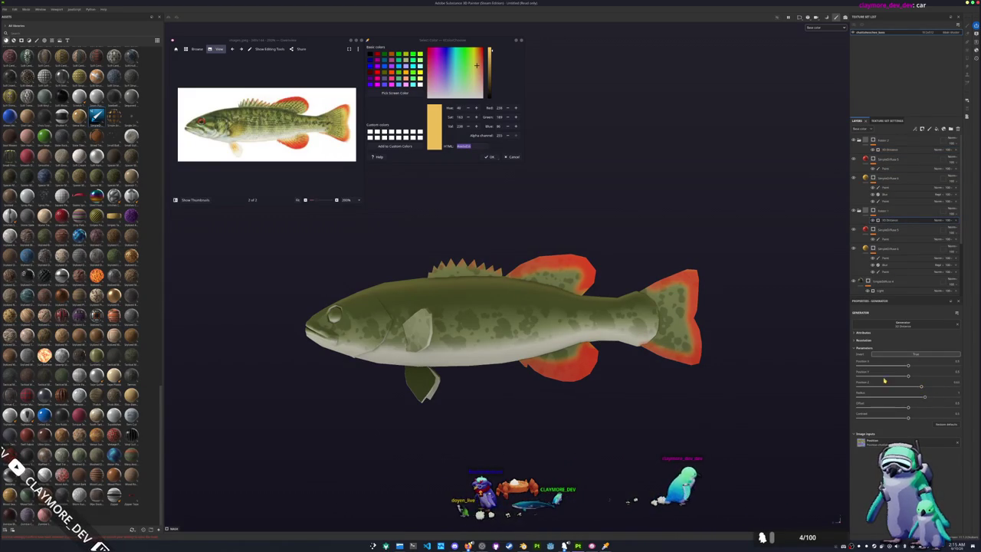
{"action": "left_click_drag", "start_coordinate": [771, 328], "coordinate": [828, 330], "text": "alt"}
{"action": "left_click", "coordinate": [889, 168]}
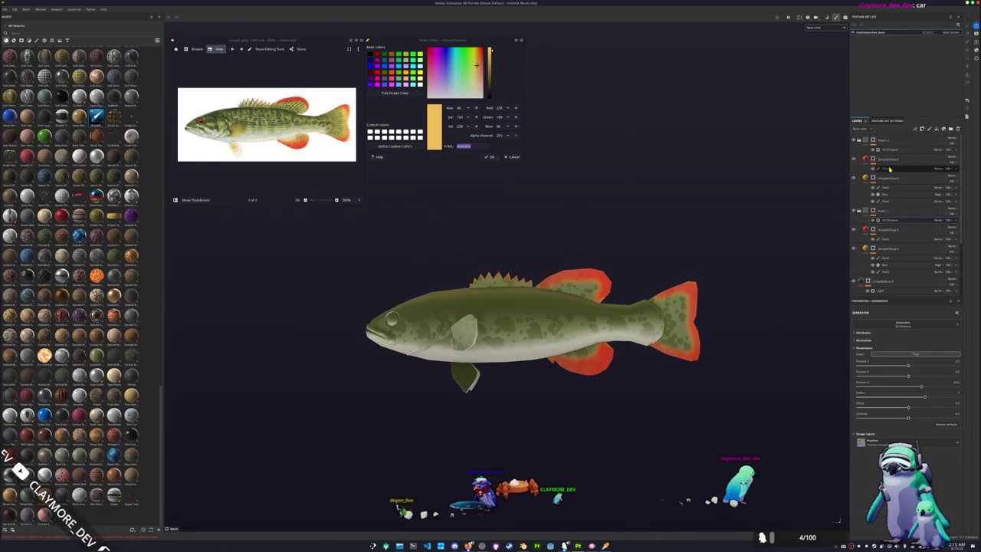
{"action": "left_click", "coordinate": [889, 238]}
{"action": "scroll", "coordinate": [744, 307], "scroll_direction": "up", "scroll_amount": 2}
{"action": "scroll", "coordinate": [744, 307], "scroll_direction": "up", "scroll_amount": 2}
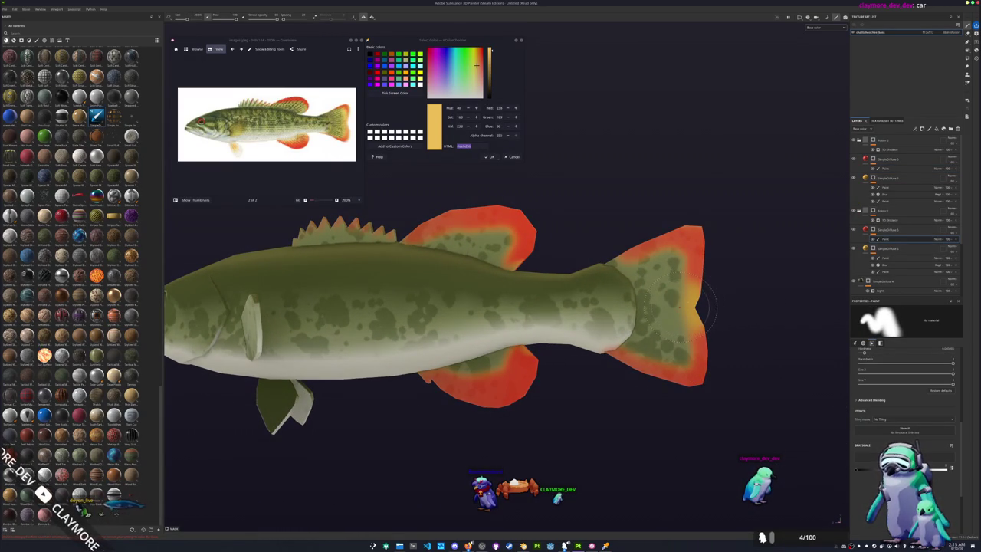
{"action": "scroll", "coordinate": [699, 310], "scroll_direction": "down", "scroll_amount": 2}
{"action": "scroll", "coordinate": [720, 326], "scroll_direction": "down", "scroll_amount": 1}
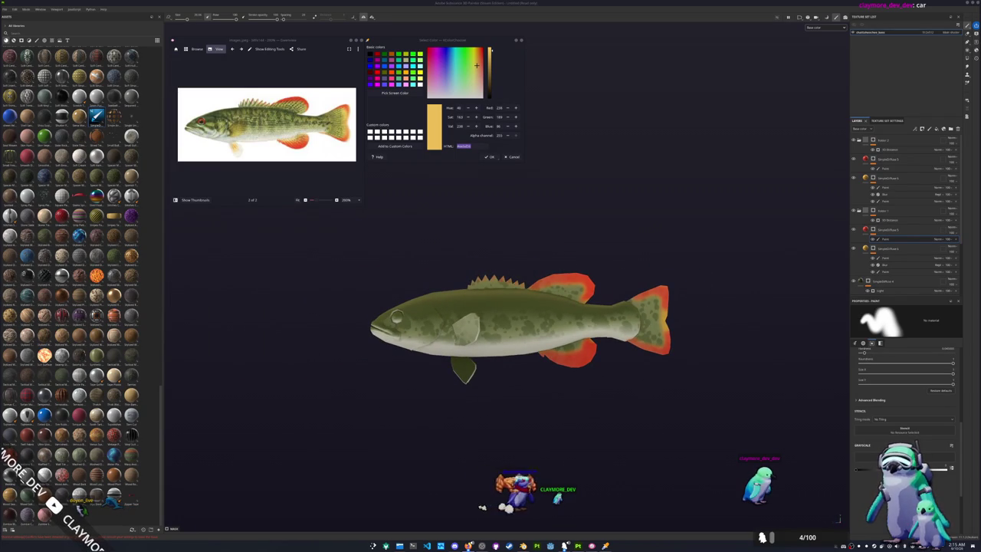
{"action": "scroll", "coordinate": [728, 322], "scroll_direction": "down", "scroll_amount": 1}
{"action": "scroll", "coordinate": [743, 342], "scroll_direction": "down", "scroll_amount": 1}
{"action": "scroll", "coordinate": [775, 381], "scroll_direction": "up", "scroll_amount": 3}
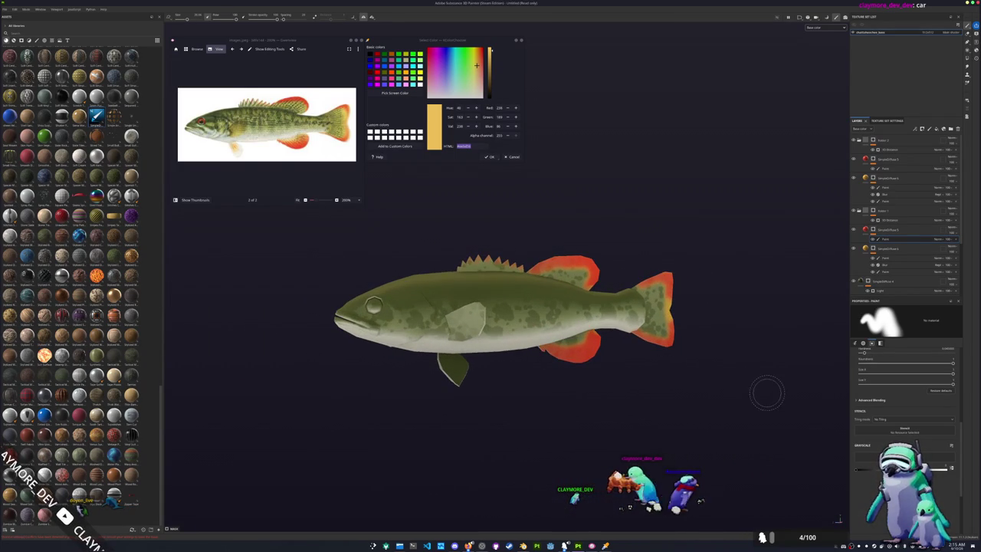
{"action": "scroll", "coordinate": [769, 385], "scroll_direction": "up", "scroll_amount": 2}
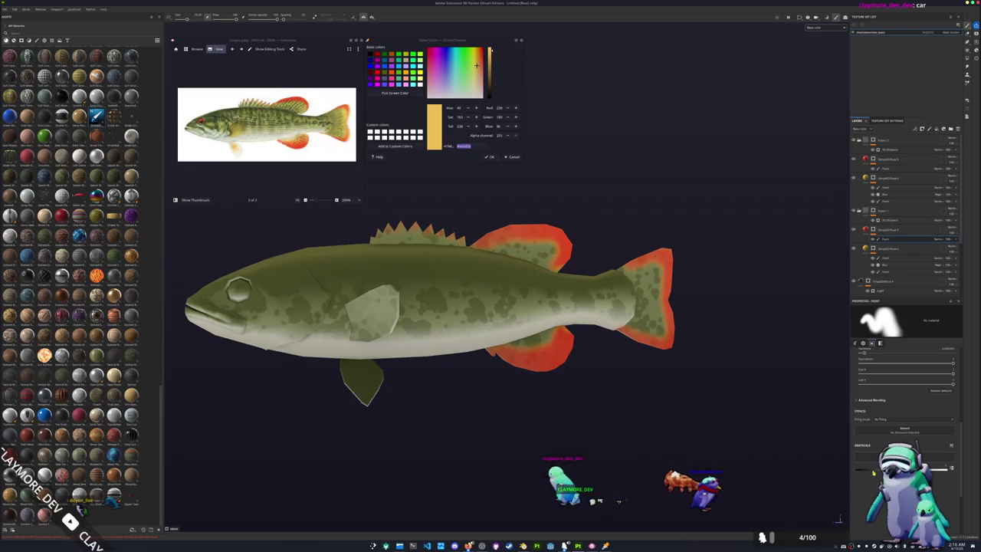
{"action": "middle_click_drag", "start_coordinate": [702, 343], "coordinate": [644, 377]}
{"action": "left_click_drag", "start_coordinate": [631, 338], "coordinate": [606, 326], "text": "alt"}
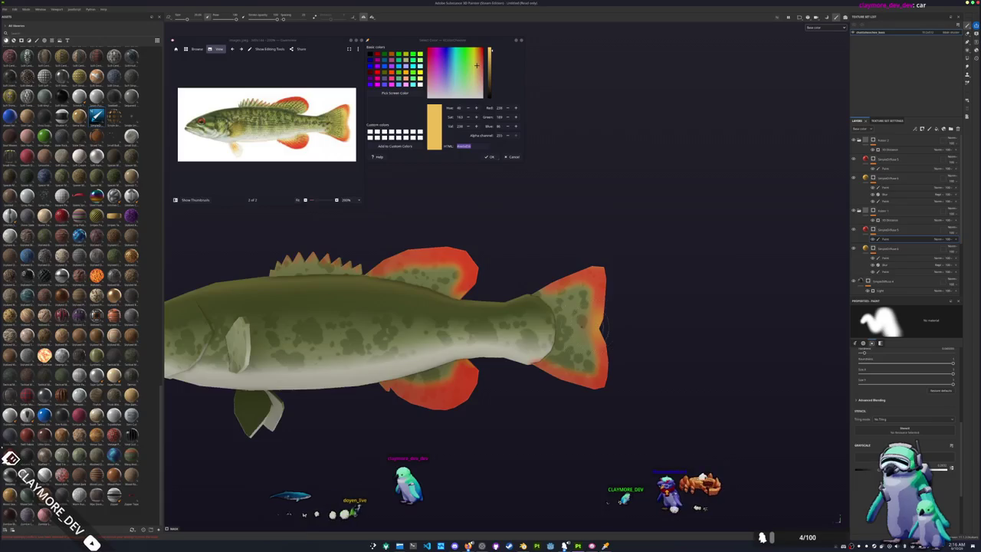
{"action": "scroll", "coordinate": [606, 325], "scroll_direction": "down", "scroll_amount": 3}
{"action": "middle_click_drag", "start_coordinate": [587, 361], "coordinate": [701, 356], "text": "alt"}
{"action": "left_click", "coordinate": [888, 211]}
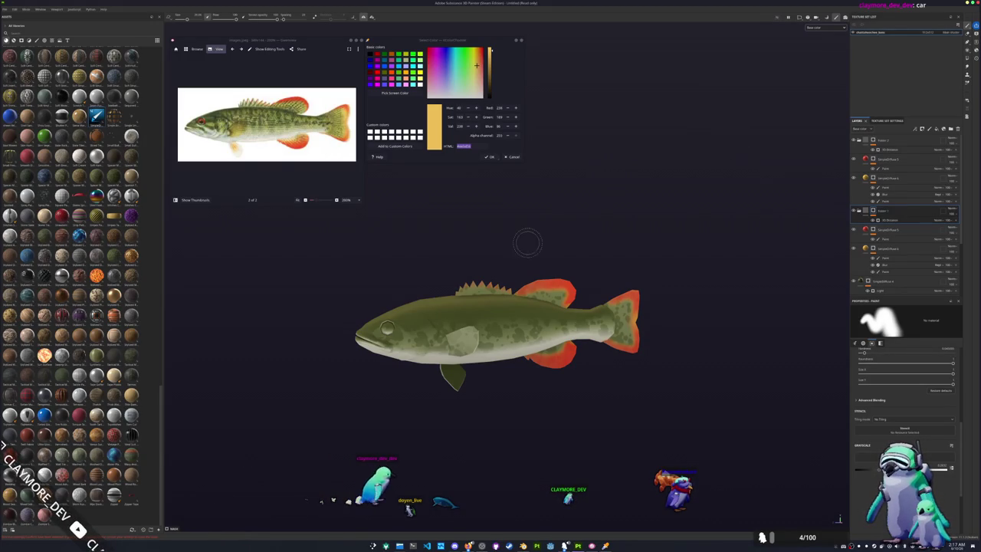
Step: Sample the olive green of the fish's body with the screen colour picker
{"action": "left_click_drag", "start_coordinate": [541, 230], "coordinate": [606, 242], "text": "alt"}
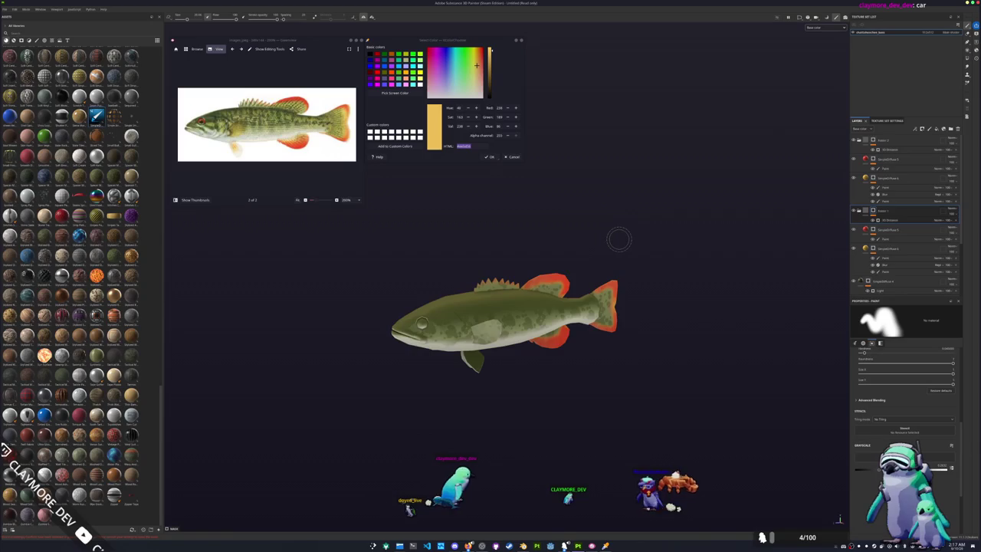
{"action": "scroll", "coordinate": [532, 238], "scroll_direction": "up", "scroll_amount": 2}
{"action": "scroll", "coordinate": [529, 246], "scroll_direction": "up", "scroll_amount": 2}
{"action": "left_click_drag", "start_coordinate": [529, 246], "coordinate": [517, 234], "text": "alt"}
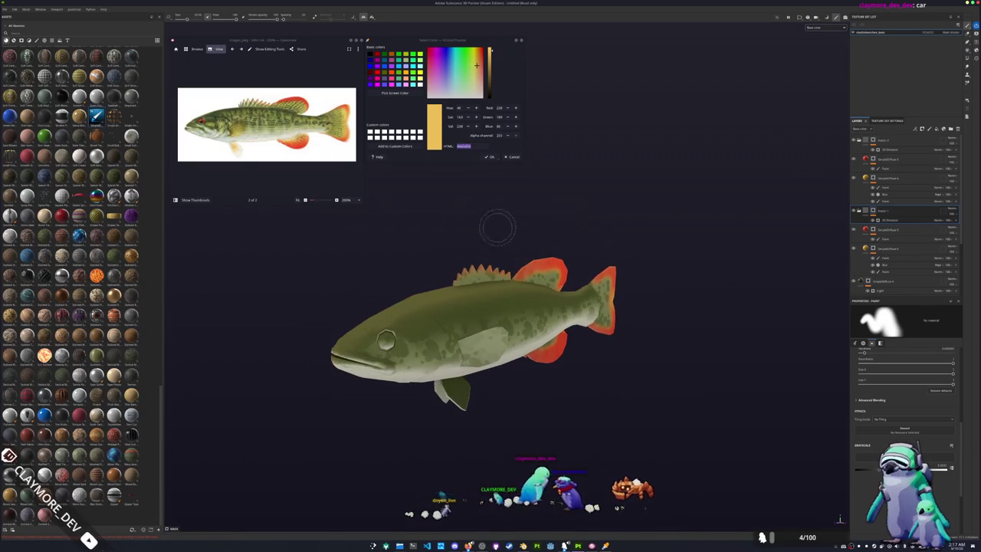
{"action": "left_click", "coordinate": [395, 93]}
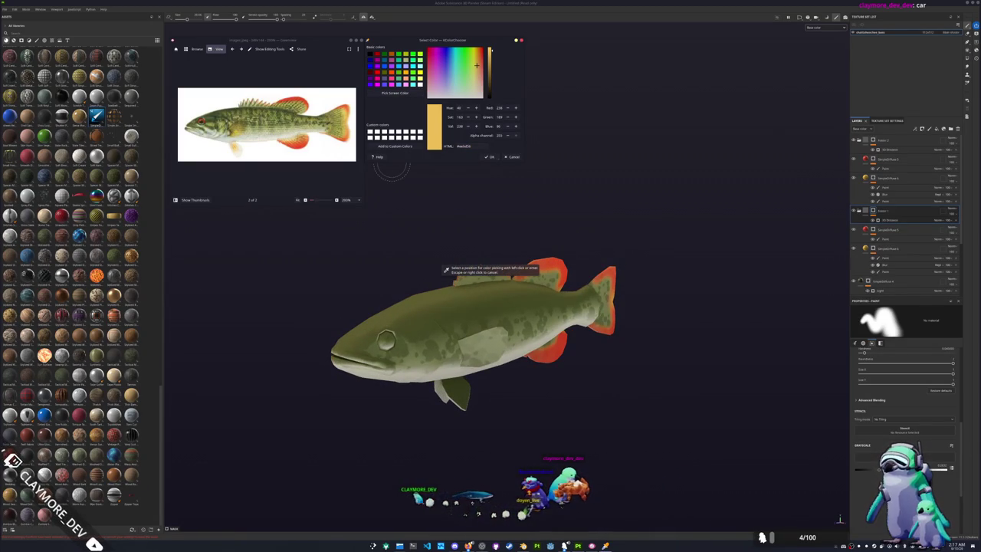
{"action": "left_click", "coordinate": [445, 271]}
Step: Select the SimpleDiffuse 3 layer and give its fill a new base colour
{"action": "scroll", "coordinate": [882, 230], "scroll_direction": "down", "scroll_amount": 2}
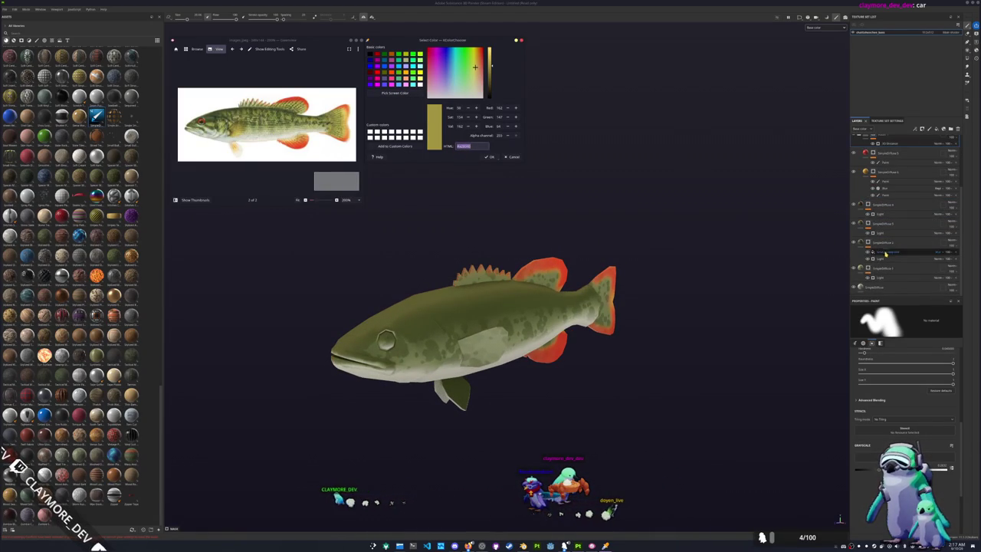
{"action": "left_click", "coordinate": [883, 269]}
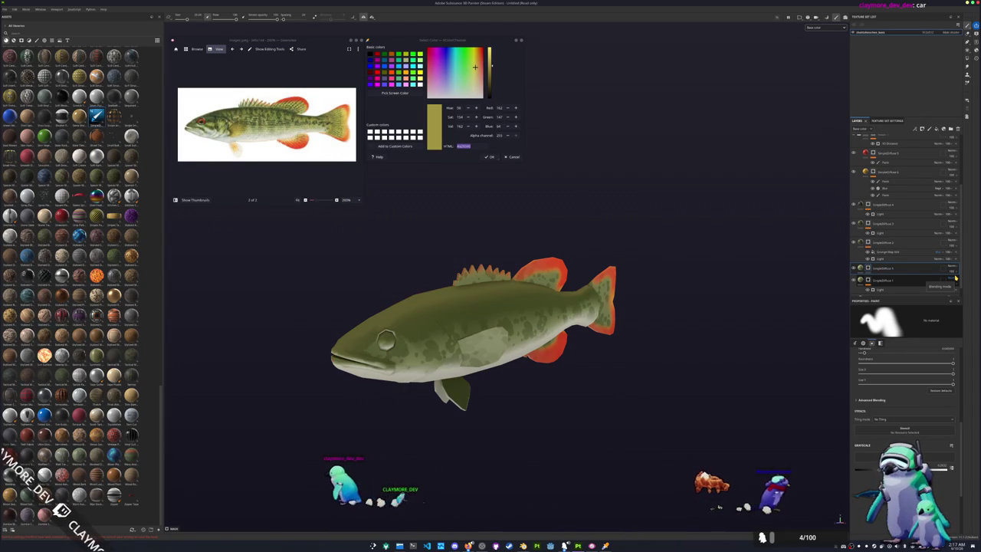
{"action": "left_click", "coordinate": [938, 267]}
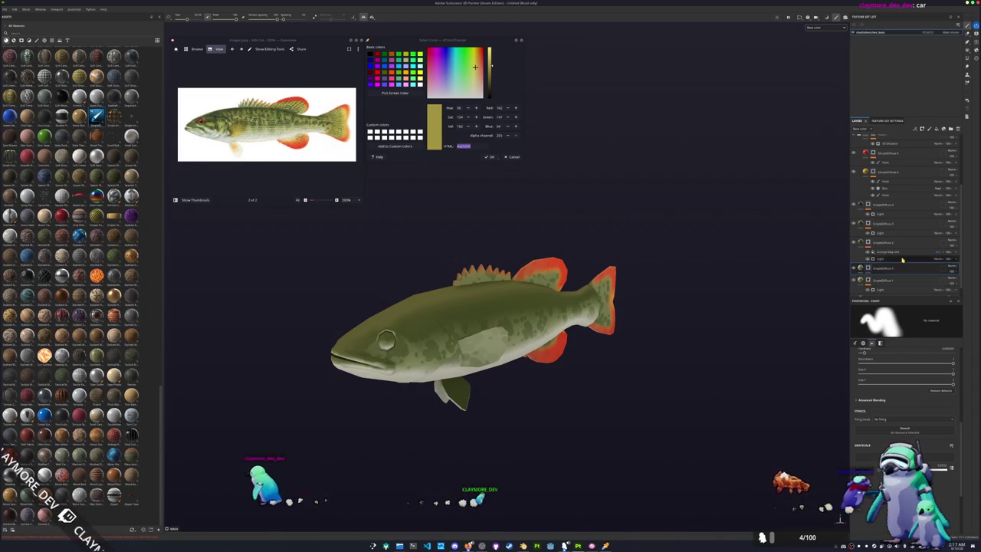
{"action": "mouse_move", "coordinate": [598, 202]}
{"action": "left_mouse_down", "text": "alt"}
{"action": "mouse_move", "coordinate": [511, 305]}
{"action": "mouse_move", "coordinate": [583, 307]}
{"action": "left_mouse_up", "text": "alt"}
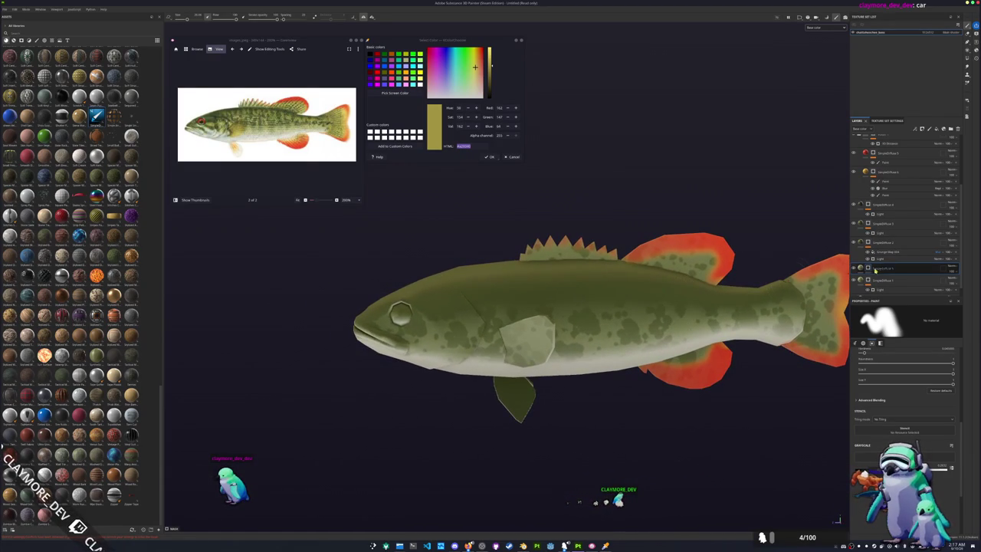
{"action": "left_click", "coordinate": [867, 268]}
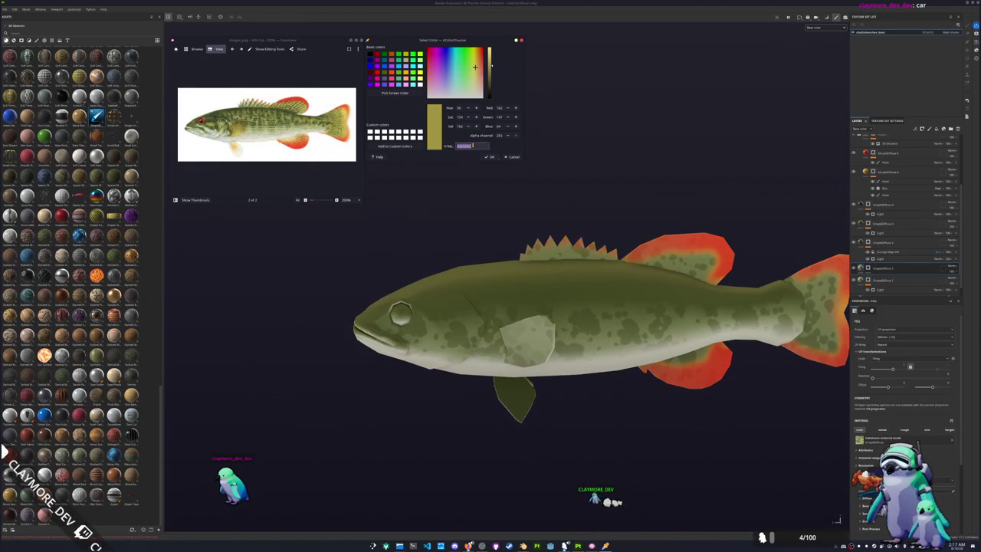
{"action": "scroll", "coordinate": [863, 441], "scroll_direction": "down", "scroll_amount": 3}
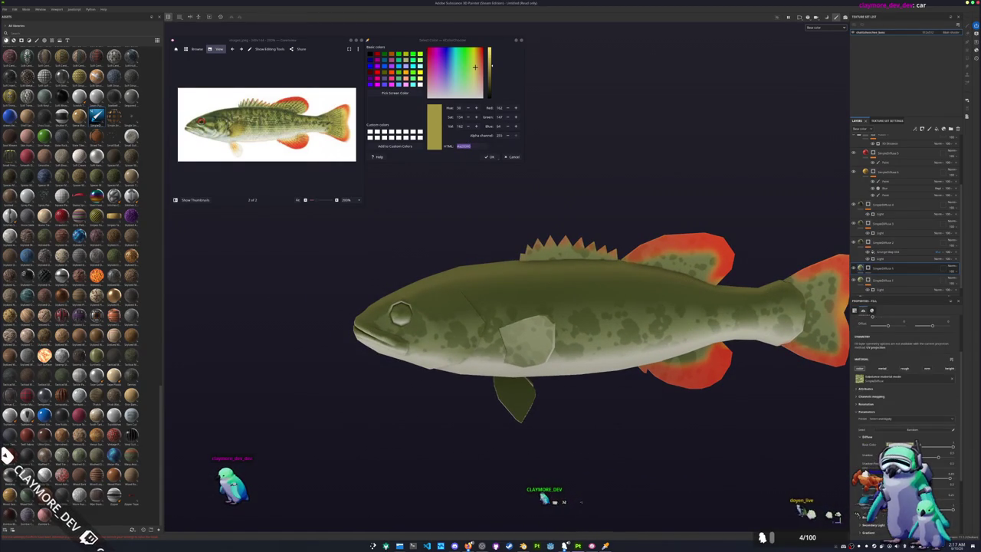
{"action": "left_click", "coordinate": [908, 445]}
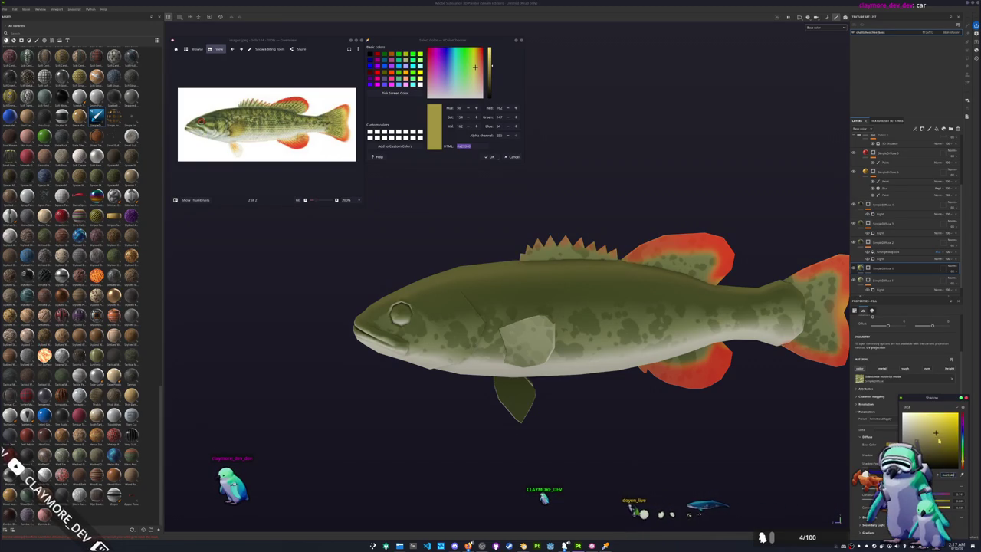
{"action": "left_click", "coordinate": [946, 452]}
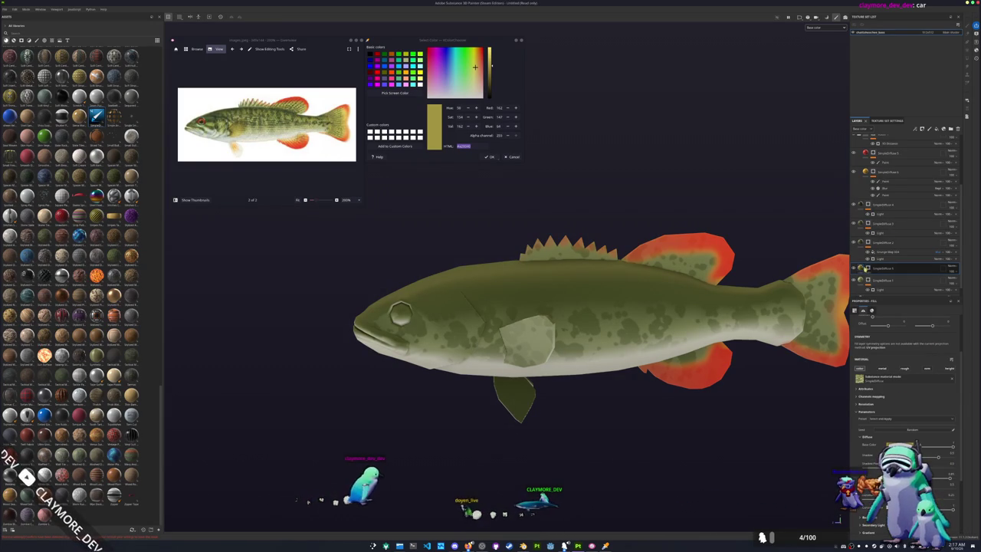
Step: Return to the brush and orbit to inspect the head and rear-quarter of the fish
{"action": "key", "text": "1"}
{"action": "left_click_drag", "start_coordinate": [728, 418], "coordinate": [684, 418], "text": "alt"}
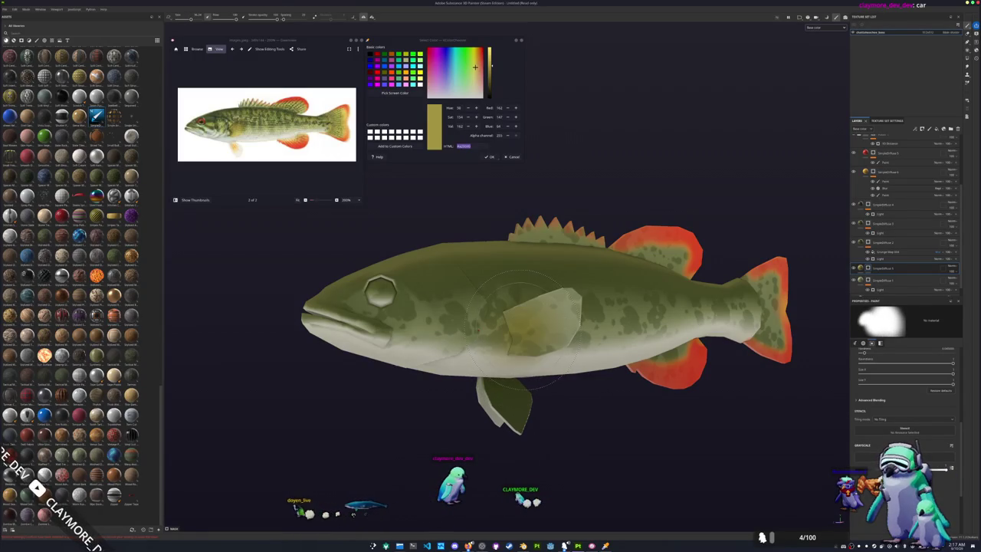
{"action": "scroll", "coordinate": [402, 353], "scroll_direction": "up", "scroll_amount": 2}
{"action": "mouse_move", "coordinate": [403, 360]}
{"action": "left_mouse_down", "text": "alt"}
{"action": "mouse_move", "coordinate": [550, 323]}
{"action": "mouse_move", "coordinate": [591, 416]}
{"action": "left_mouse_up", "text": "alt"}
{"action": "scroll", "coordinate": [591, 416], "scroll_direction": "up", "scroll_amount": 3}
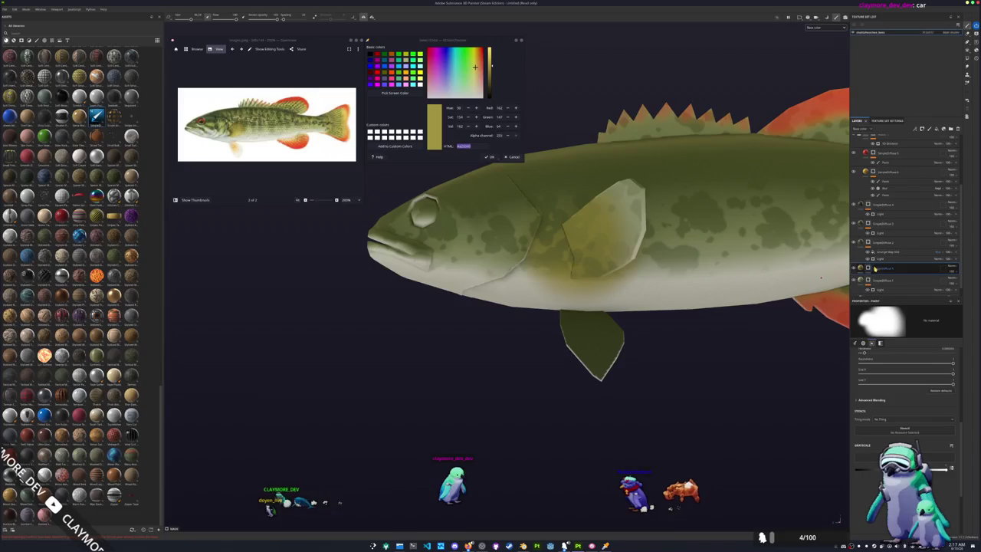
Step: Add a paint layer inside GroupDiffuse 5 and change its blend mode
{"action": "right_click", "coordinate": [871, 271]}
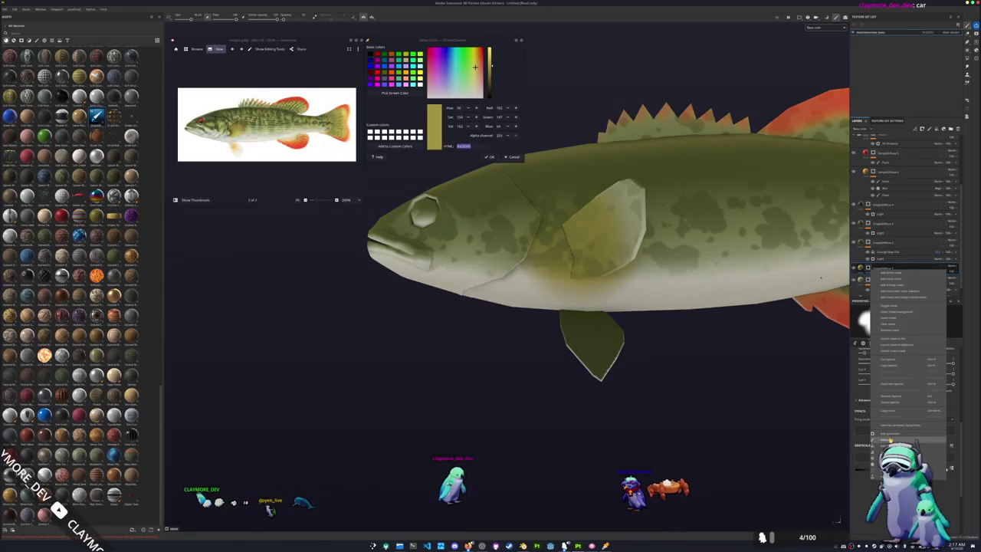
{"action": "left_click", "coordinate": [933, 298]}
{"action": "left_click", "coordinate": [942, 281]}
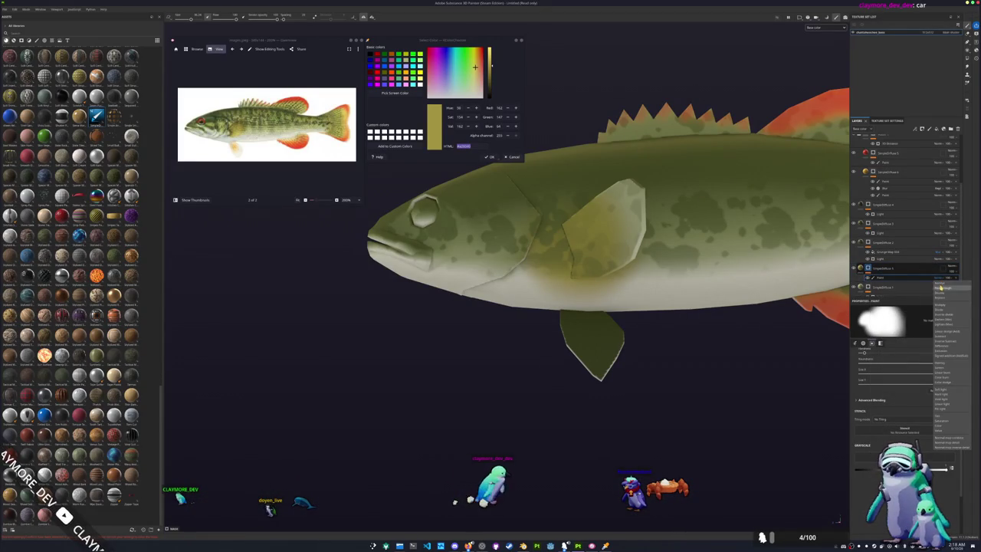
{"action": "left_click", "coordinate": [943, 308]}
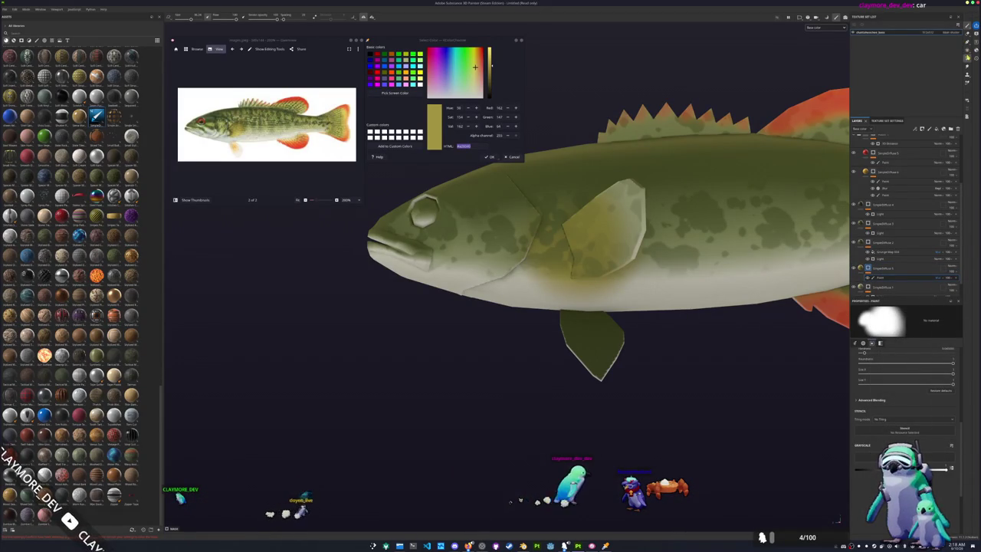
{"action": "left_click", "coordinate": [892, 288]}
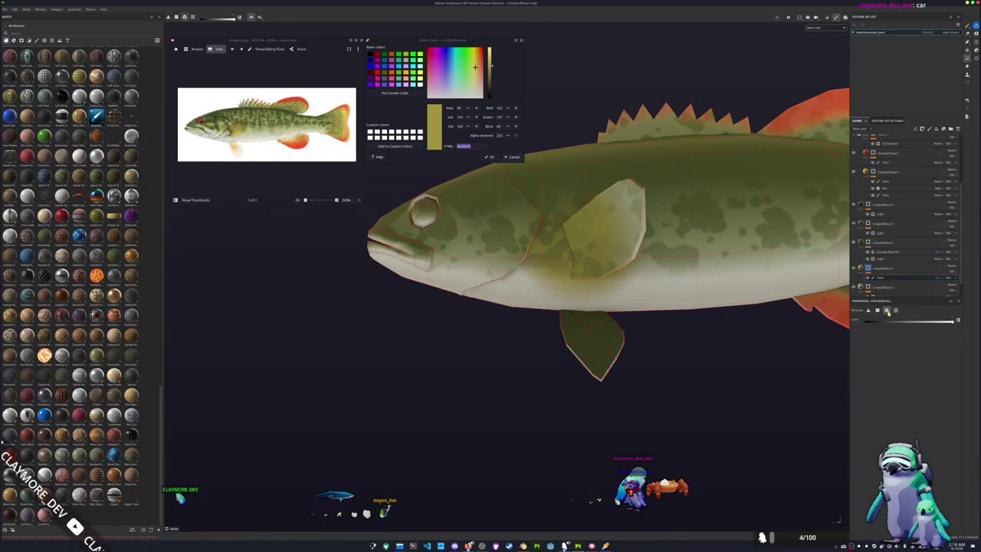
{"action": "left_click_drag", "start_coordinate": [696, 290], "coordinate": [801, 242], "text": "alt"}
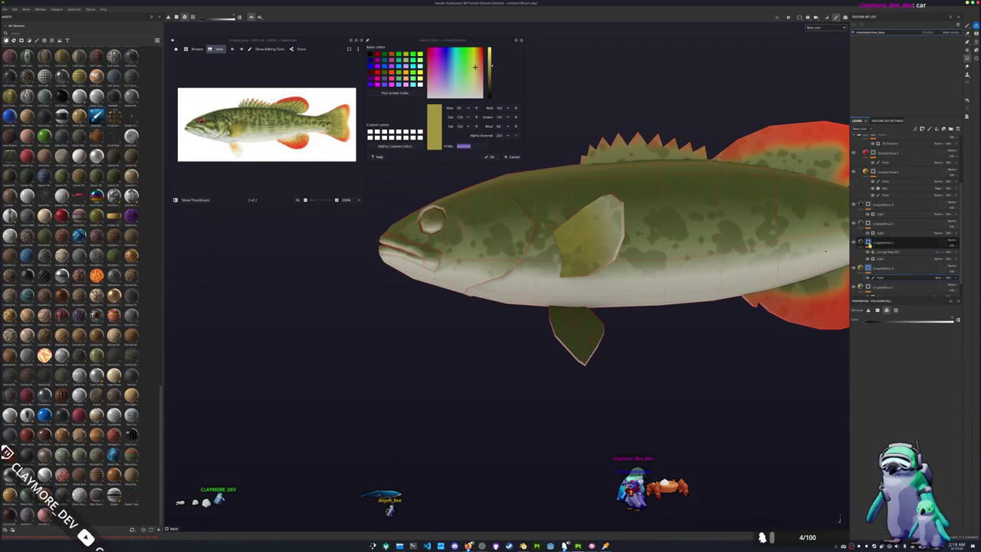
Step: Add a polygon fill to one layer and a fill to the layer above SimpleMask 2, then select the fill layer
{"action": "left_click", "coordinate": [870, 244]}
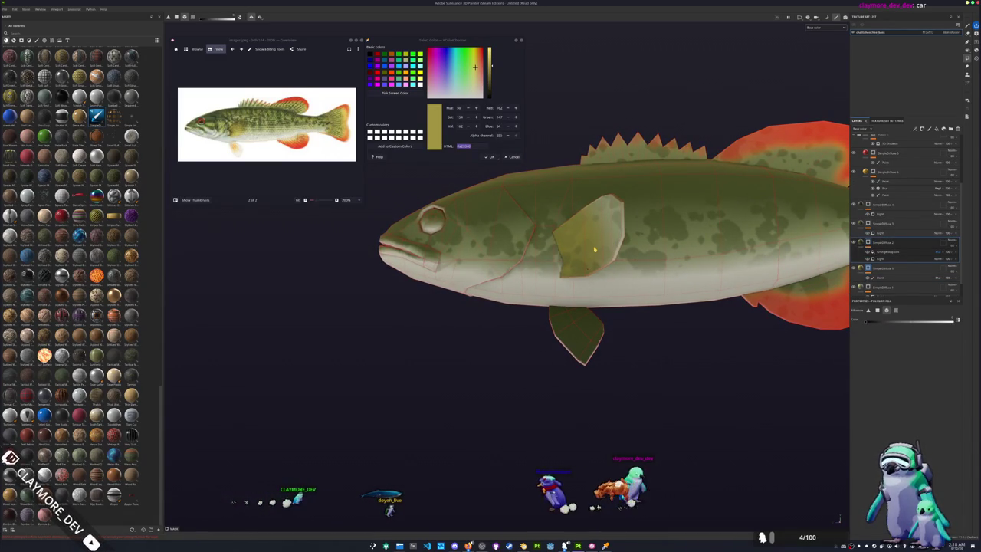
{"action": "scroll", "coordinate": [867, 225], "scroll_direction": "down", "scroll_amount": 1}
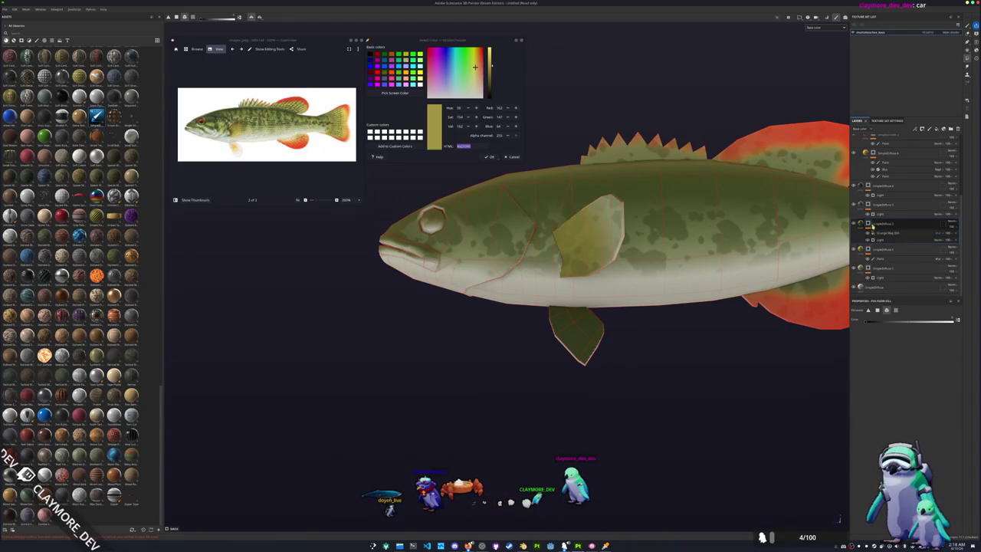
{"action": "right_click", "coordinate": [868, 225]}
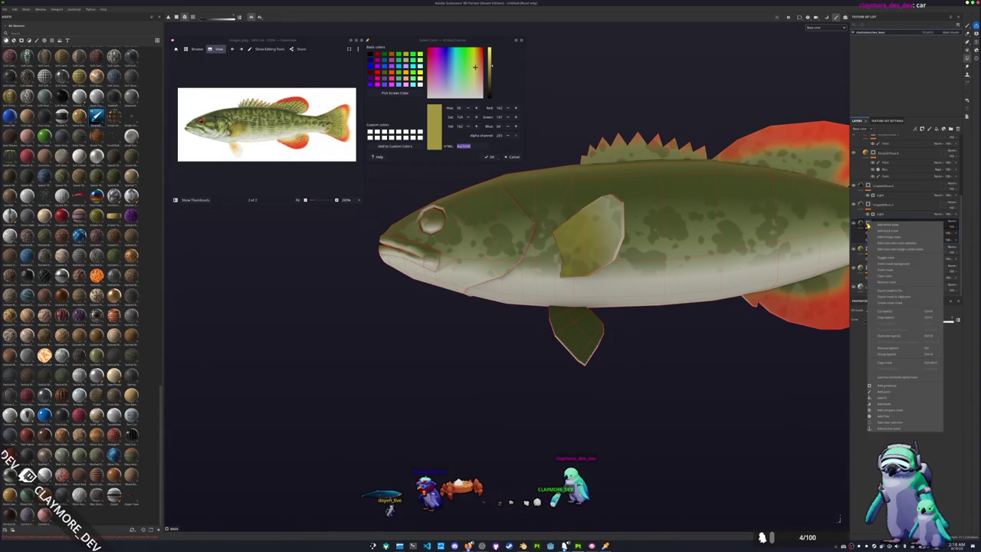
{"action": "left_click", "coordinate": [883, 397]}
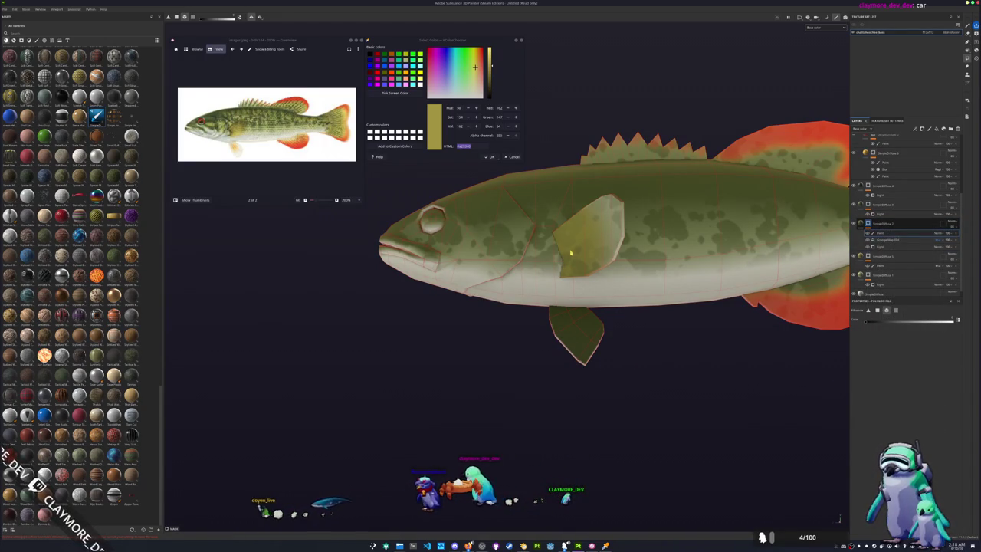
{"action": "left_click", "coordinate": [866, 203]}
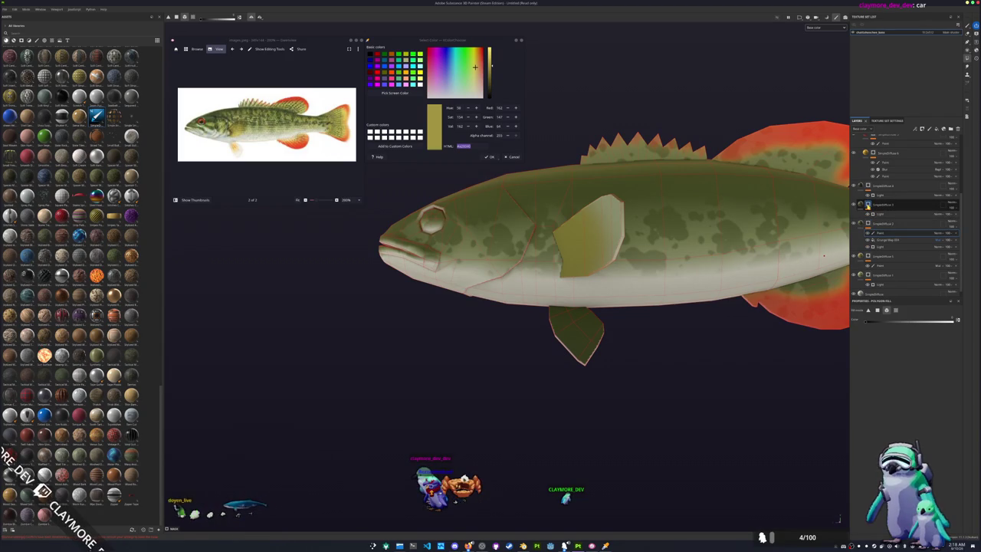
{"action": "right_click", "coordinate": [867, 205]}
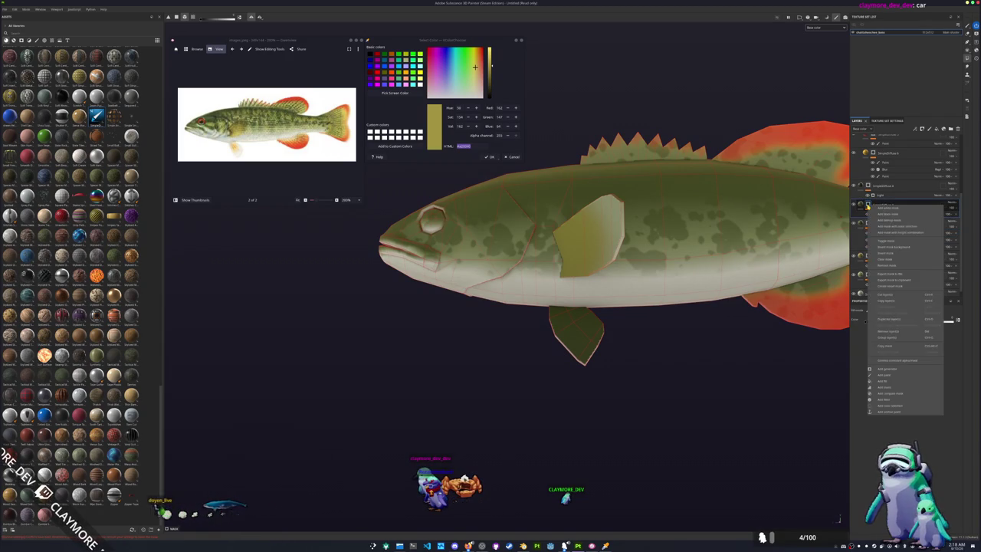
{"action": "left_click", "coordinate": [886, 381]}
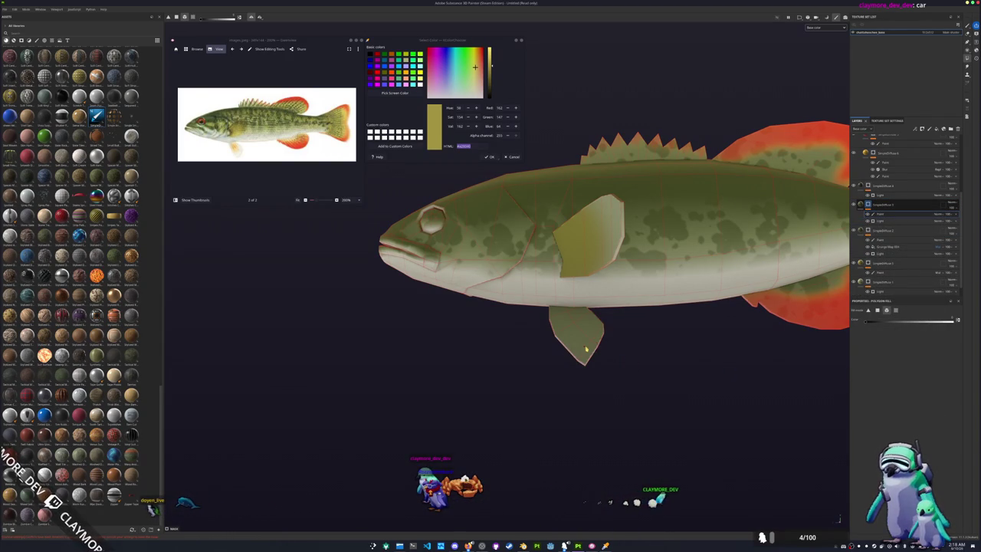
{"action": "left_click_drag", "start_coordinate": [584, 350], "coordinate": [624, 340], "text": "alt"}
{"action": "left_click", "coordinate": [878, 270]}
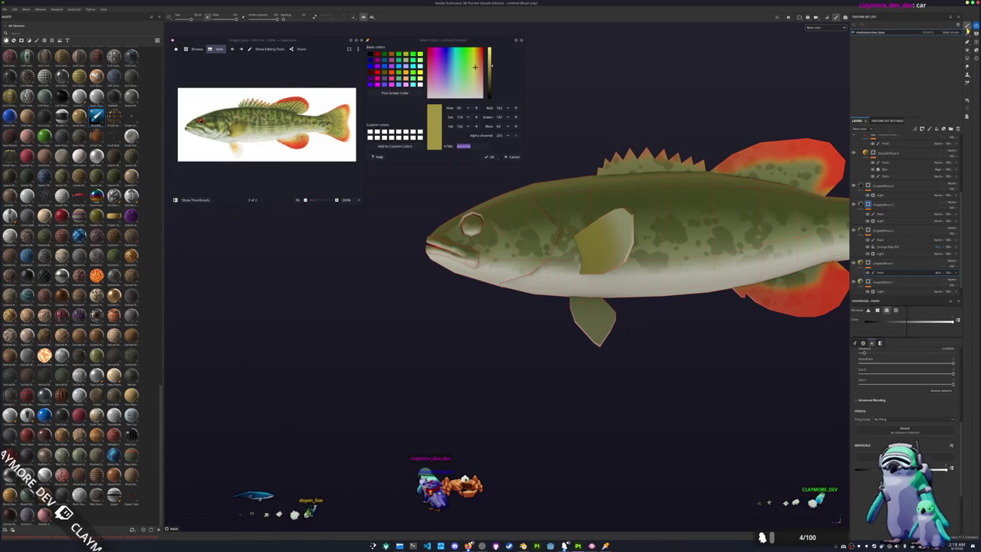
Step: Toggle layer visibility on and off to identify which layer shapes each part of the fish
{"action": "left_click", "coordinate": [968, 26]}
{"action": "scroll", "coordinate": [567, 337], "scroll_direction": "up", "scroll_amount": 2}
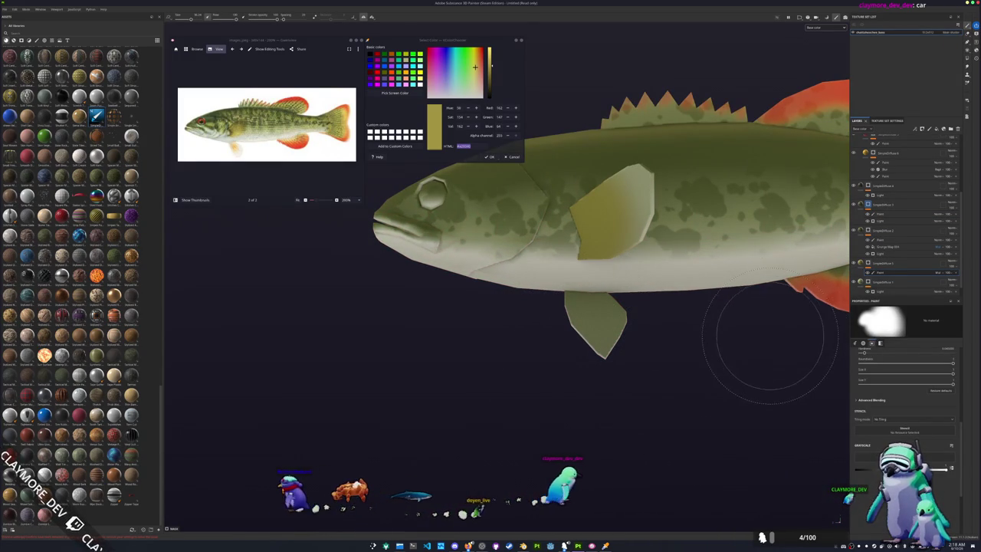
{"action": "mouse_move", "coordinate": [722, 416]}
{"action": "left_mouse_down", "text": "alt"}
{"action": "mouse_move", "coordinate": [583, 335]}
{"action": "mouse_move", "coordinate": [657, 361]}
{"action": "left_mouse_up", "text": "alt"}
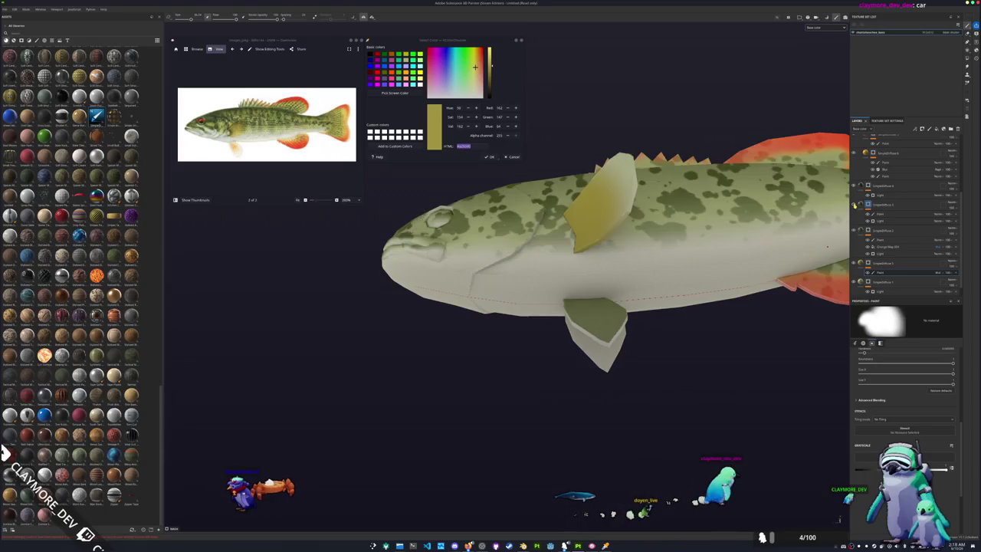
{"action": "left_click", "coordinate": [853, 205]}
{"action": "left_click", "coordinate": [855, 230]}
{"action": "left_click", "coordinate": [854, 232]}
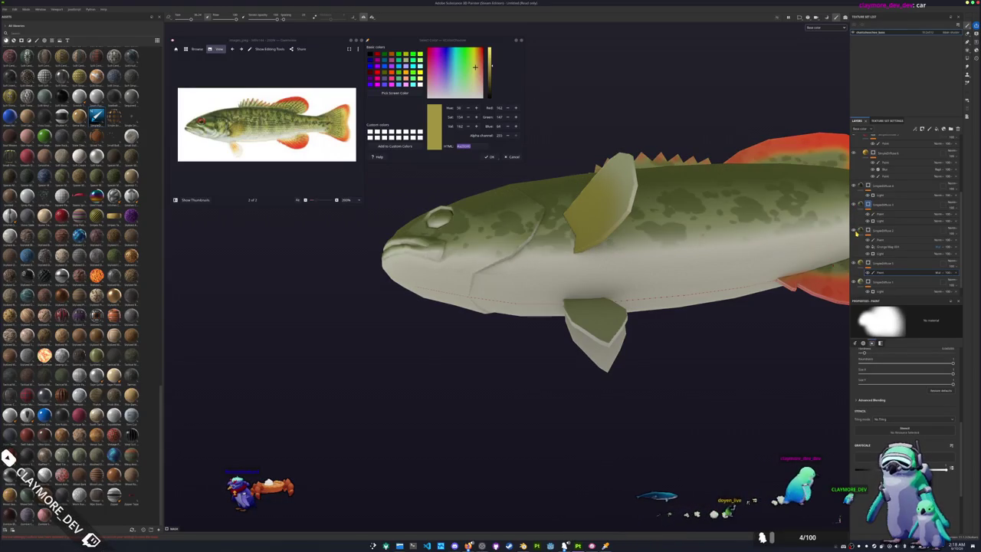
{"action": "scroll", "coordinate": [856, 223], "scroll_direction": "up", "scroll_amount": 1}
{"action": "left_click", "coordinate": [854, 217]}
{"action": "left_click", "coordinate": [854, 217]}
Step: Add a paint layer to the identified diffuse layer and switch to polygon fill mode
{"action": "left_click", "coordinate": [868, 218]}
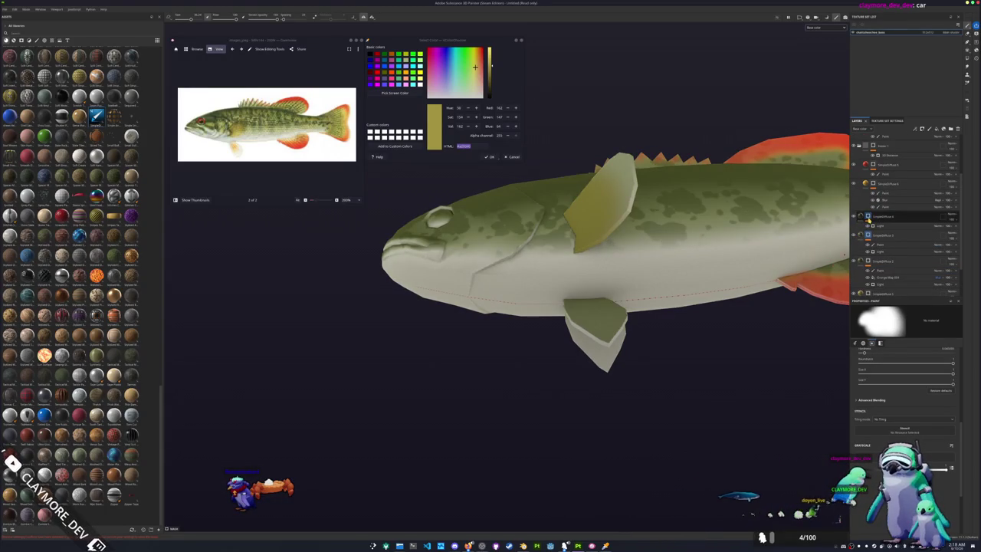
{"action": "right_click", "coordinate": [868, 217]}
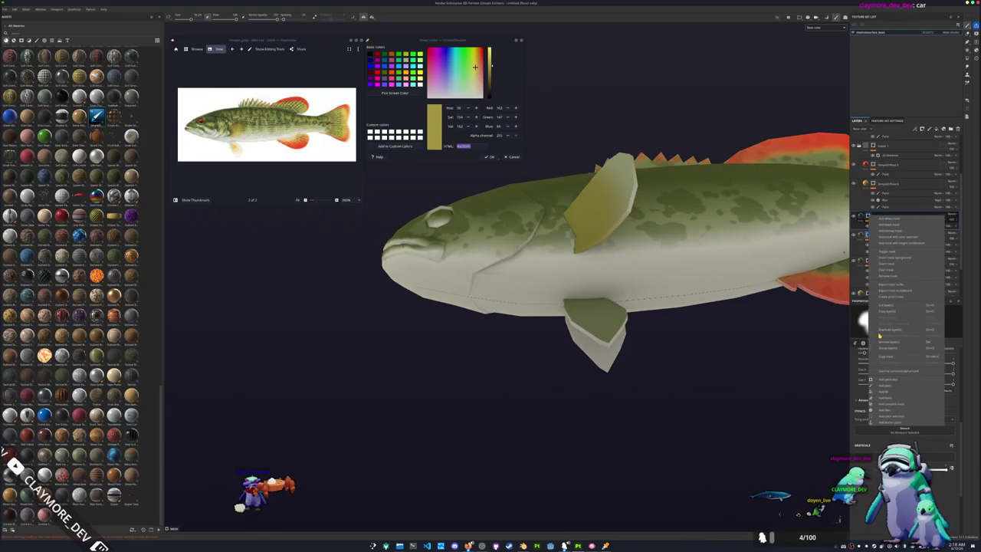
{"action": "left_click", "coordinate": [890, 386]}
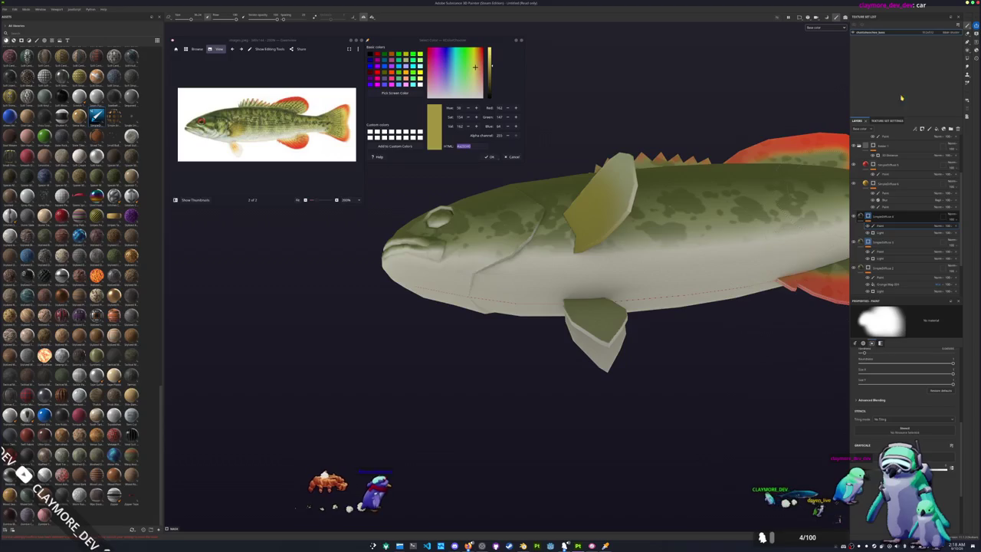
{"action": "key", "text": "4"}
{"action": "left_click_drag", "start_coordinate": [636, 317], "coordinate": [767, 331], "text": "alt"}
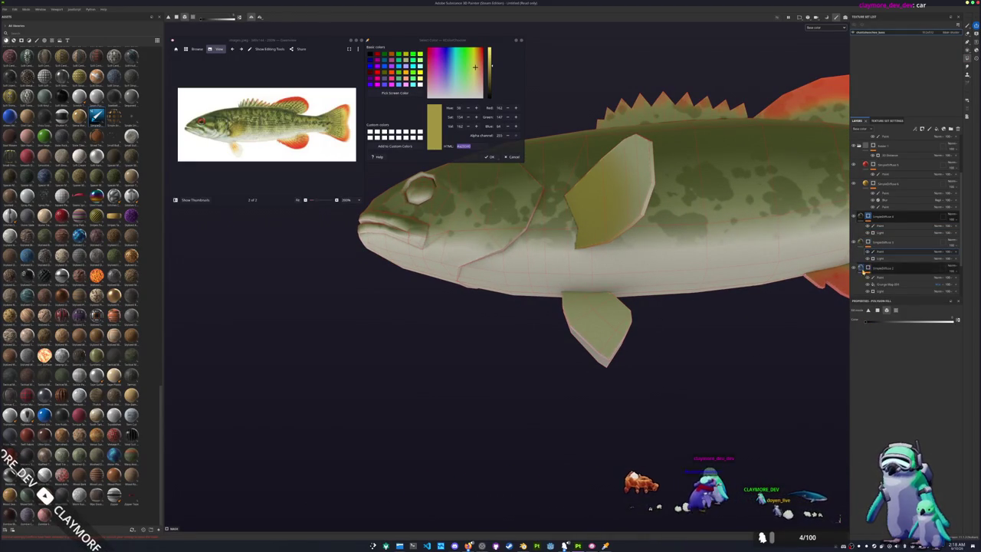
{"action": "scroll", "coordinate": [868, 264], "scroll_direction": "down", "scroll_amount": 3}
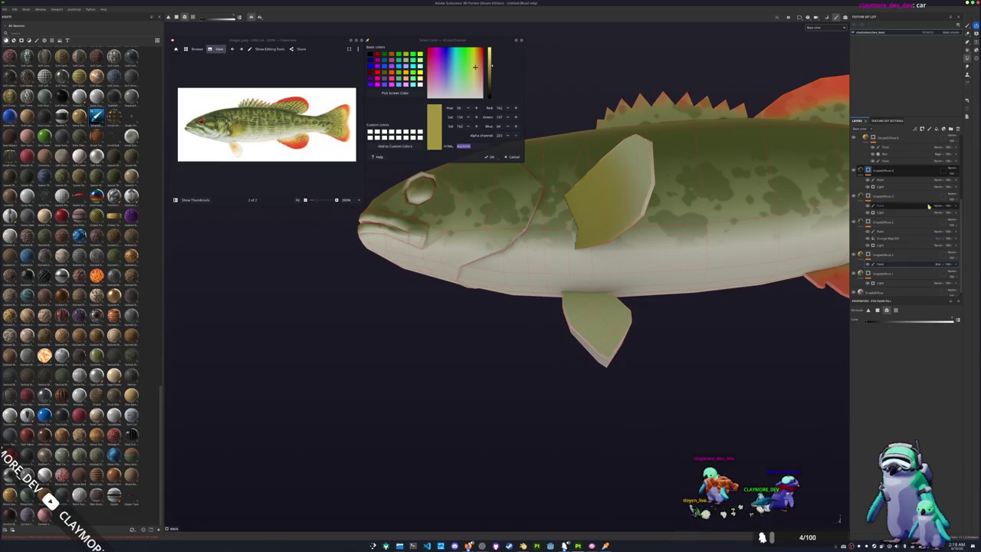
Step: Test a yellowish paint dab on the belly, undo it, and inspect the belly and back
{"action": "left_click", "coordinate": [945, 229]}
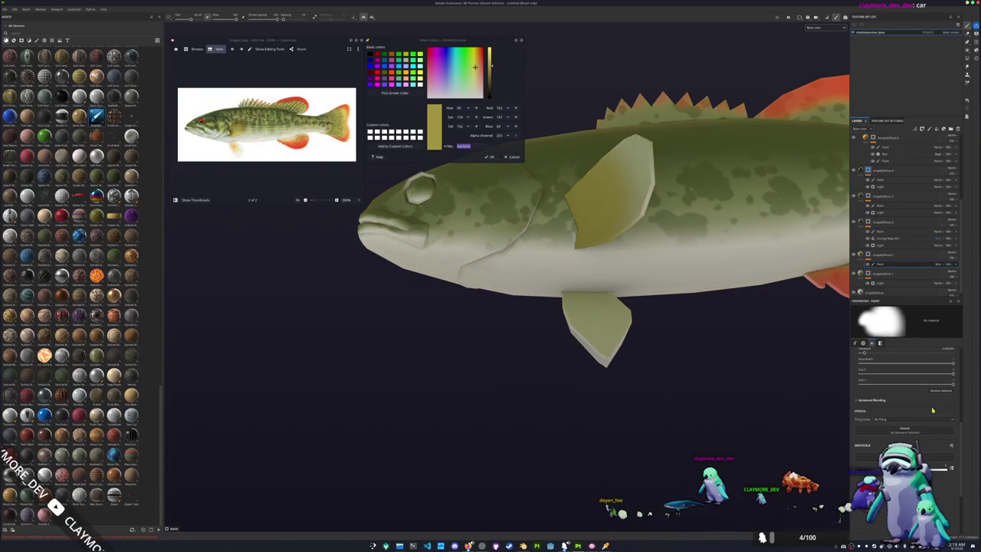
{"action": "left_click", "coordinate": [587, 330]}
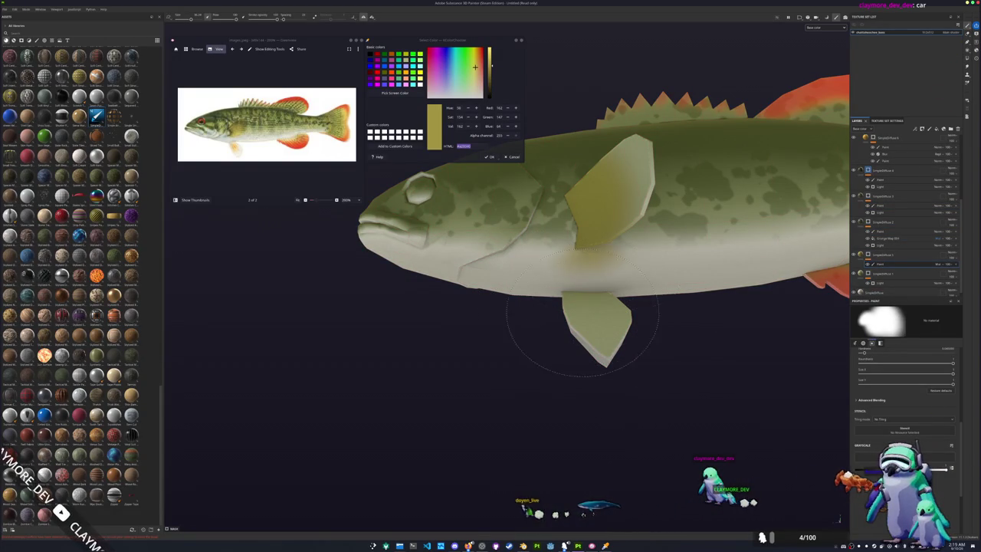
{"action": "key", "text": "ctrl+z"}
{"action": "scroll", "coordinate": [855, 267], "scroll_direction": "down", "scroll_amount": 1}
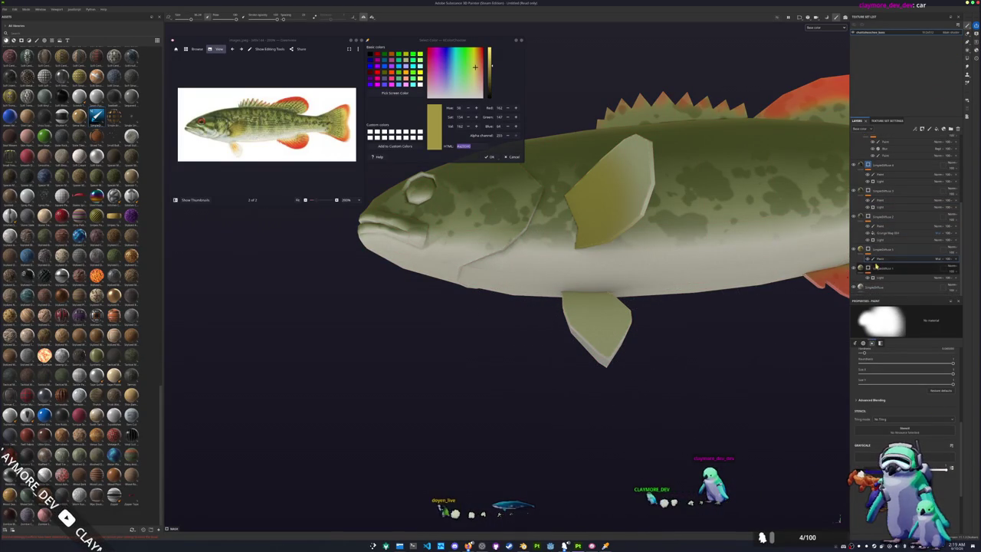
{"action": "left_click_drag", "start_coordinate": [536, 372], "coordinate": [605, 342], "text": "alt"}
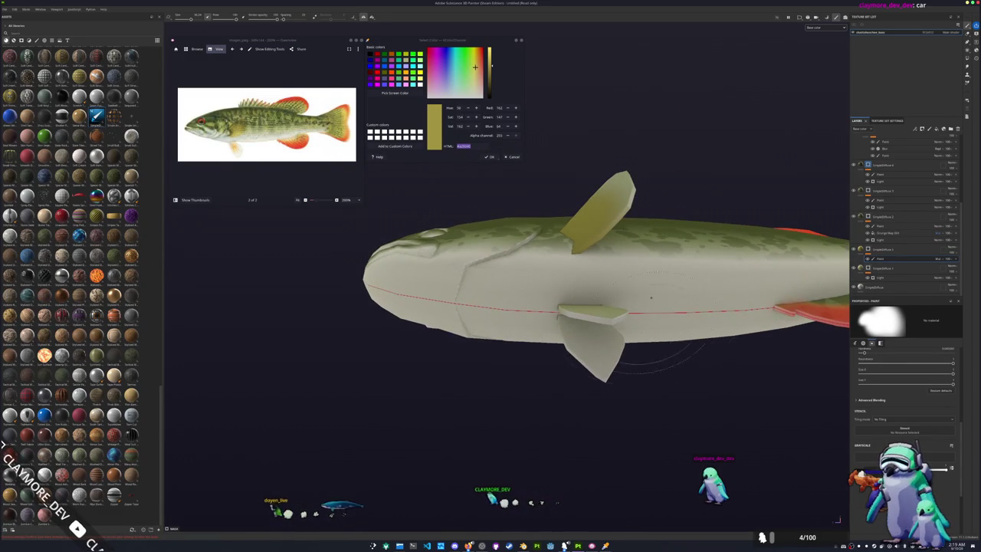
{"action": "left_click_drag", "start_coordinate": [634, 292], "coordinate": [835, 271], "text": "alt"}
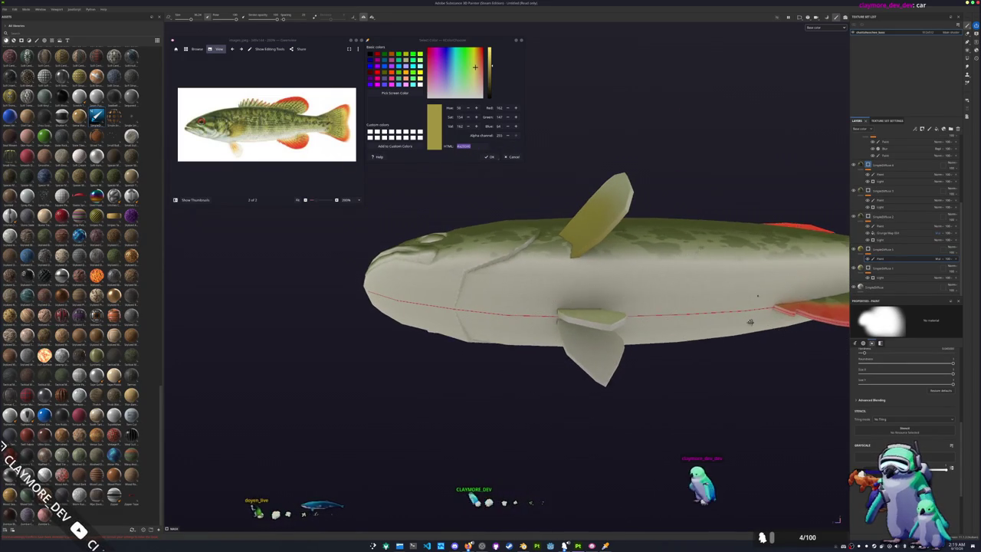
Step: Check the dorsal fin's layer, then select the Paint layer under SimpleDiffuse 1 with the brush
{"action": "left_click", "coordinate": [855, 251]}
{"action": "left_click", "coordinate": [854, 251]}
{"action": "mouse_move", "coordinate": [723, 344]}
{"action": "left_mouse_down", "text": "alt"}
{"action": "mouse_move", "coordinate": [591, 427]}
{"action": "mouse_move", "coordinate": [587, 374]}
{"action": "left_mouse_up", "text": "alt"}
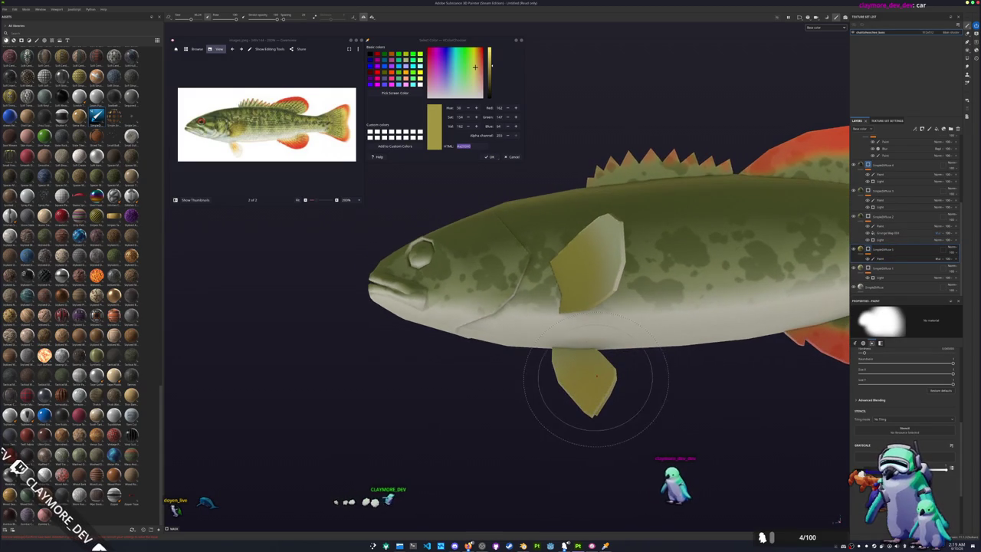
{"action": "left_click", "coordinate": [886, 262]}
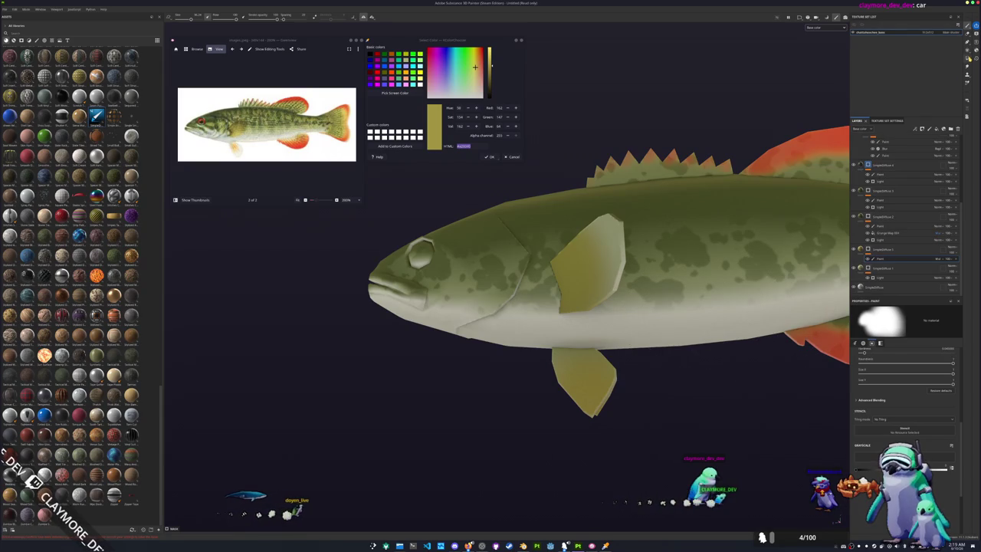
{"action": "key", "text": "4"}
{"action": "left_click", "coordinate": [966, 26]}
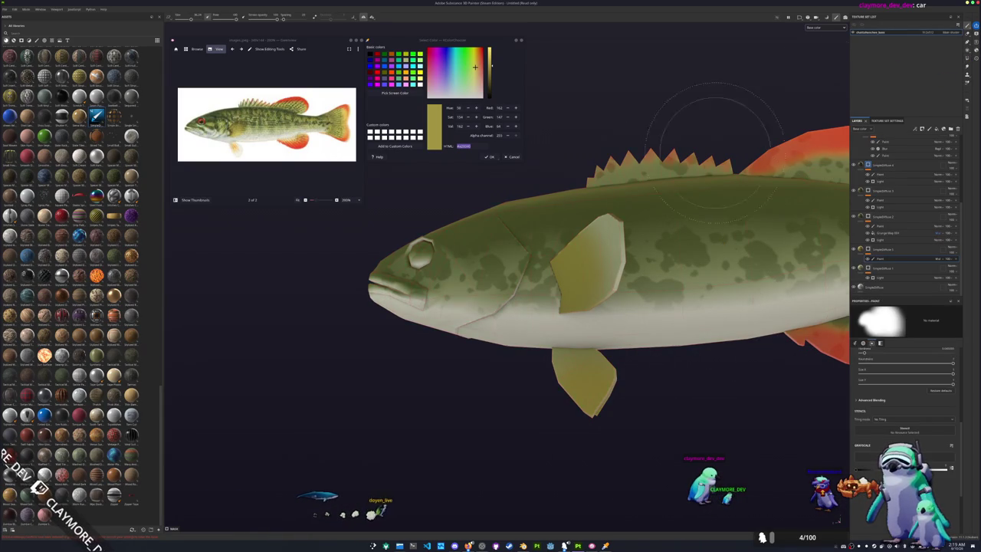
Step: Zoom in on the head and paint darker green shading over the eye, then review it from several angles
{"action": "scroll", "coordinate": [584, 241], "scroll_direction": "down", "scroll_amount": 2}
{"action": "scroll", "coordinate": [584, 242], "scroll_direction": "down", "scroll_amount": 2}
{"action": "scroll", "coordinate": [584, 242], "scroll_direction": "down", "scroll_amount": 1}
{"action": "scroll", "coordinate": [585, 242], "scroll_direction": "up", "scroll_amount": 1}
{"action": "scroll", "coordinate": [579, 257], "scroll_direction": "up", "scroll_amount": 1}
{"action": "scroll", "coordinate": [574, 276], "scroll_direction": "up", "scroll_amount": 1}
{"action": "scroll", "coordinate": [567, 297], "scroll_direction": "up", "scroll_amount": 1}
{"action": "scroll", "coordinate": [598, 296], "scroll_direction": "up", "scroll_amount": 1}
{"action": "scroll", "coordinate": [636, 294], "scroll_direction": "up", "scroll_amount": 1}
{"action": "scroll", "coordinate": [659, 294], "scroll_direction": "up", "scroll_amount": 1}
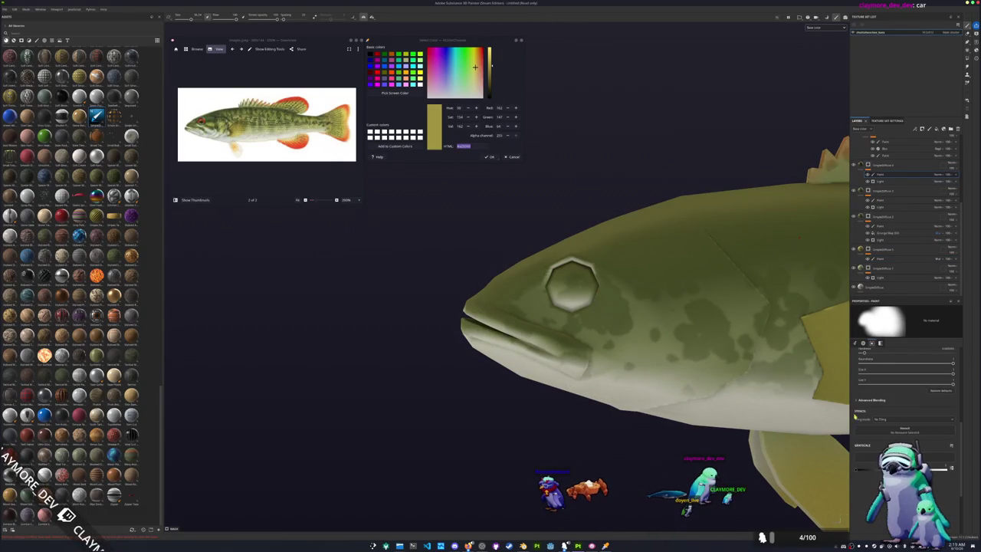
{"action": "left_click_drag", "start_coordinate": [583, 322], "coordinate": [659, 278], "text": "alt"}
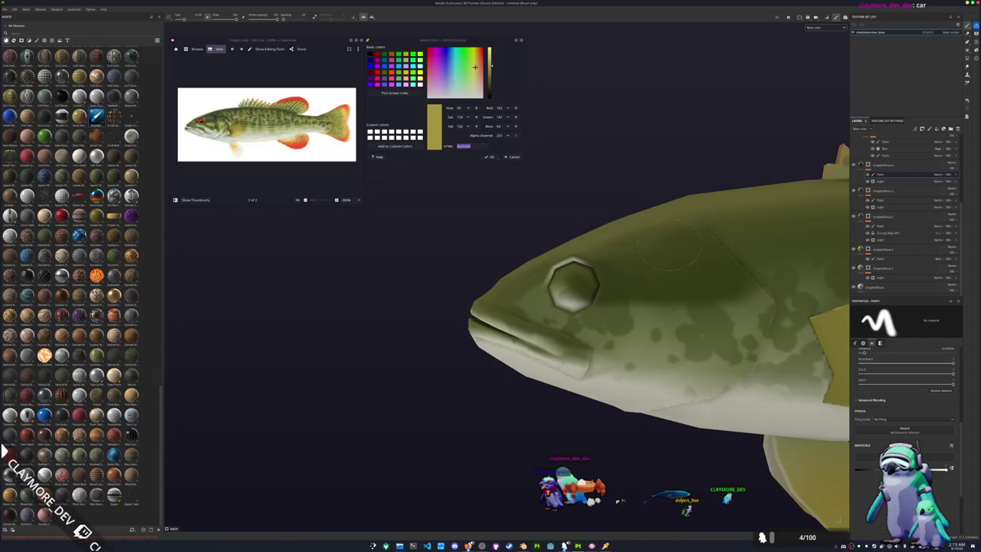
{"action": "left_click_drag", "start_coordinate": [555, 272], "coordinate": [575, 299]}
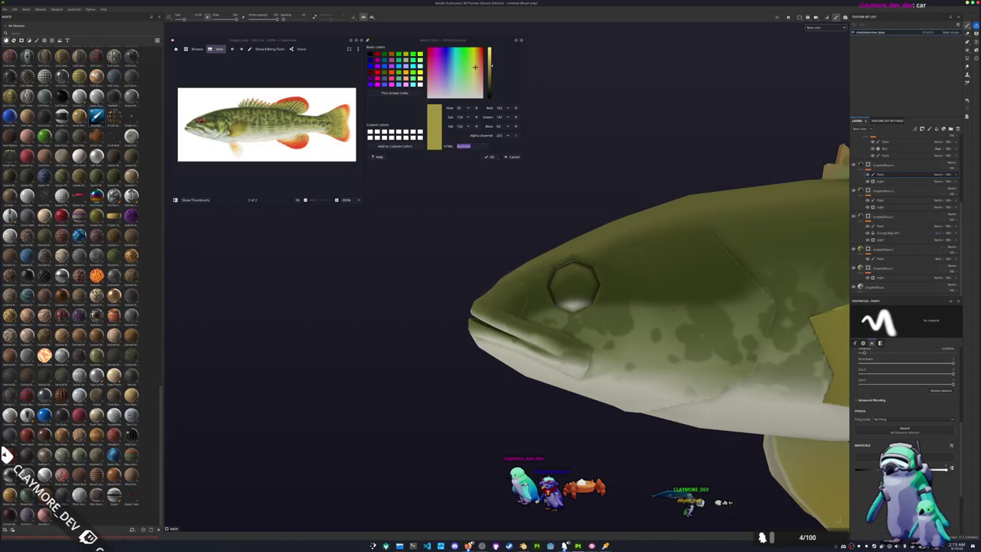
{"action": "mouse_move", "coordinate": [724, 325]}
{"action": "left_mouse_down", "text": "alt"}
{"action": "mouse_move", "coordinate": [490, 276]}
{"action": "mouse_move", "coordinate": [630, 328]}
{"action": "mouse_move", "coordinate": [641, 321]}
{"action": "mouse_move", "coordinate": [602, 305]}
{"action": "mouse_move", "coordinate": [653, 306]}
{"action": "mouse_move", "coordinate": [614, 291]}
{"action": "left_mouse_up", "text": "alt"}
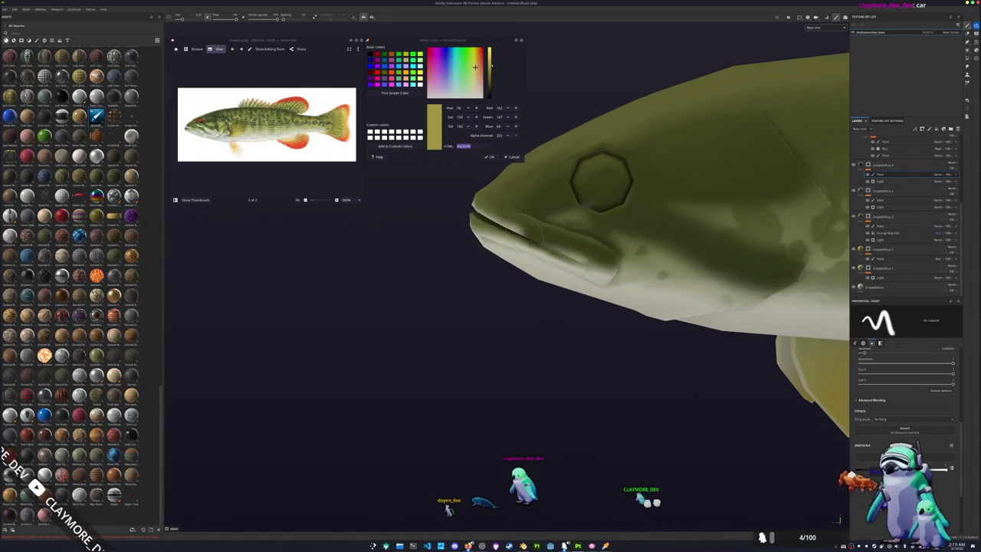
{"action": "left_click_drag", "start_coordinate": [597, 295], "coordinate": [639, 296], "text": "alt"}
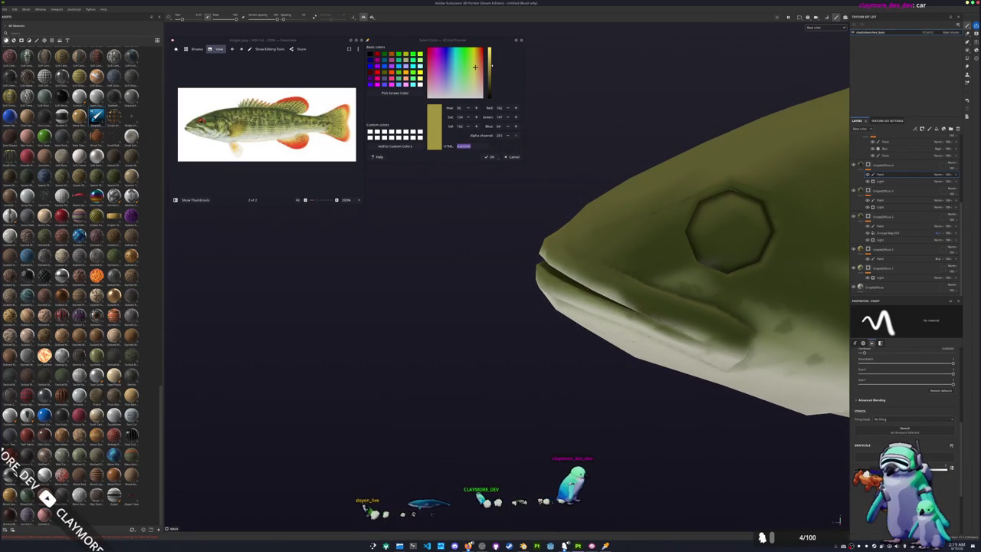
{"action": "left_click_drag", "start_coordinate": [571, 310], "coordinate": [509, 283], "text": "alt"}
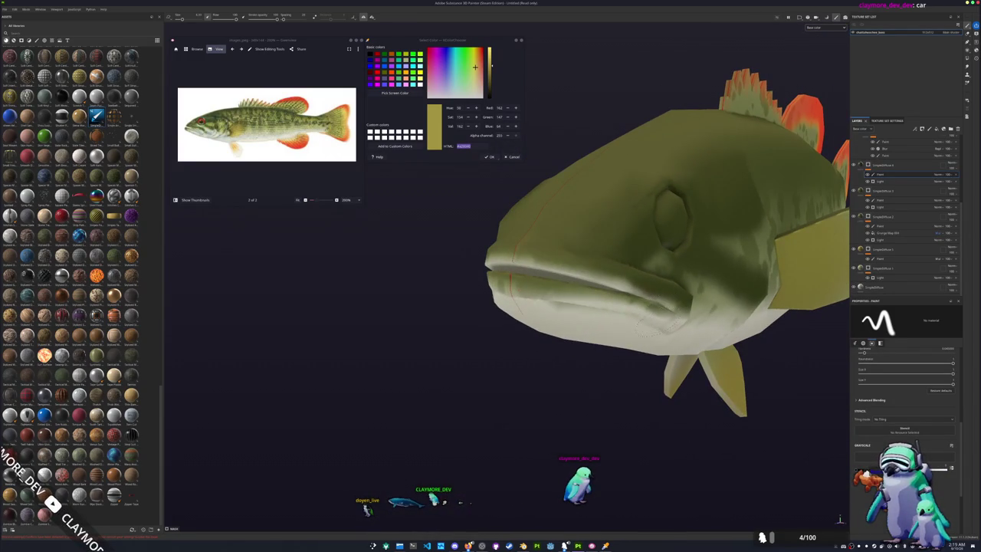
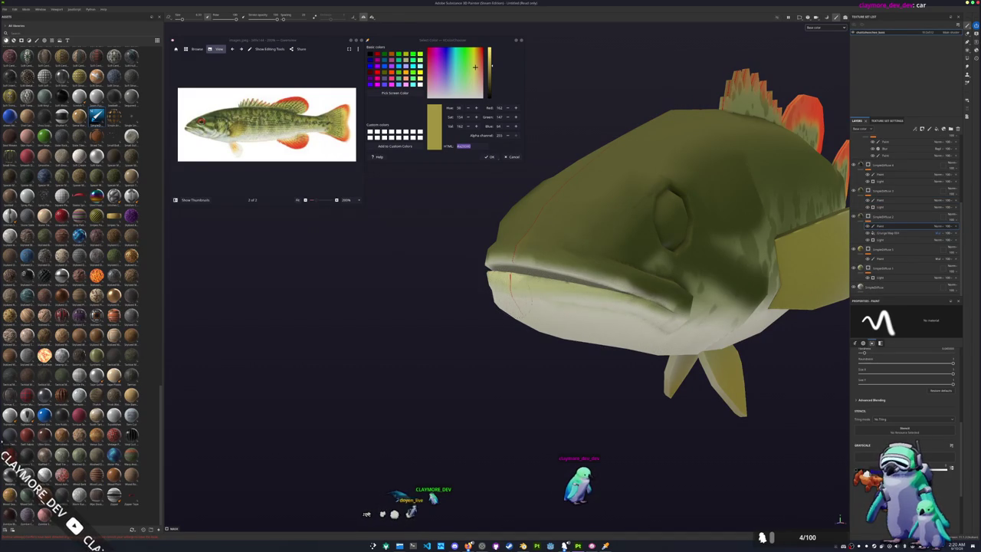
Step: Add a paint sublayer to SimpleDiffuse 1 and brush a cream stroke along the lower jaw
{"action": "left_click", "coordinate": [897, 258]}
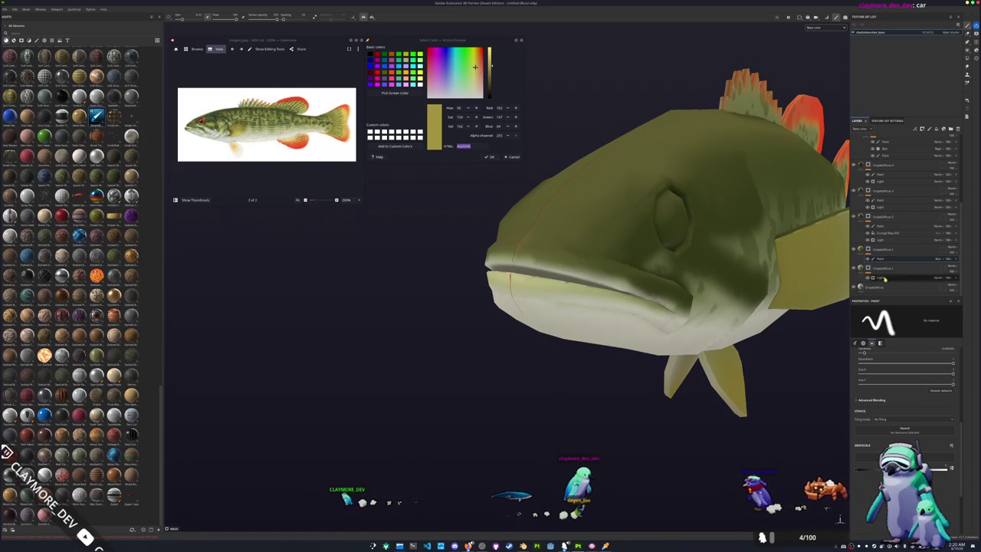
{"action": "scroll", "coordinate": [868, 268], "scroll_direction": "up", "scroll_amount": 1}
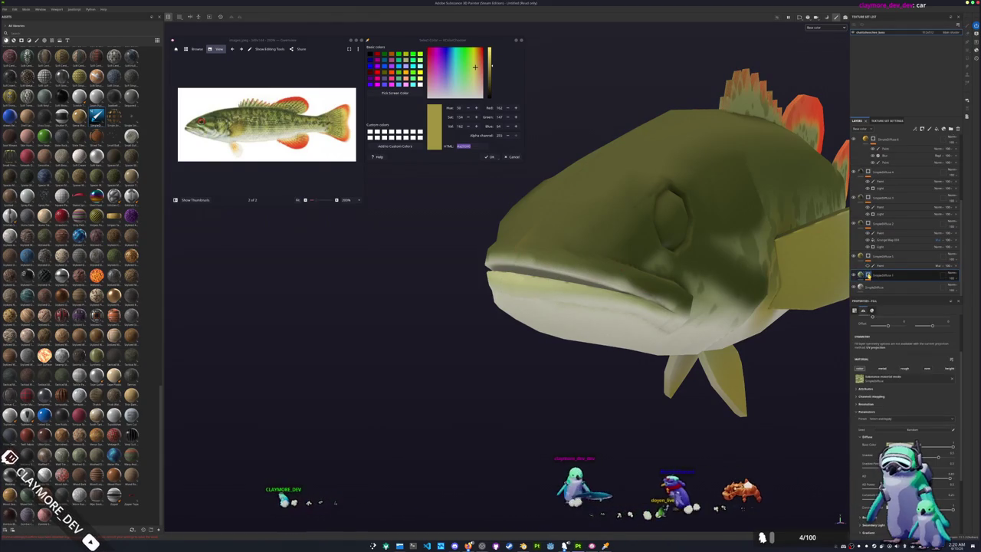
{"action": "right_click", "coordinate": [868, 274]}
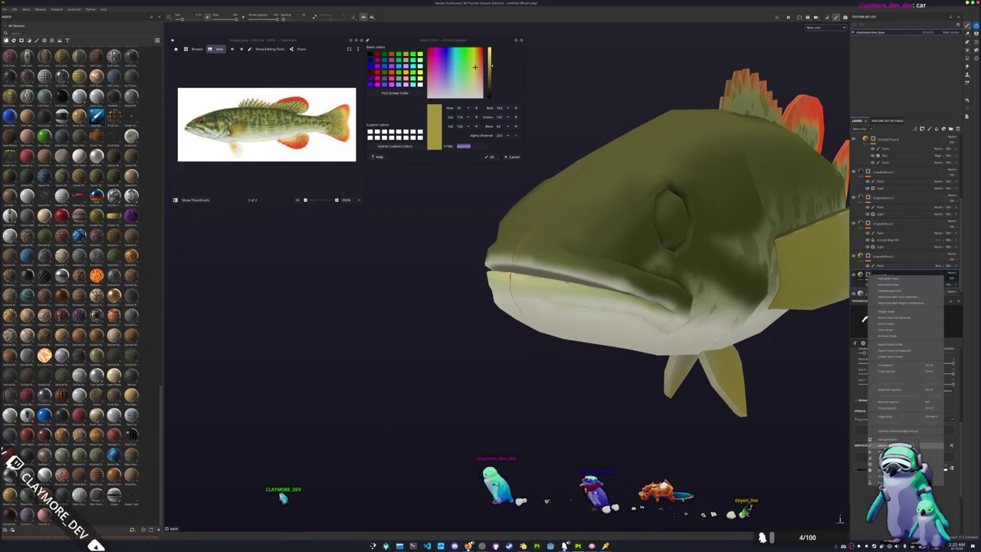
{"action": "left_click", "coordinate": [893, 330]}
{"action": "mouse_move", "coordinate": [498, 285]}
{"action": "left_mouse_down"}
{"action": "mouse_move", "coordinate": [575, 300]}
{"action": "mouse_move", "coordinate": [554, 373]}
{"action": "left_mouse_up"}
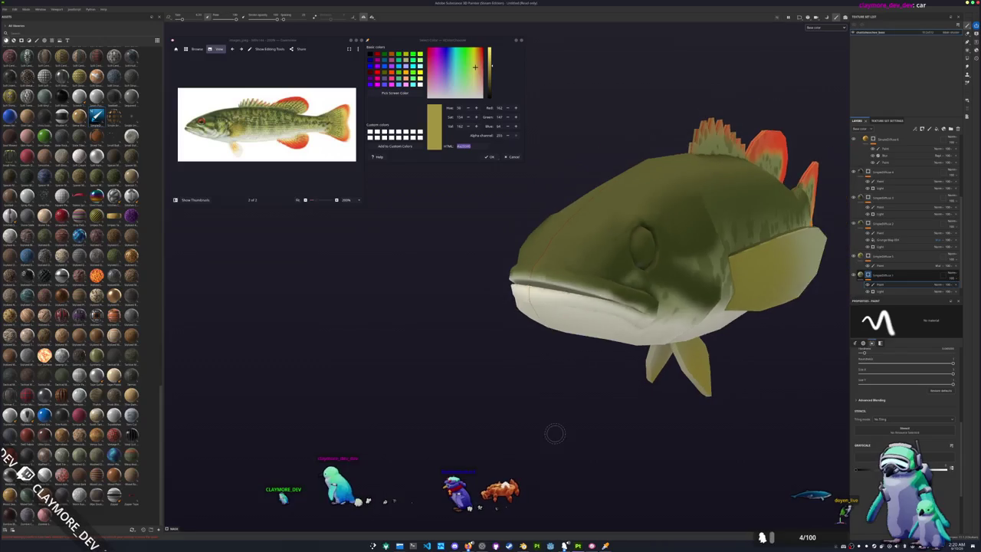
Step: Orbit and zoom out to inspect the lightened jaw from the side
{"action": "scroll", "coordinate": [554, 372], "scroll_direction": "up", "scroll_amount": 3}
{"action": "left_click_drag", "start_coordinate": [421, 429], "coordinate": [529, 414], "text": "alt"}
{"action": "scroll", "coordinate": [449, 398], "scroll_direction": "down", "scroll_amount": 2}
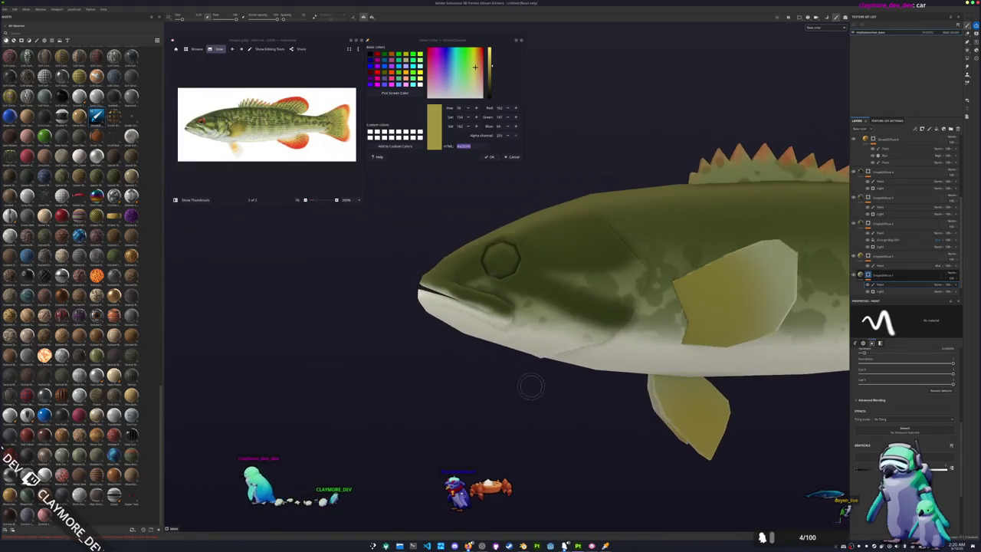
{"action": "scroll", "coordinate": [638, 385], "scroll_direction": "down", "scroll_amount": 4}
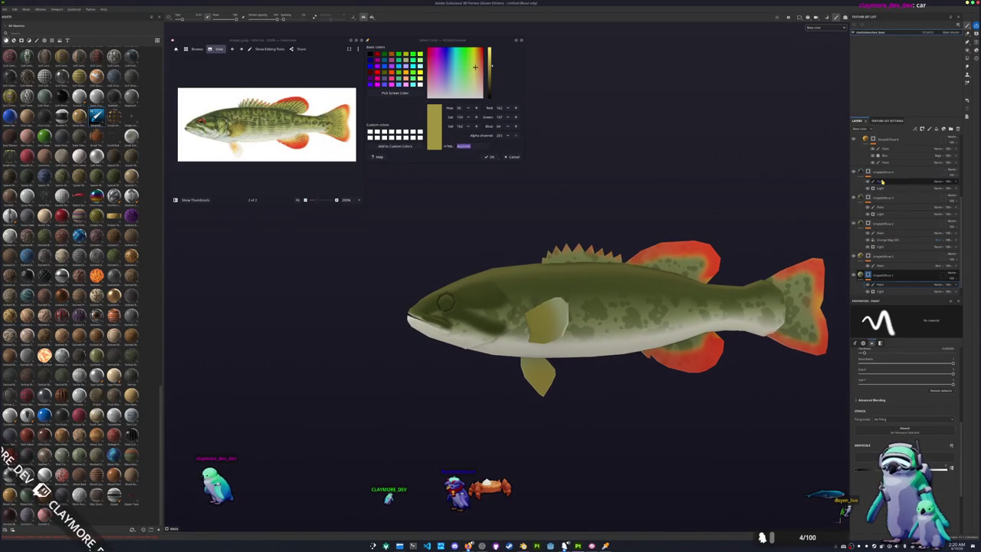
{"action": "left_click", "coordinate": [887, 240]}
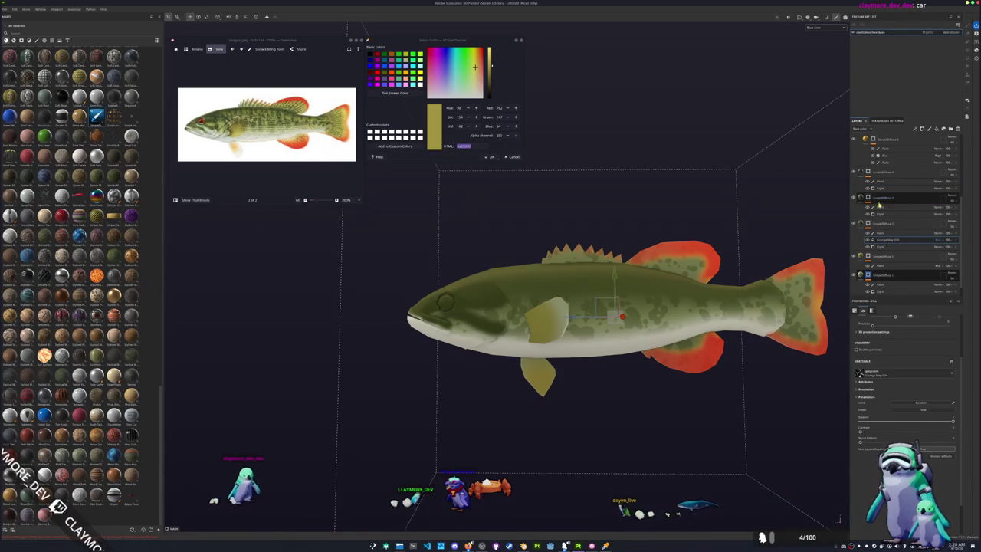
Step: Raise the Light generator's Highlight Level slider in Properties
{"action": "left_click", "coordinate": [883, 233]}
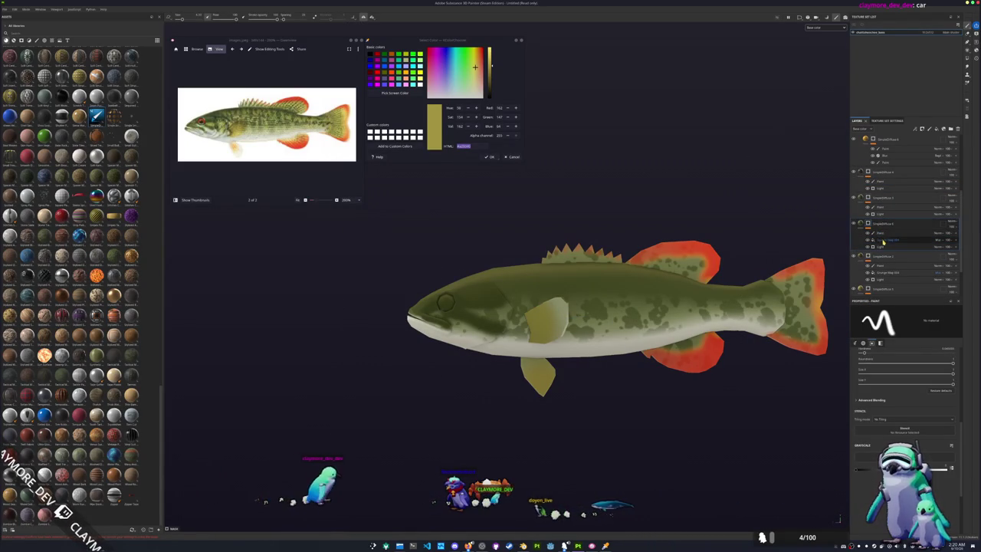
{"action": "left_click", "coordinate": [880, 246]}
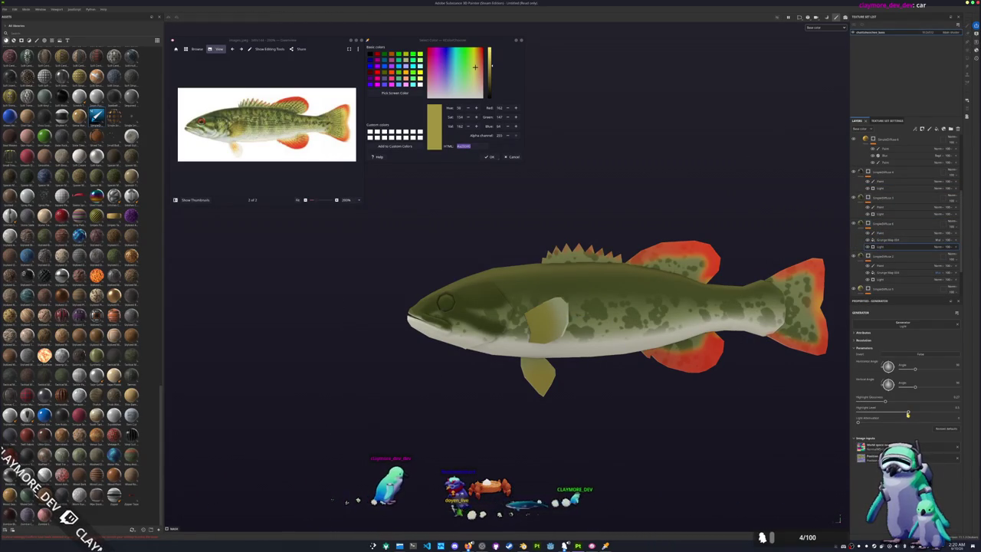
{"action": "left_click_drag", "start_coordinate": [859, 413], "coordinate": [907, 414]}
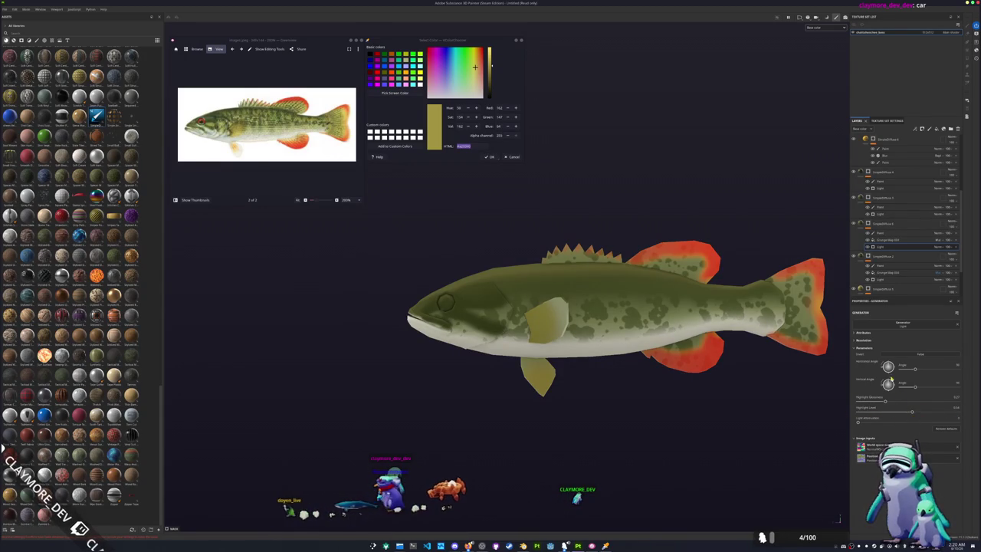
Step: Inspect the neighbouring fill layers and group, then begin renaming a layer
{"action": "left_click", "coordinate": [880, 235]}
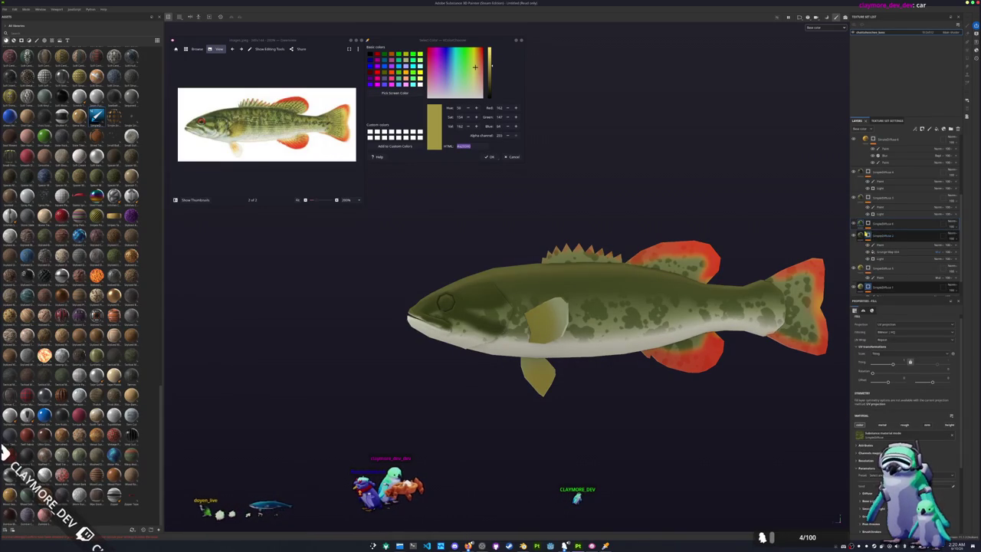
{"action": "left_click", "coordinate": [862, 224]}
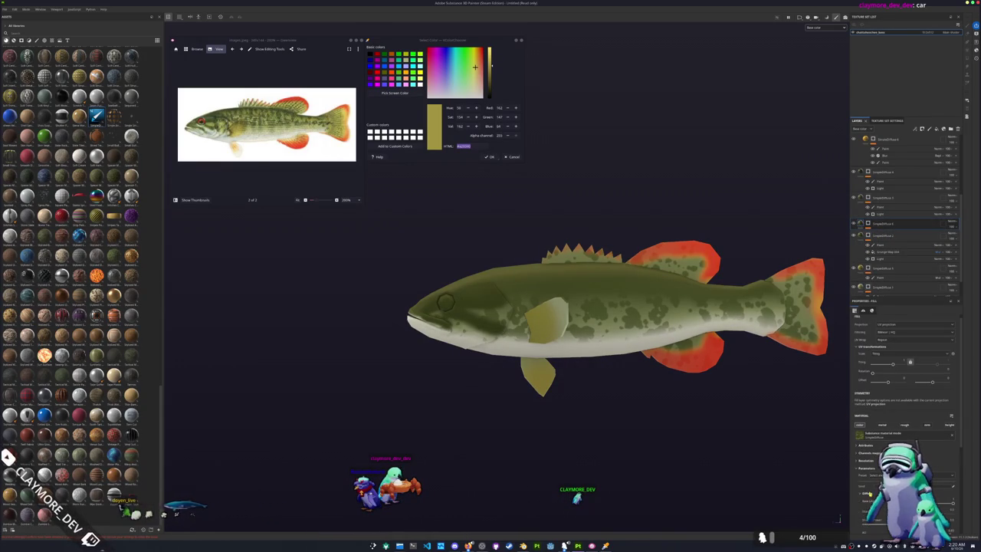
{"action": "left_click", "coordinate": [950, 495]}
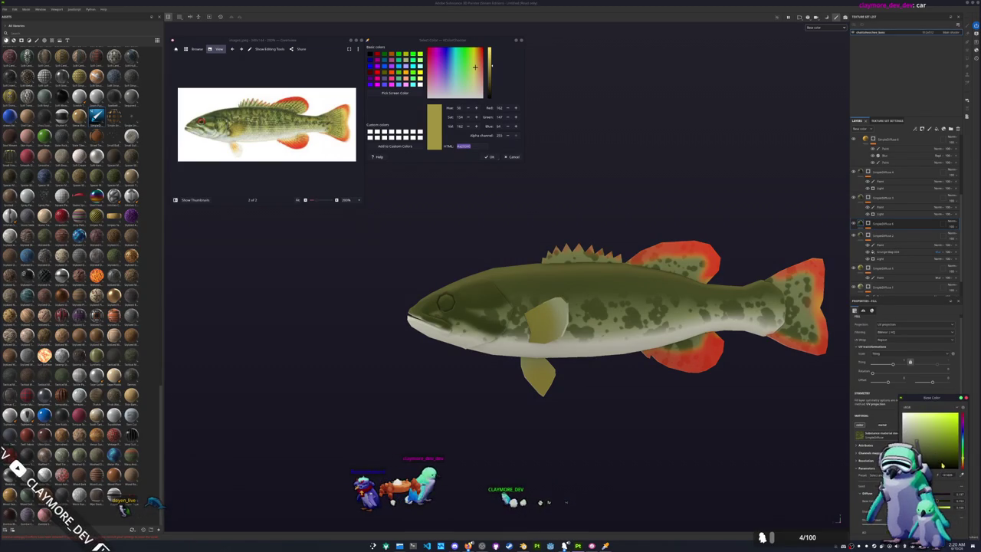
{"action": "left_click_drag", "start_coordinate": [720, 321], "coordinate": [755, 322], "text": "alt"}
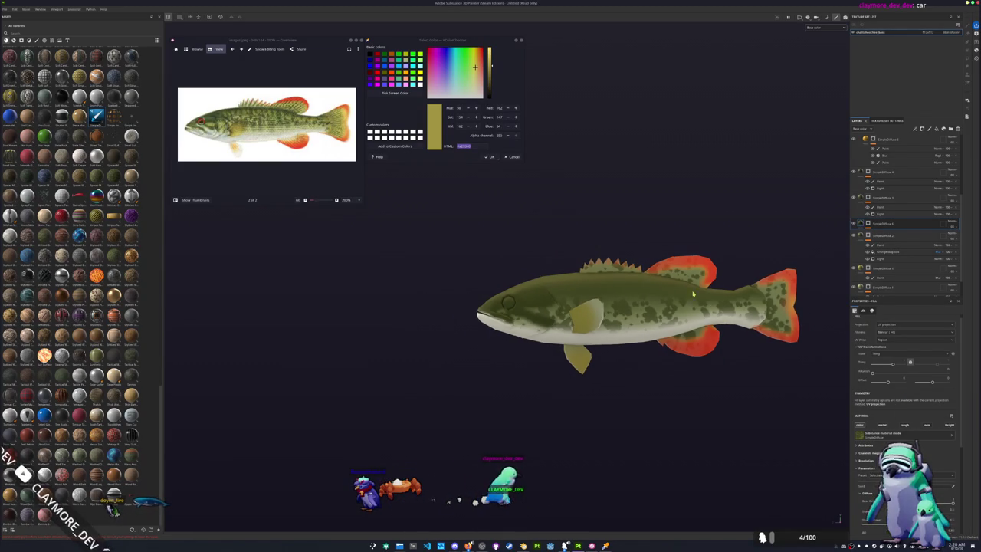
{"action": "left_click", "coordinate": [907, 224]}
{"action": "scroll", "coordinate": [907, 224], "scroll_direction": "up", "scroll_amount": 5}
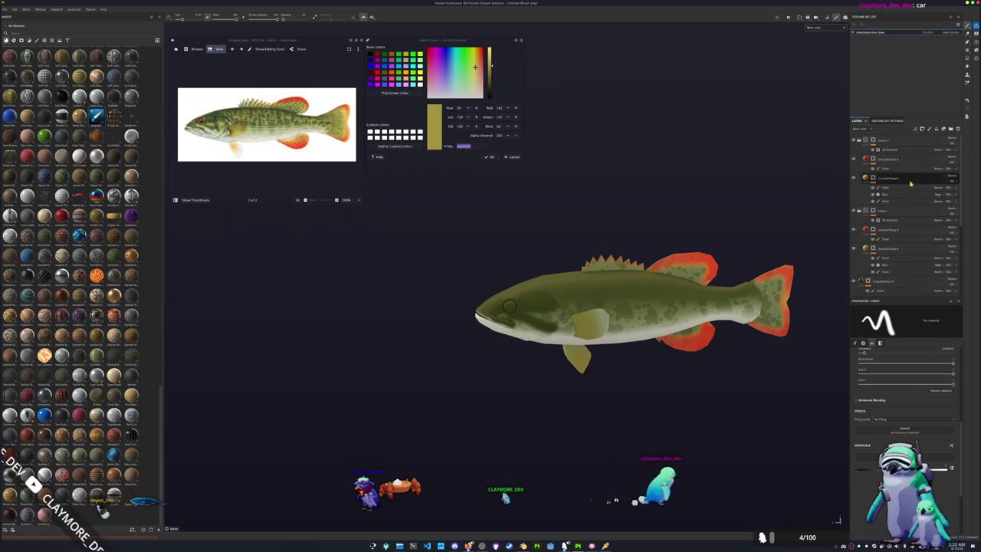
{"action": "double_click", "coordinate": [883, 243]}
Step: Move the layer to the top of the stack and add a new fill layer there
{"action": "left_click_drag", "start_coordinate": [883, 243], "coordinate": [892, 138]}
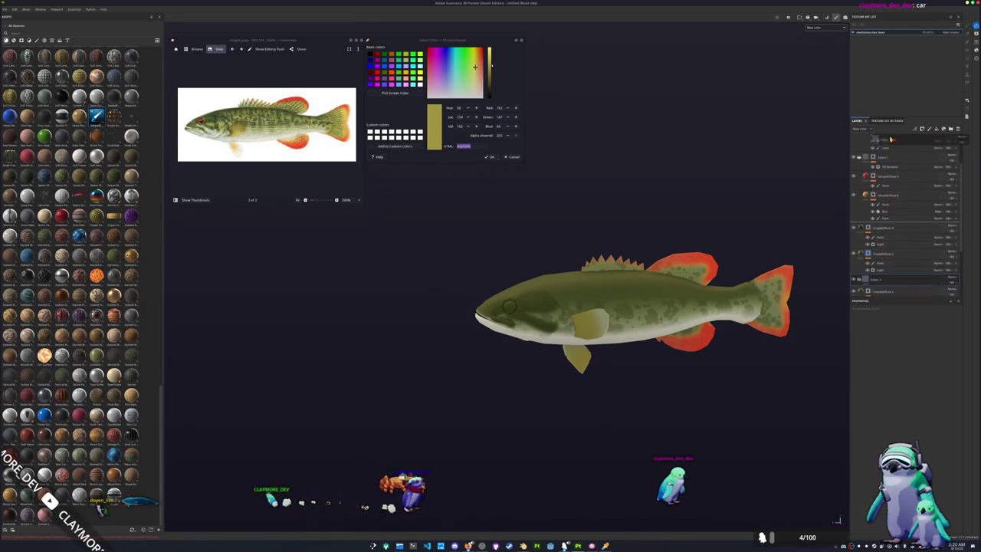
{"action": "mouse_move", "coordinate": [892, 138]}
{"action": "left_mouse_down"}
{"action": "mouse_move", "coordinate": [883, 250]}
{"action": "mouse_move", "coordinate": [874, 134]}
{"action": "left_mouse_up"}
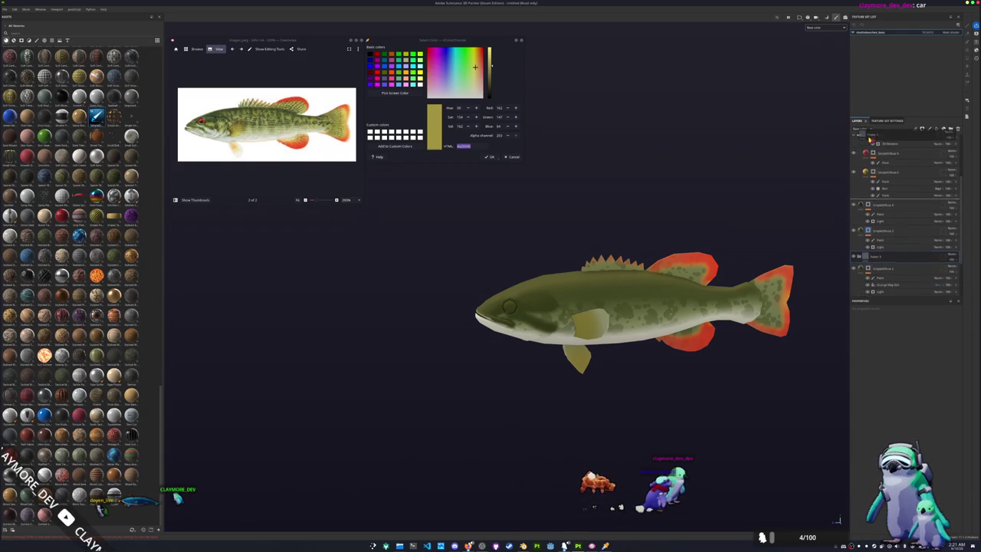
{"action": "left_click_drag", "start_coordinate": [871, 138], "coordinate": [864, 141]}
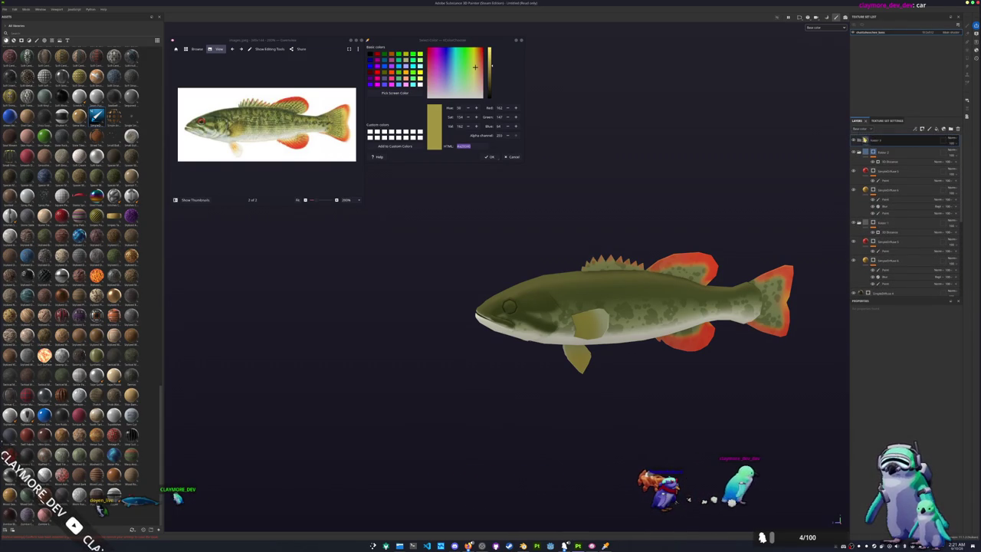
{"action": "left_click", "coordinate": [936, 130]}
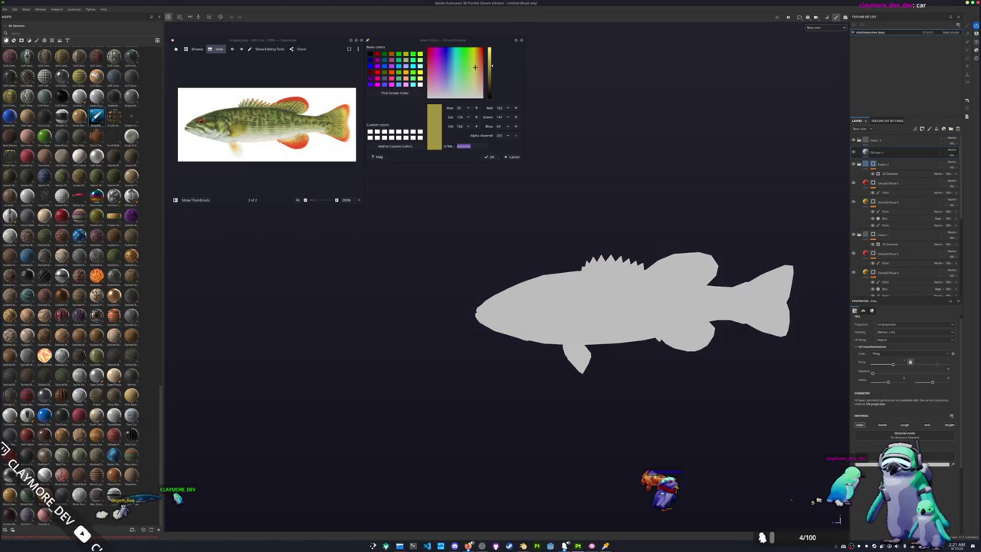
Step: Make the new fill layer's base colour black, restoring it after a deletion
{"action": "left_click", "coordinate": [860, 425]}
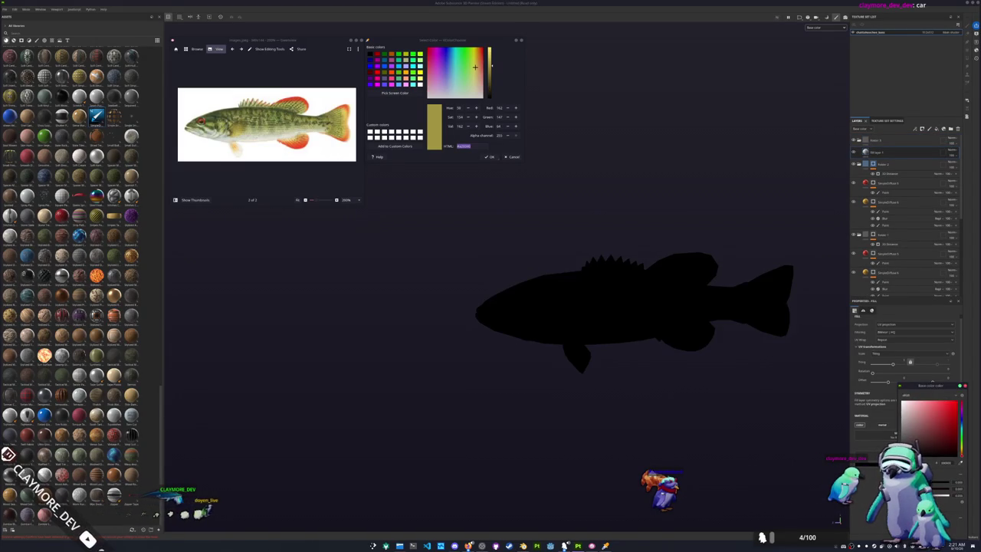
{"action": "right_click", "coordinate": [875, 142]}
{"action": "key", "text": "Delete"}
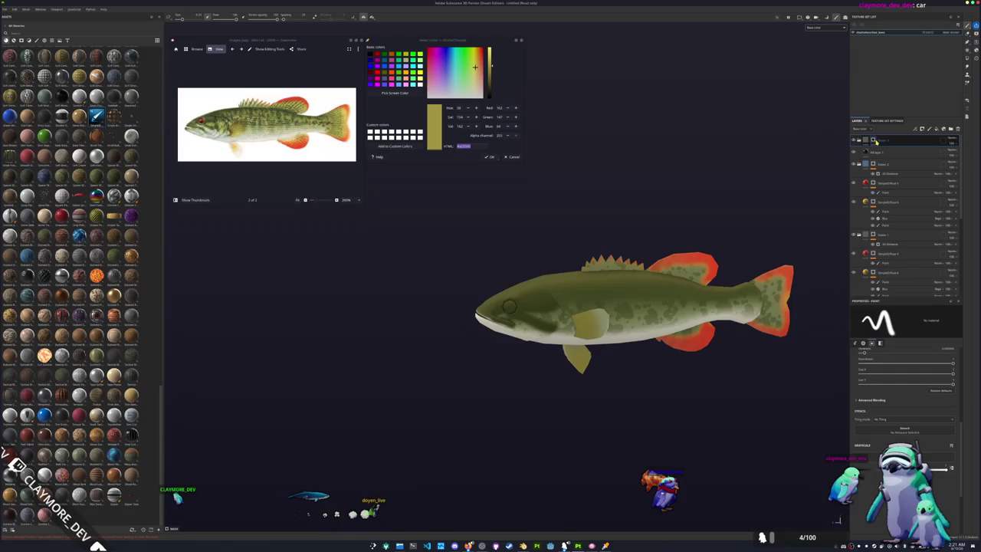
{"action": "key", "text": "ctrl+z"}
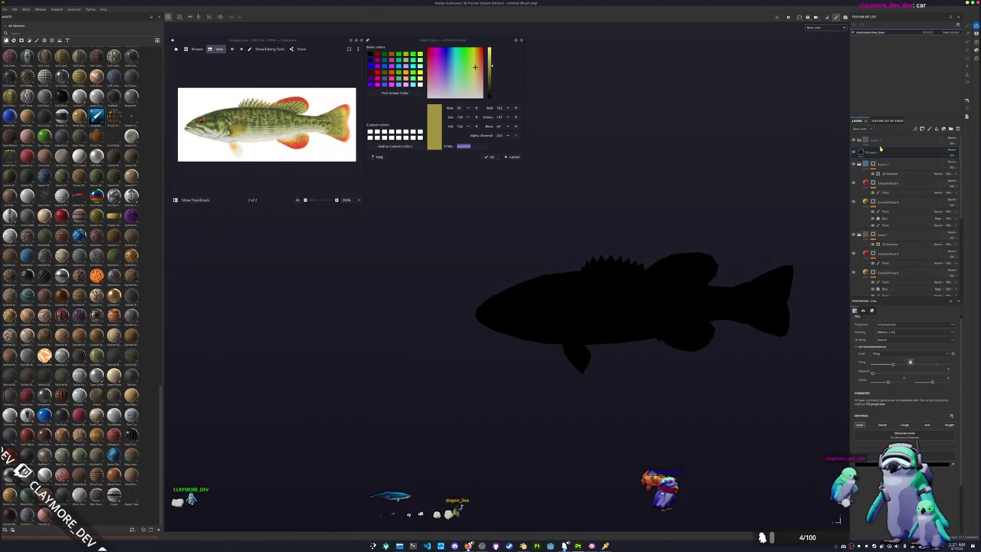
Step: Add a Blur Slope filter to the top folder
{"action": "left_click", "coordinate": [924, 142]}
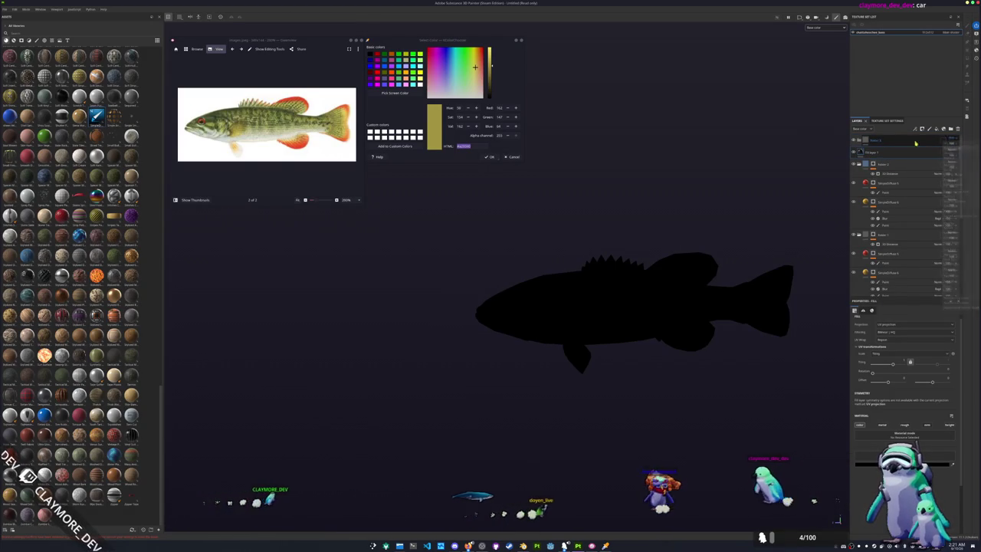
{"action": "left_click", "coordinate": [951, 178]}
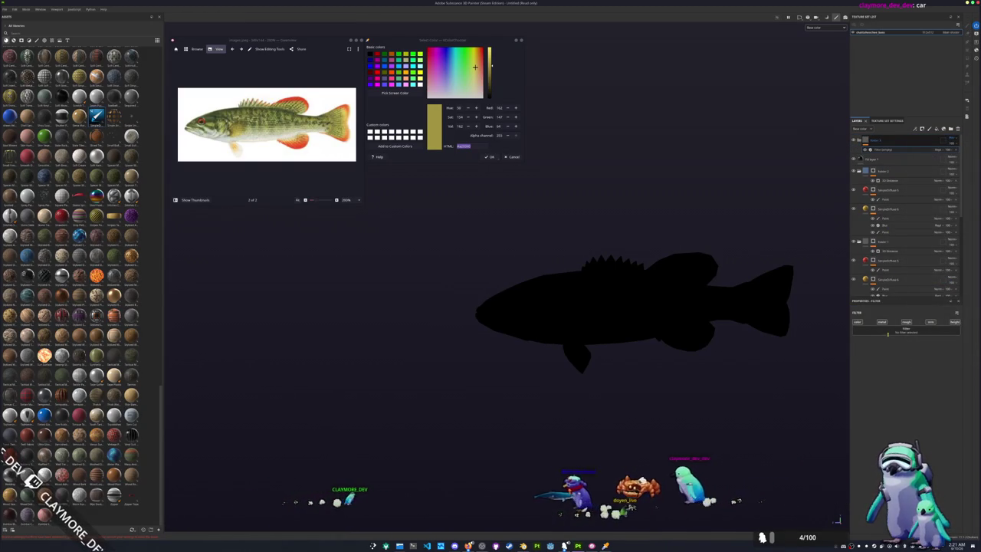
{"action": "left_click", "coordinate": [888, 335]}
{"action": "left_click", "coordinate": [901, 381]}
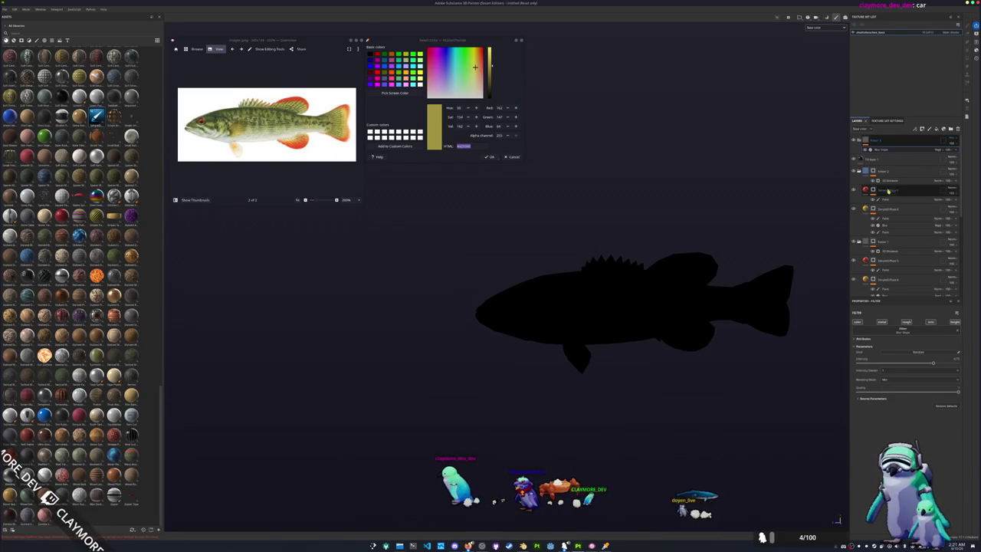
Step: Change Fill layer 1's blend mode and add a paint layer beneath it
{"action": "left_click", "coordinate": [920, 158]}
{"action": "left_click", "coordinate": [949, 157]}
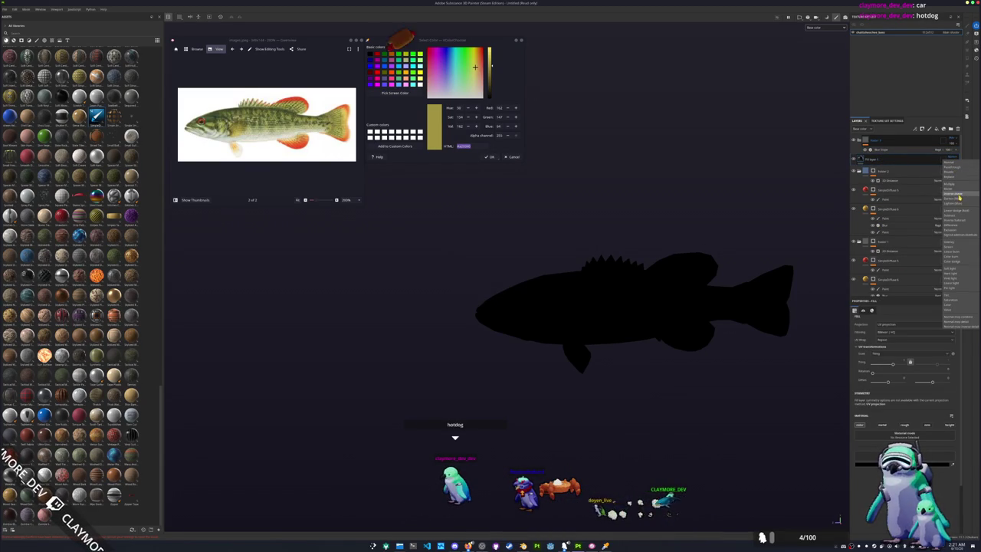
{"action": "left_click", "coordinate": [955, 191]}
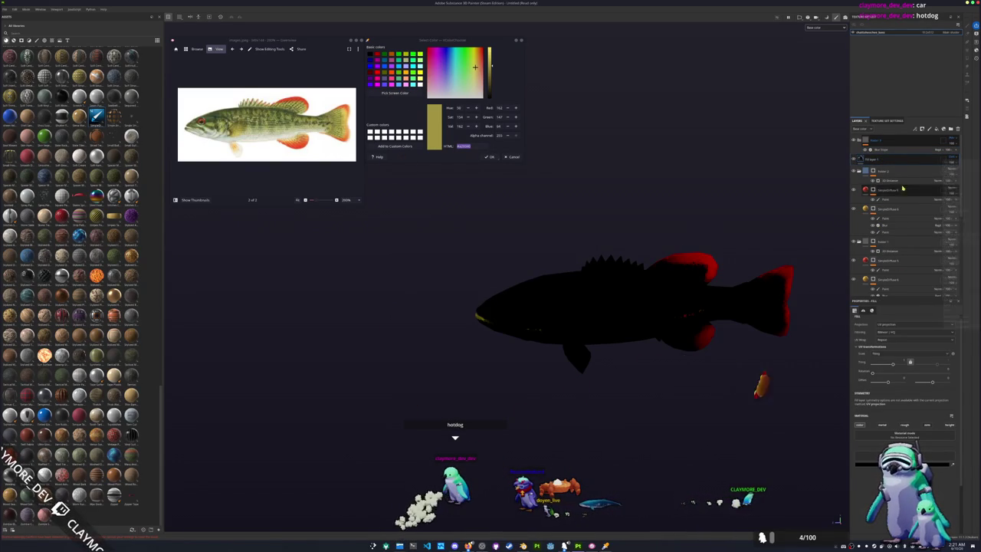
{"action": "right_click", "coordinate": [889, 161]}
{"action": "left_click", "coordinate": [900, 197]}
{"action": "right_click", "coordinate": [874, 158]}
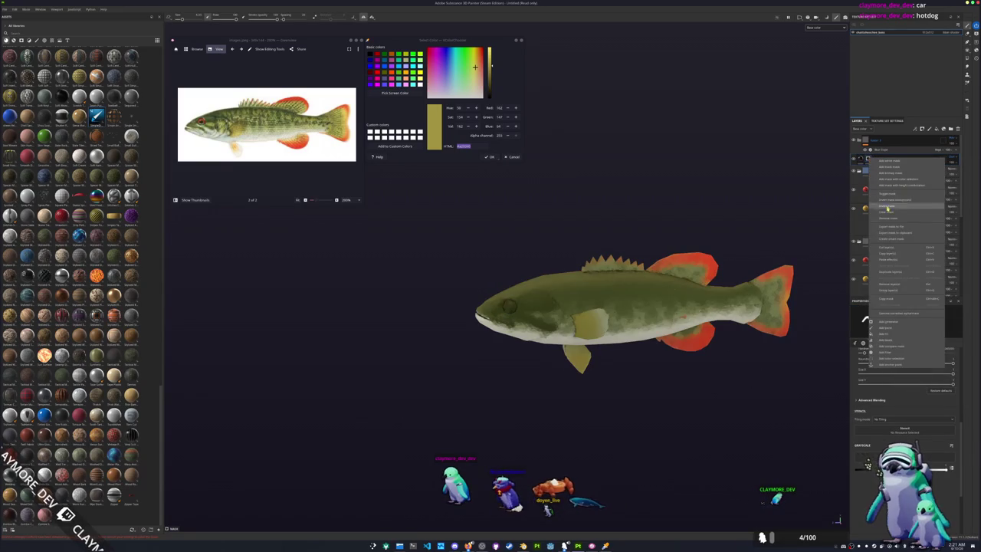
{"action": "left_click", "coordinate": [887, 328]}
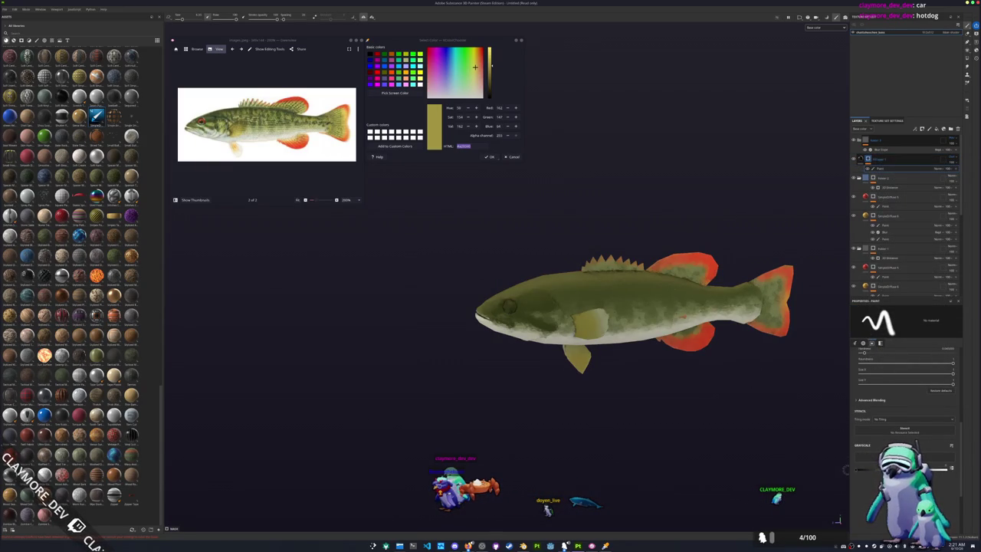
Step: Set the Blur Slope filter intensity to 0 and choose its blending mode
{"action": "scroll", "coordinate": [682, 417], "scroll_direction": "up", "scroll_amount": 2}
{"action": "scroll", "coordinate": [822, 386], "scroll_direction": "up", "scroll_amount": 3}
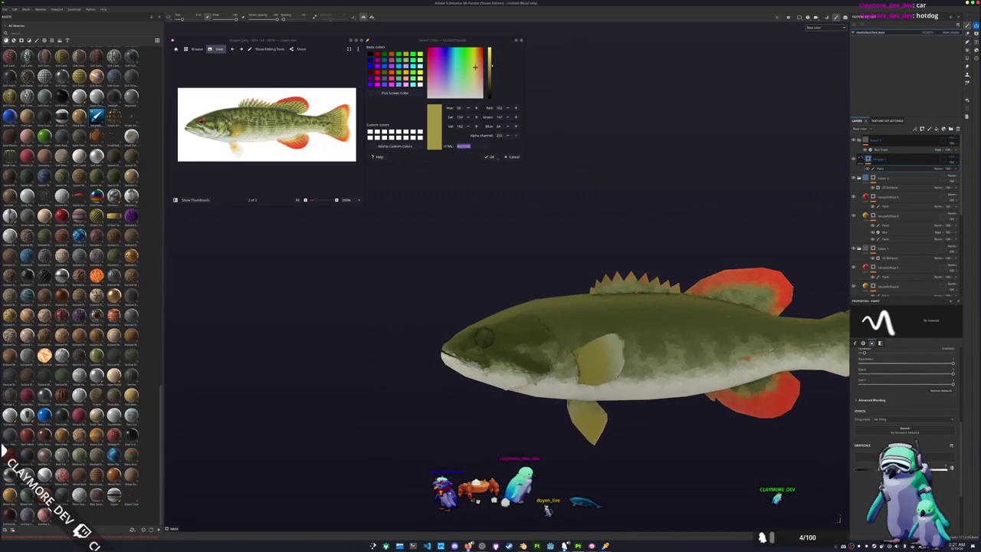
{"action": "left_click", "coordinate": [876, 149]}
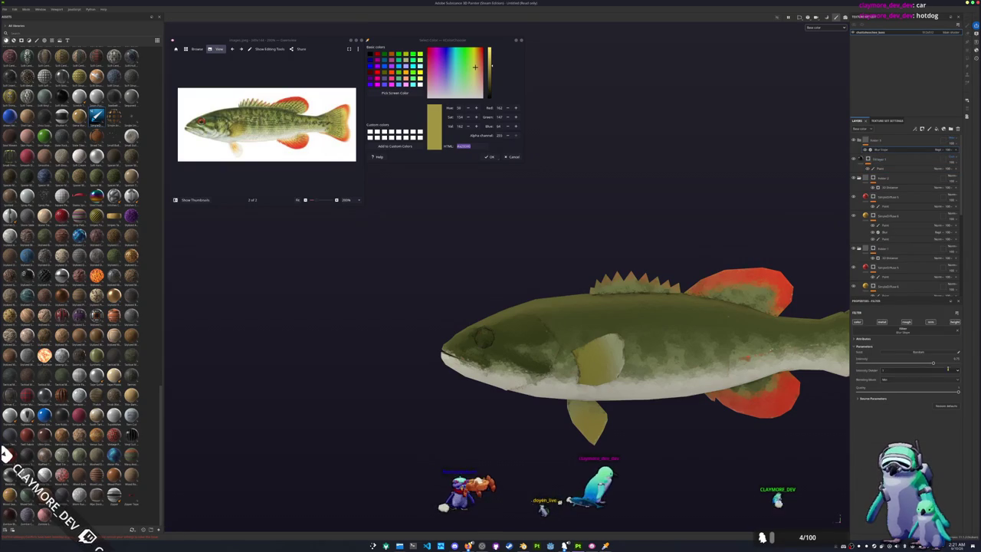
{"action": "type", "text": "0"}
{"action": "key", "text": "Return"}
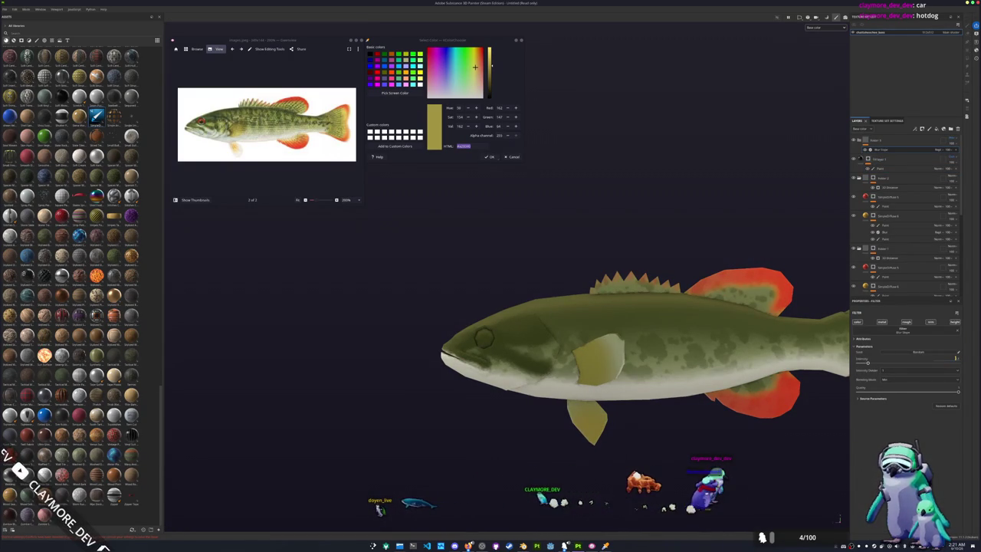
{"action": "left_click", "coordinate": [902, 381]}
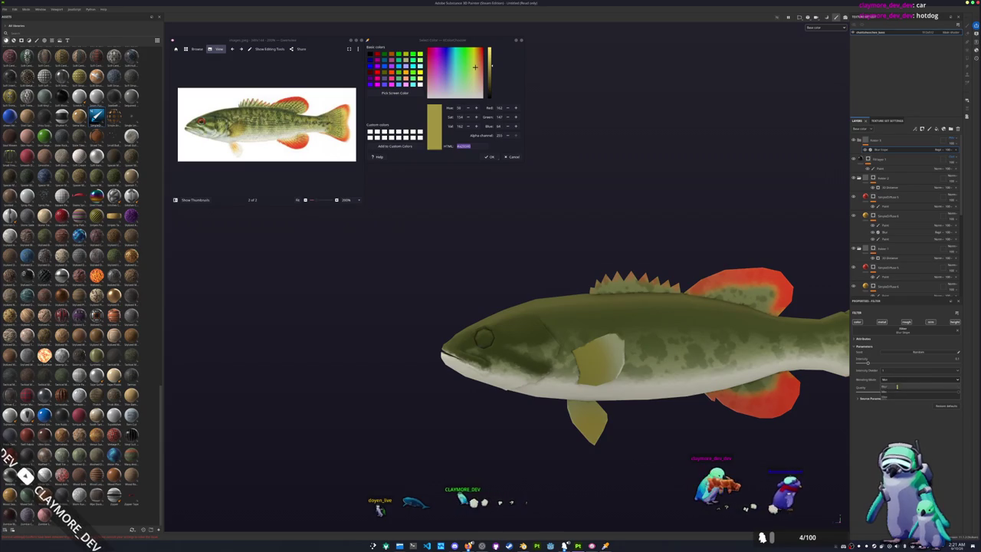
{"action": "left_click", "coordinate": [896, 387]}
{"action": "scroll", "coordinate": [613, 345], "scroll_direction": "up", "scroll_amount": 3}
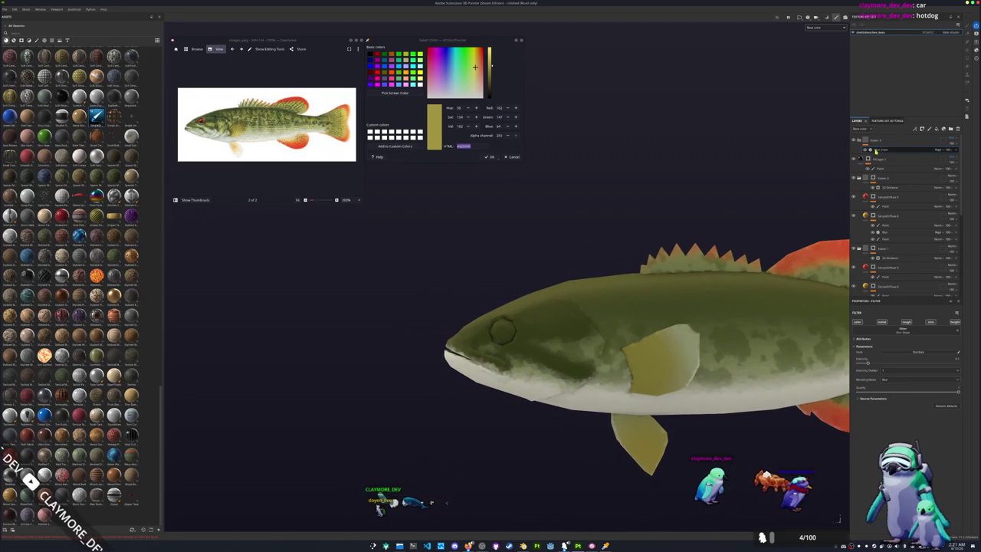
Step: On the paint layer, draw a straight dark line along the gill edge
{"action": "left_click", "coordinate": [880, 167]}
{"action": "mouse_move", "coordinate": [690, 345]}
{"action": "left_mouse_down", "text": "alt"}
{"action": "mouse_move", "coordinate": [588, 433]}
{"action": "mouse_move", "coordinate": [537, 376]}
{"action": "mouse_move", "coordinate": [526, 326]}
{"action": "mouse_move", "coordinate": [613, 258]}
{"action": "mouse_move", "coordinate": [665, 316]}
{"action": "mouse_move", "coordinate": [677, 374]}
{"action": "left_mouse_up", "text": "alt"}
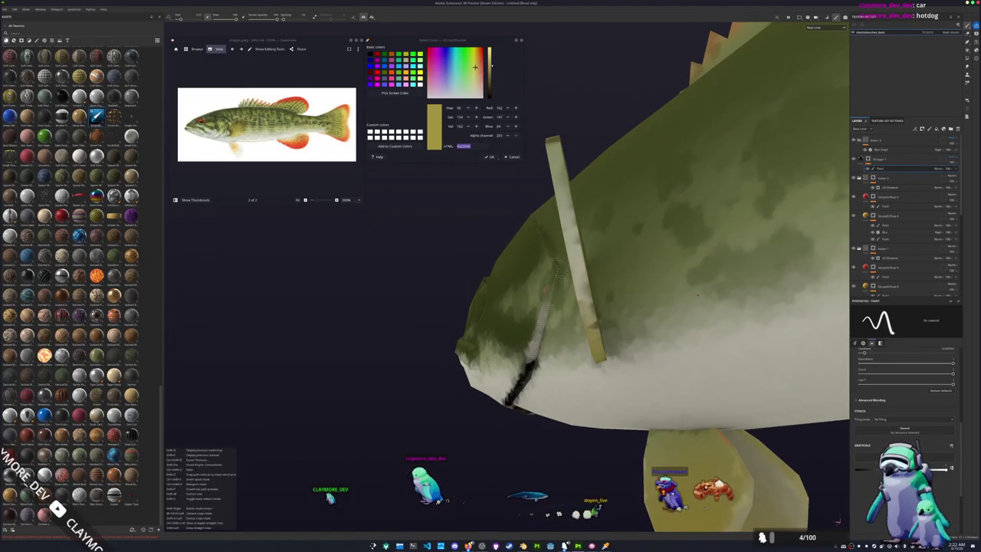
{"action": "left_click_drag", "start_coordinate": [691, 341], "coordinate": [690, 308], "text": "alt"}
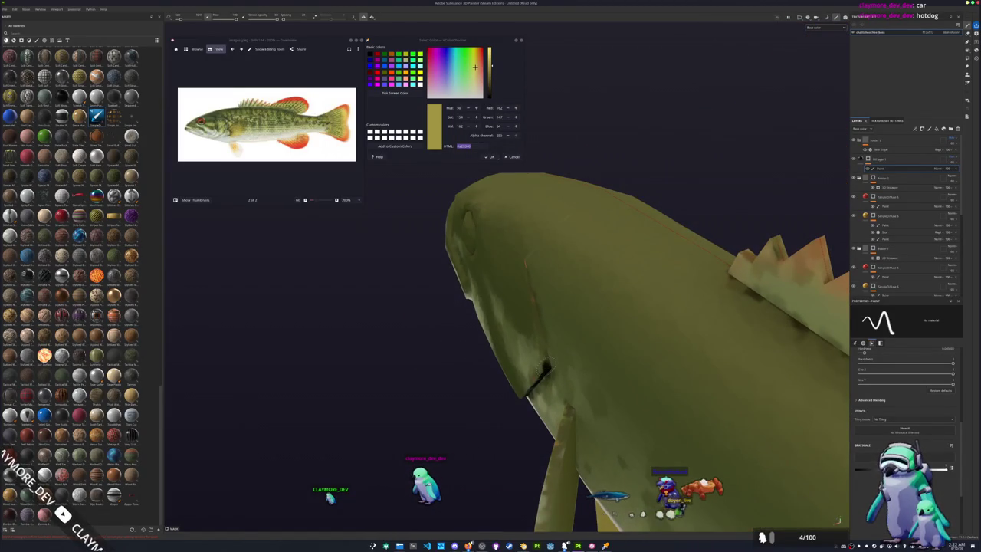
{"action": "key", "text": "shift"}
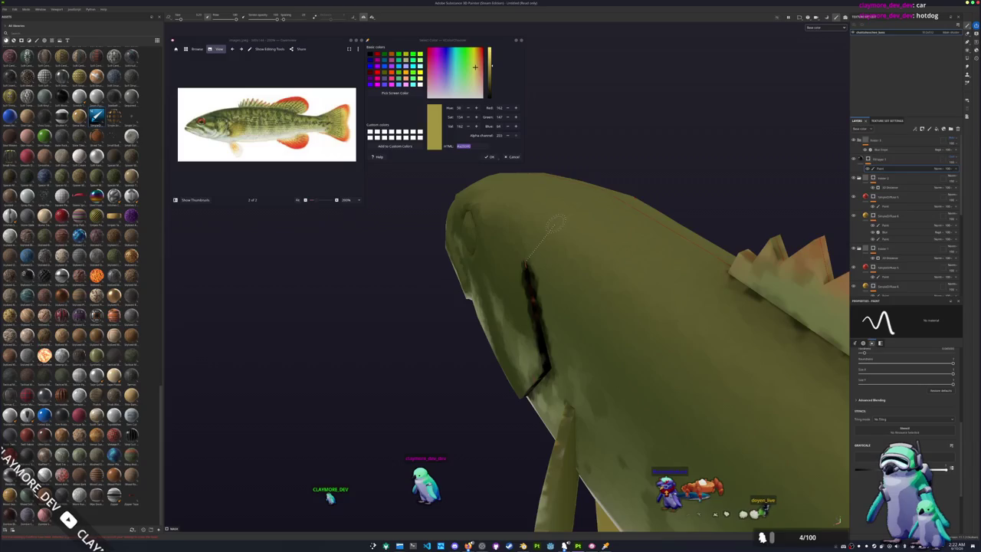
{"action": "left_click_drag", "start_coordinate": [525, 263], "coordinate": [556, 300], "text": "alt"}
Step: Paint dark stripes across the cheek, from snout past the eye, and along the lower jaw
{"action": "scroll", "coordinate": [556, 299], "scroll_direction": "up", "scroll_amount": 3}
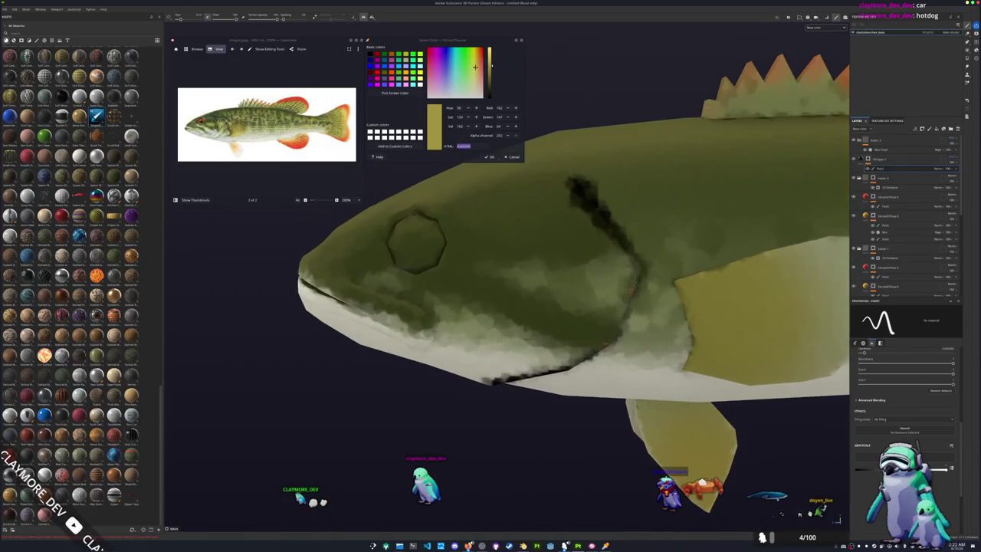
{"action": "left_click_drag", "start_coordinate": [592, 248], "coordinate": [684, 238], "text": "alt"}
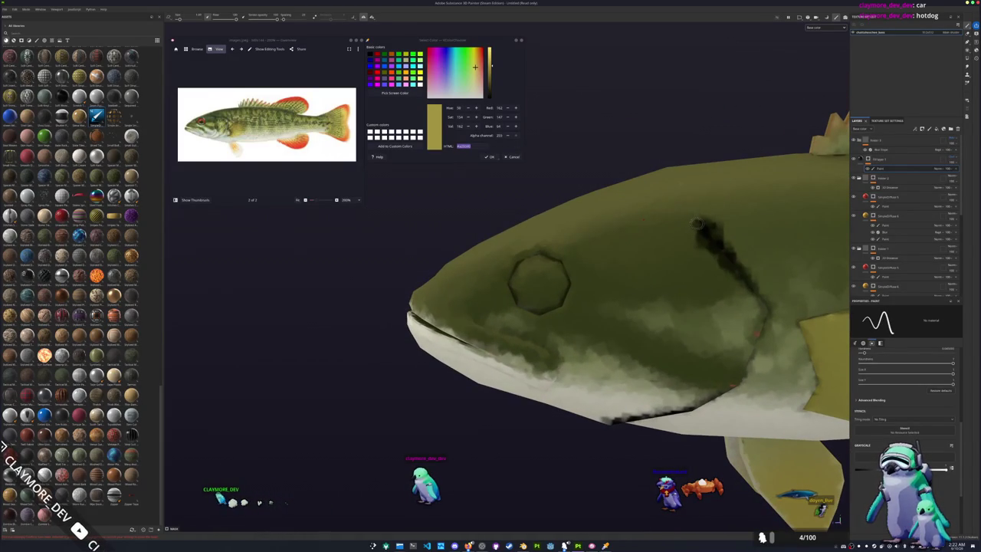
{"action": "left_click_drag", "start_coordinate": [647, 230], "coordinate": [600, 229], "text": "alt"}
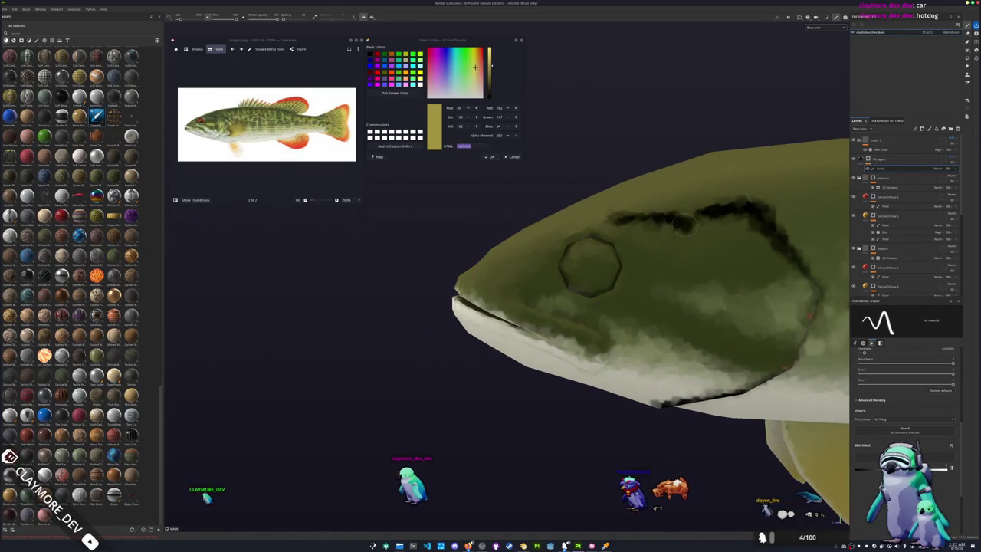
{"action": "left_click_drag", "start_coordinate": [692, 355], "coordinate": [628, 376], "text": "alt"}
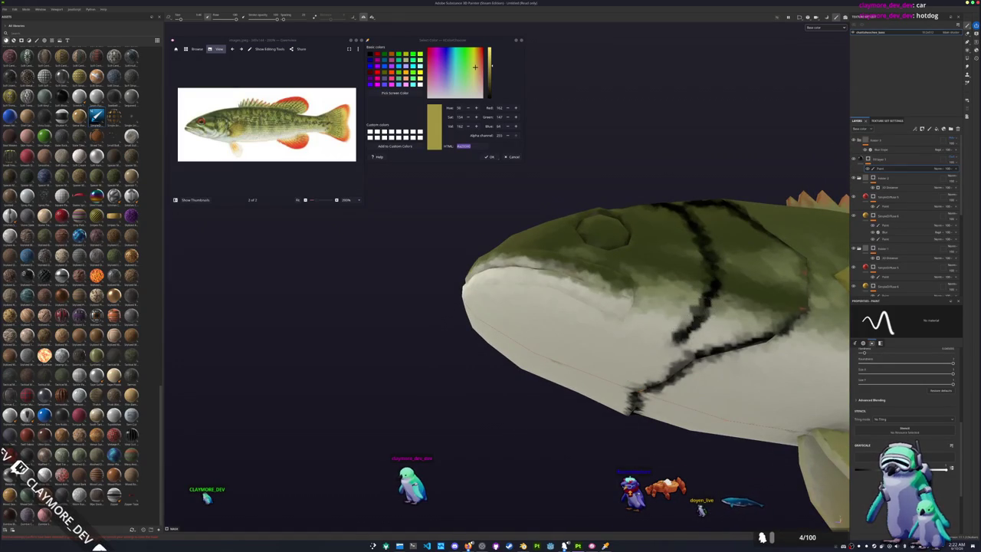
{"action": "left_click_drag", "start_coordinate": [628, 333], "coordinate": [667, 399], "text": "alt"}
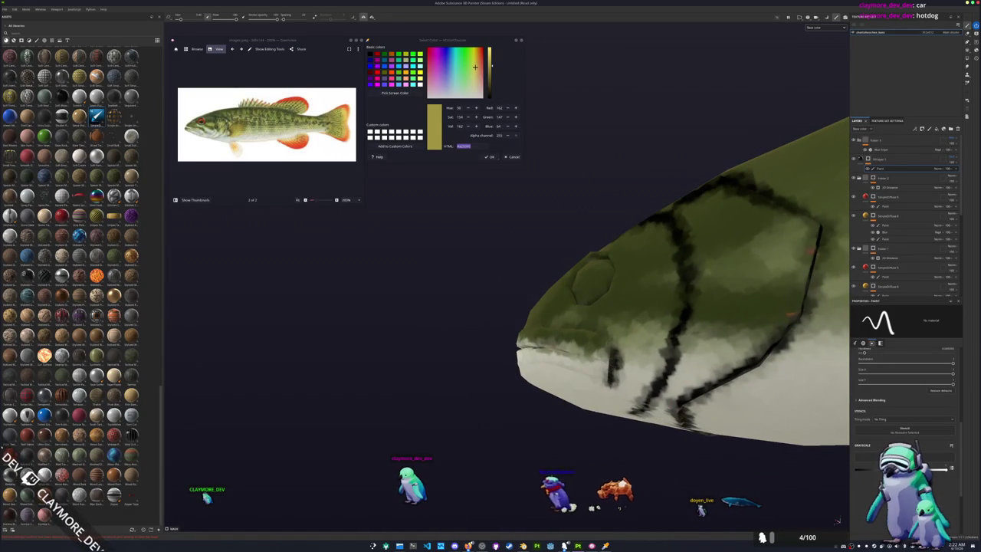
{"action": "mouse_move", "coordinate": [608, 380]}
{"action": "left_mouse_down", "text": "alt"}
{"action": "mouse_move", "coordinate": [586, 417]}
{"action": "mouse_move", "coordinate": [575, 348]}
{"action": "left_mouse_up", "text": "alt"}
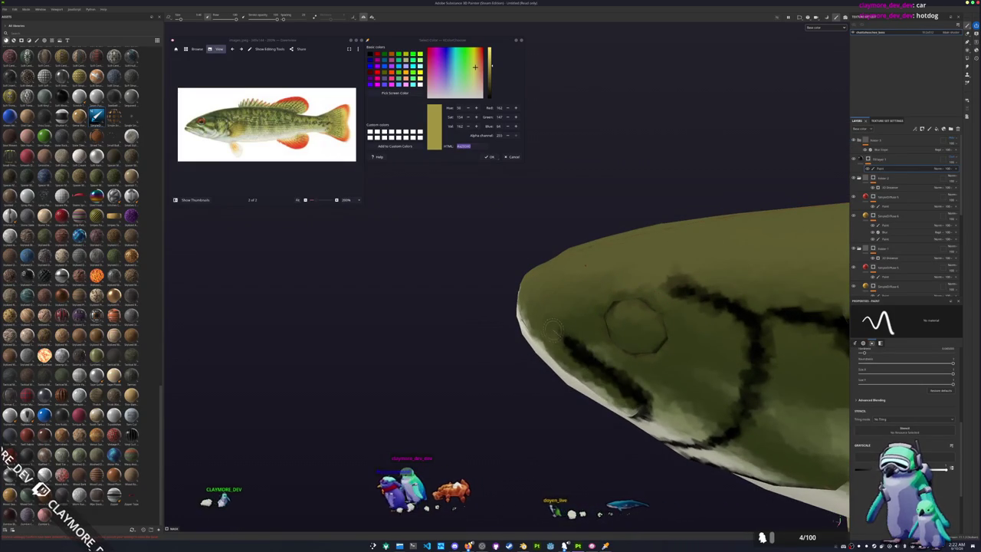
{"action": "mouse_move", "coordinate": [544, 318]}
{"action": "left_mouse_down", "text": "alt"}
{"action": "mouse_move", "coordinate": [661, 320]}
{"action": "mouse_move", "coordinate": [515, 306]}
{"action": "mouse_move", "coordinate": [466, 254]}
{"action": "mouse_move", "coordinate": [521, 337]}
{"action": "mouse_move", "coordinate": [496, 337]}
{"action": "left_mouse_up", "text": "alt"}
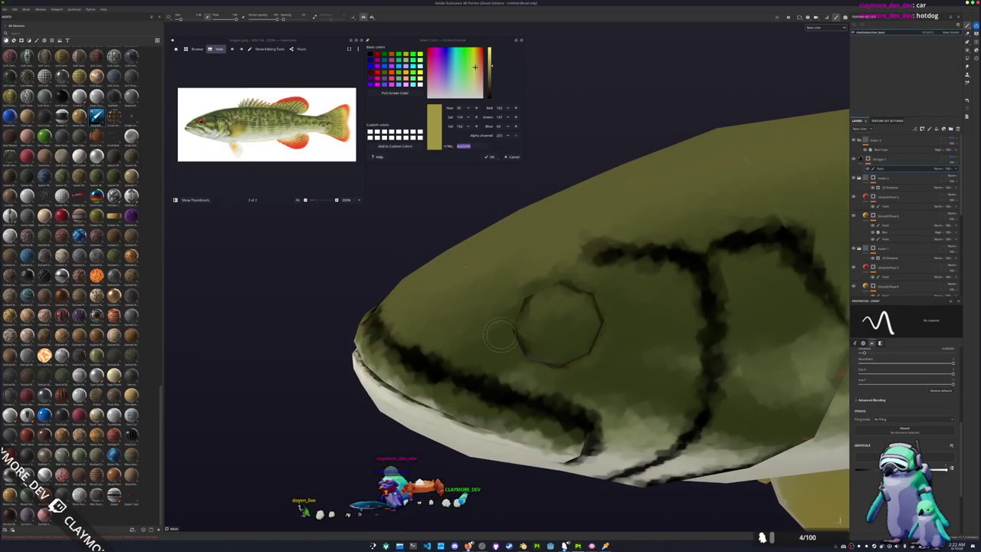
{"action": "mouse_move", "coordinate": [506, 343]}
{"action": "left_mouse_down", "text": "alt"}
{"action": "mouse_move", "coordinate": [494, 312]}
{"action": "mouse_move", "coordinate": [475, 304]}
{"action": "left_mouse_up", "text": "alt"}
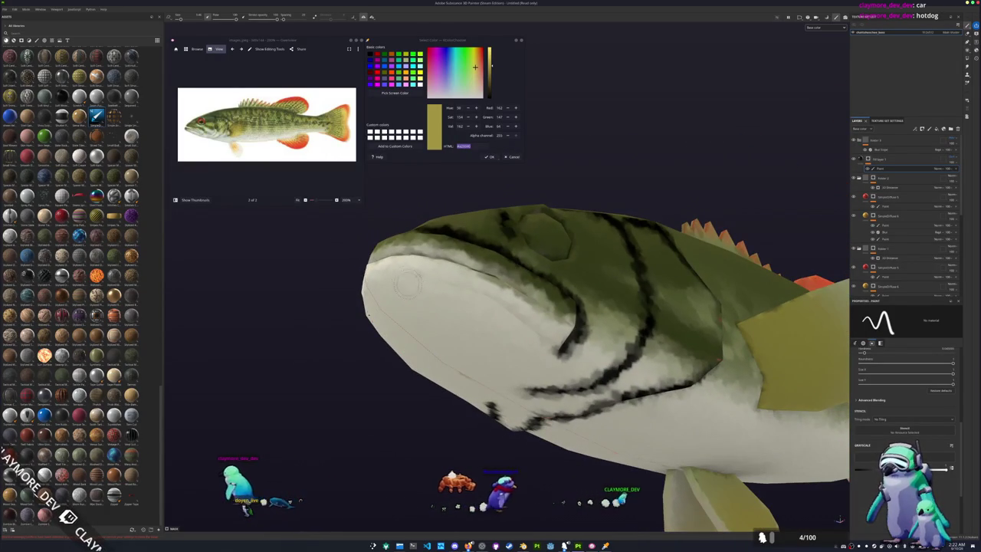
{"action": "left_click_drag", "start_coordinate": [389, 273], "coordinate": [512, 311]}
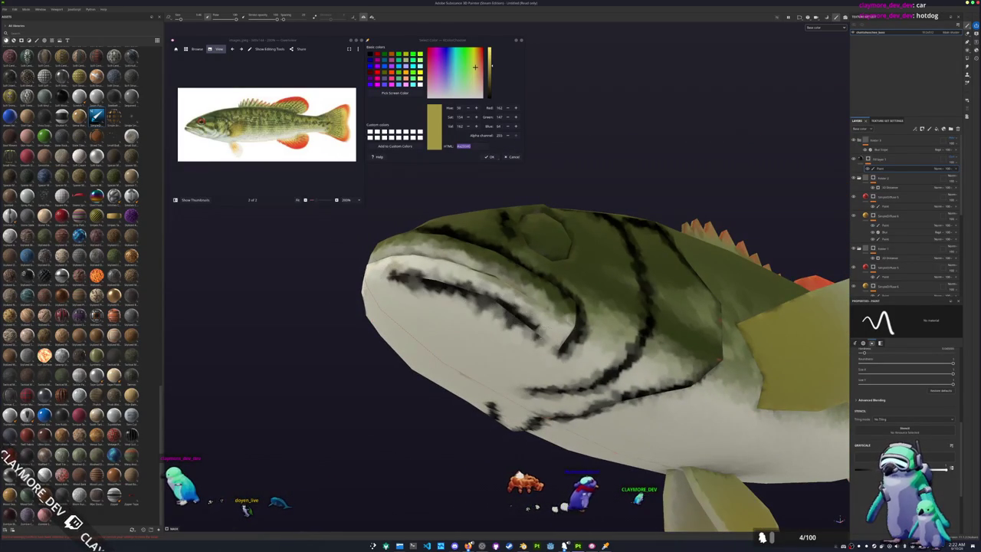
Step: Paint two dark stripes on the pectoral fin and one across the pelvic fin
{"action": "key", "text": "f"}
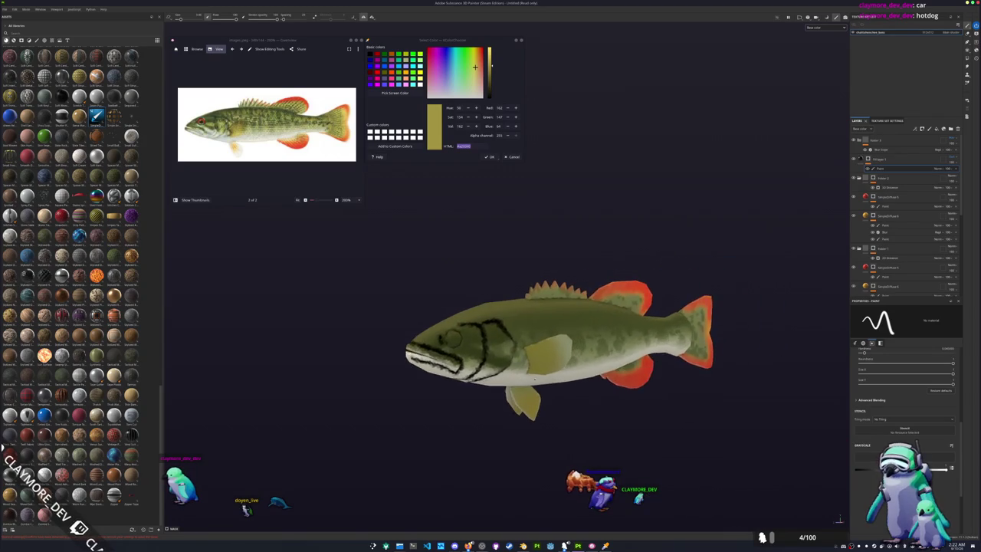
{"action": "scroll", "coordinate": [598, 338], "scroll_direction": "up", "scroll_amount": 2}
{"action": "scroll", "coordinate": [549, 345], "scroll_direction": "down", "scroll_amount": 3}
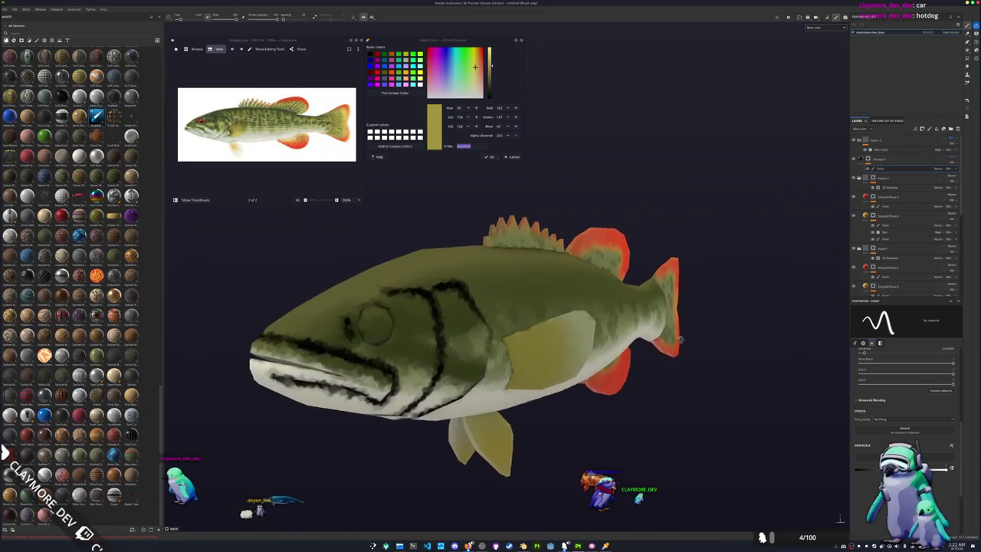
{"action": "left_click_drag", "start_coordinate": [491, 345], "coordinate": [567, 345], "text": "alt"}
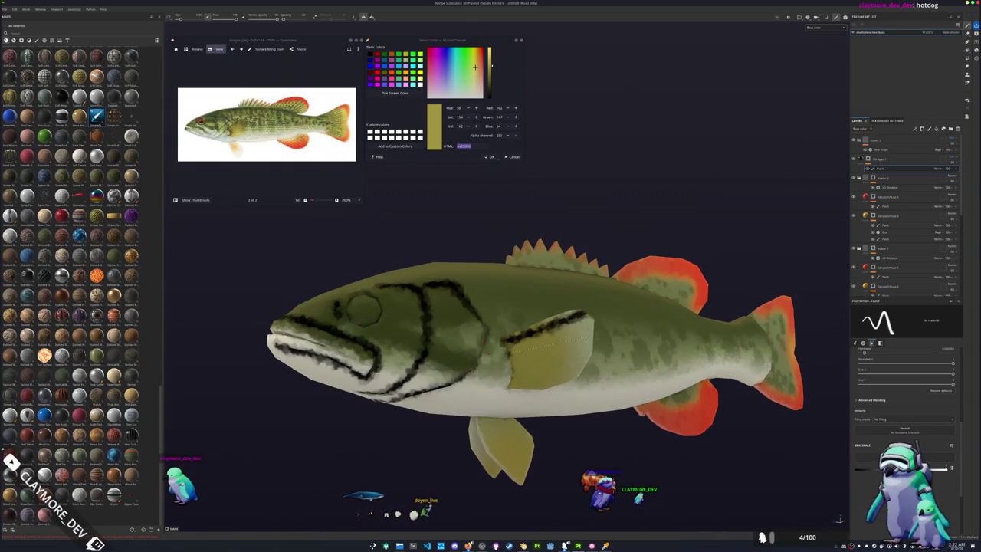
{"action": "left_click_drag", "start_coordinate": [510, 354], "coordinate": [591, 336]}
{"action": "left_click_drag", "start_coordinate": [512, 374], "coordinate": [589, 356]}
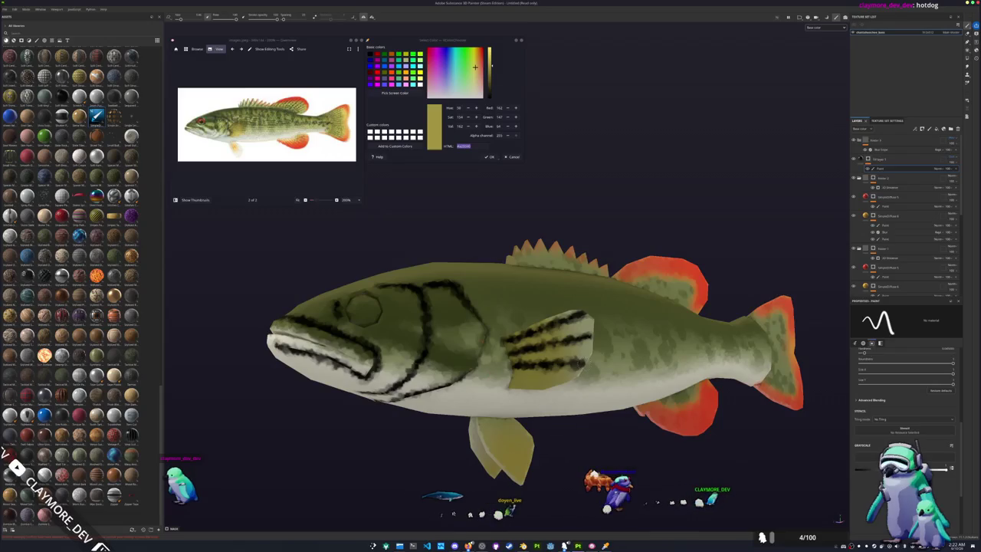
{"action": "left_click_drag", "start_coordinate": [478, 391], "coordinate": [455, 368], "text": "alt"}
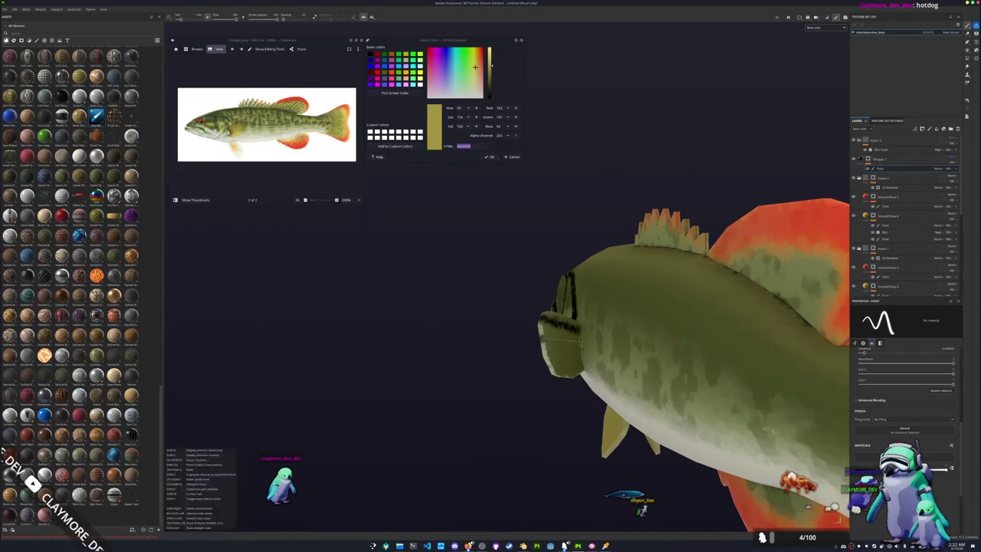
{"action": "left_click_drag", "start_coordinate": [577, 351], "coordinate": [567, 322], "text": "alt"}
{"action": "mouse_move", "coordinate": [685, 371]}
{"action": "left_mouse_down", "text": "alt"}
{"action": "mouse_move", "coordinate": [546, 286]}
{"action": "mouse_move", "coordinate": [576, 368]}
{"action": "mouse_move", "coordinate": [524, 337]}
{"action": "mouse_move", "coordinate": [552, 311]}
{"action": "mouse_move", "coordinate": [567, 314]}
{"action": "mouse_move", "coordinate": [483, 414]}
{"action": "left_mouse_up", "text": "alt"}
{"action": "scroll", "coordinate": [546, 286], "scroll_direction": "up", "scroll_amount": 3}
{"action": "scroll", "coordinate": [547, 286], "scroll_direction": "up", "scroll_amount": 2}
{"action": "mouse_move", "coordinate": [538, 303]}
{"action": "left_mouse_down"}
{"action": "mouse_move", "coordinate": [584, 314]}
{"action": "mouse_move", "coordinate": [587, 328]}
{"action": "left_mouse_up"}
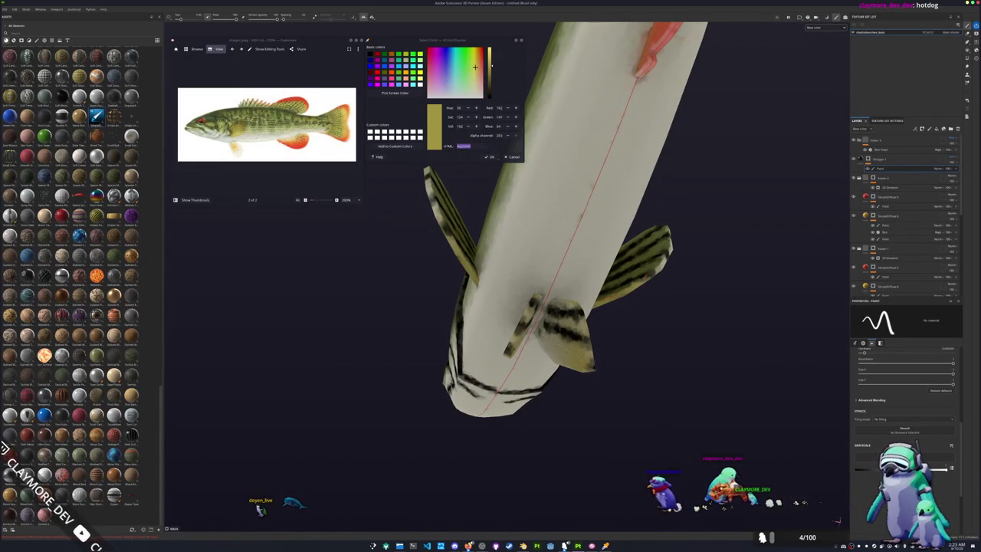
Step: Paint several dark stripes across the red anal fin
{"action": "left_click_drag", "start_coordinate": [483, 414], "coordinate": [545, 349], "text": "alt"}
{"action": "scroll", "coordinate": [545, 349], "scroll_direction": "up", "scroll_amount": 3}
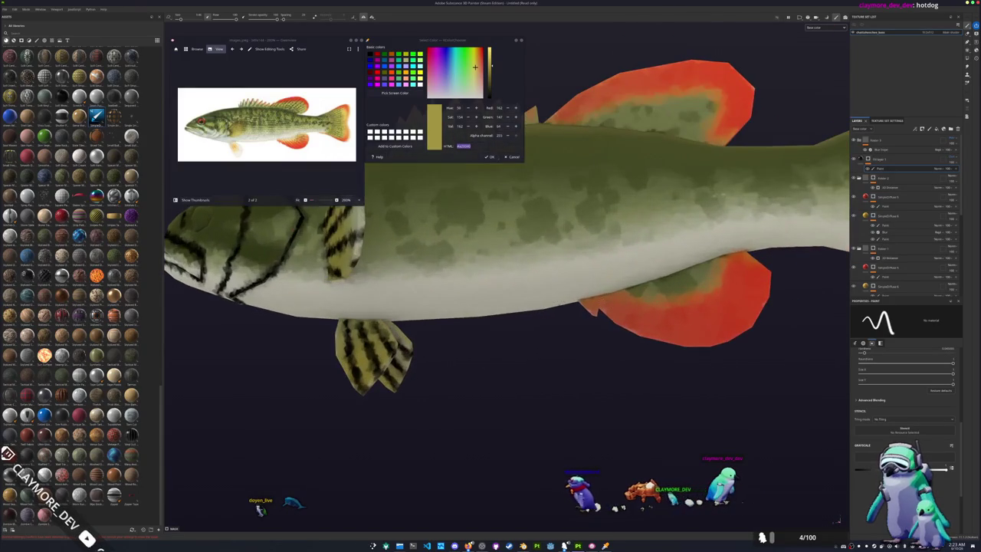
{"action": "left_click_drag", "start_coordinate": [635, 329], "coordinate": [621, 291]}
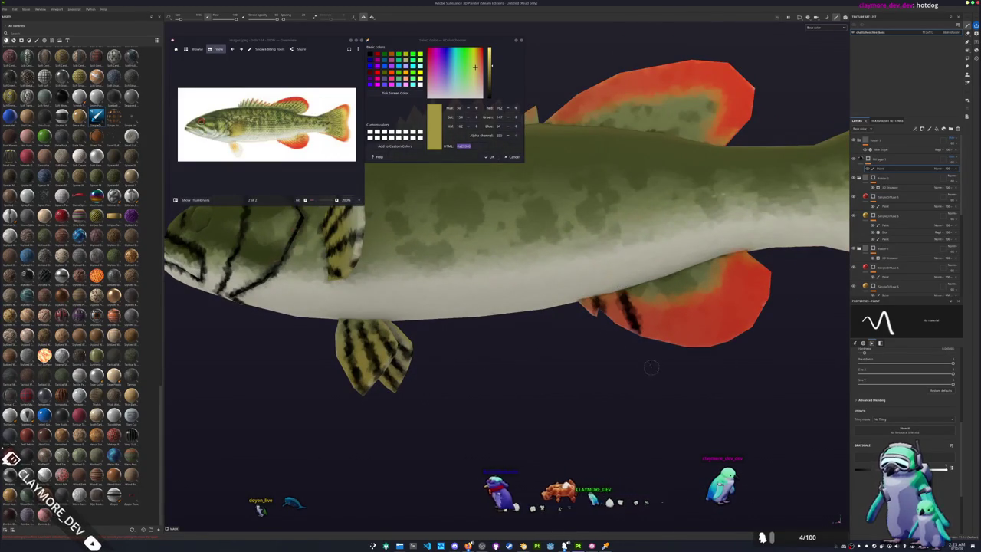
{"action": "left_click", "coordinate": [705, 365], "text": "shift"}
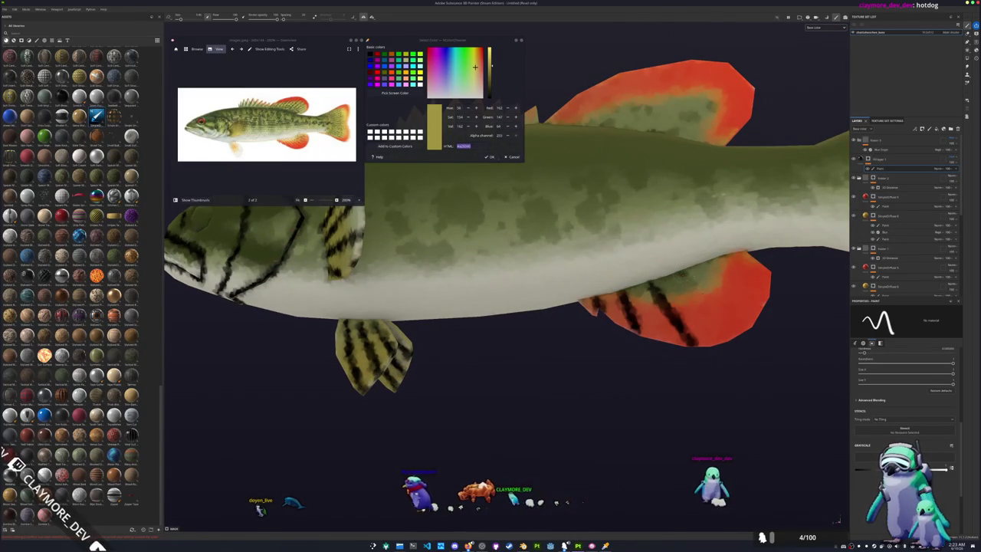
{"action": "left_click_drag", "start_coordinate": [682, 272], "coordinate": [745, 331]}
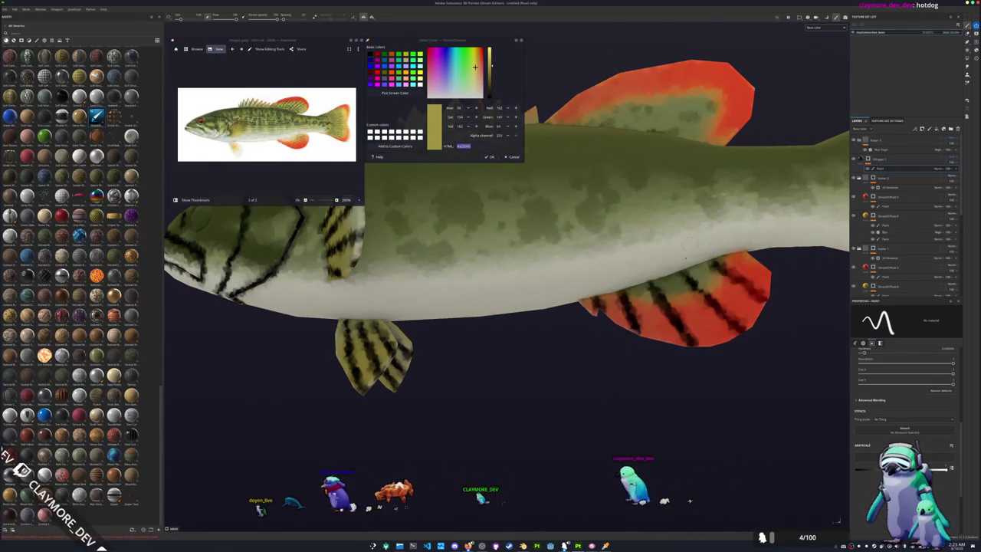
{"action": "scroll", "coordinate": [529, 268], "scroll_direction": "down", "scroll_amount": 3}
Step: Stripe the dorsal fin and darken its base
{"action": "mouse_move", "coordinate": [528, 280]}
{"action": "left_mouse_down"}
{"action": "mouse_move", "coordinate": [568, 255]}
{"action": "mouse_move", "coordinate": [604, 251]}
{"action": "left_mouse_up"}
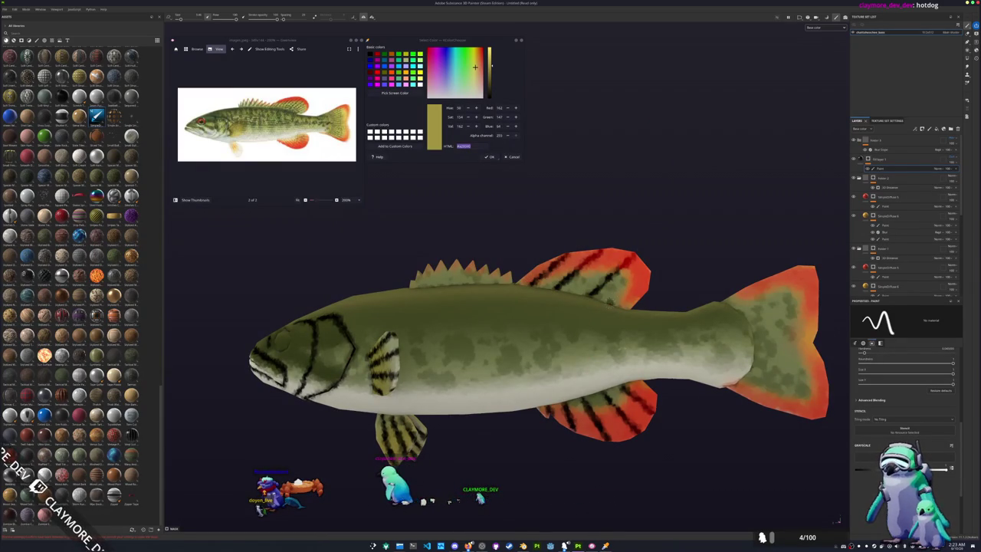
{"action": "scroll", "coordinate": [537, 261], "scroll_direction": "up", "scroll_amount": 2}
{"action": "scroll", "coordinate": [383, 267], "scroll_direction": "up", "scroll_amount": 2}
{"action": "scroll", "coordinate": [380, 268], "scroll_direction": "up", "scroll_amount": 2}
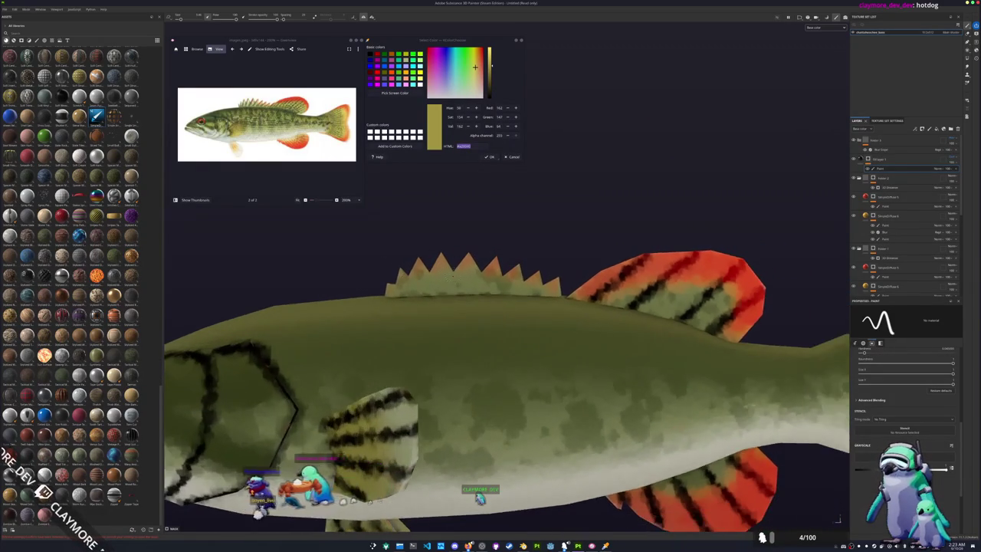
{"action": "scroll", "coordinate": [377, 269], "scroll_direction": "up", "scroll_amount": 2}
{"action": "middle_click_drag", "start_coordinate": [377, 270], "coordinate": [415, 292]}
{"action": "left_click_drag", "start_coordinate": [423, 331], "coordinate": [411, 278]}
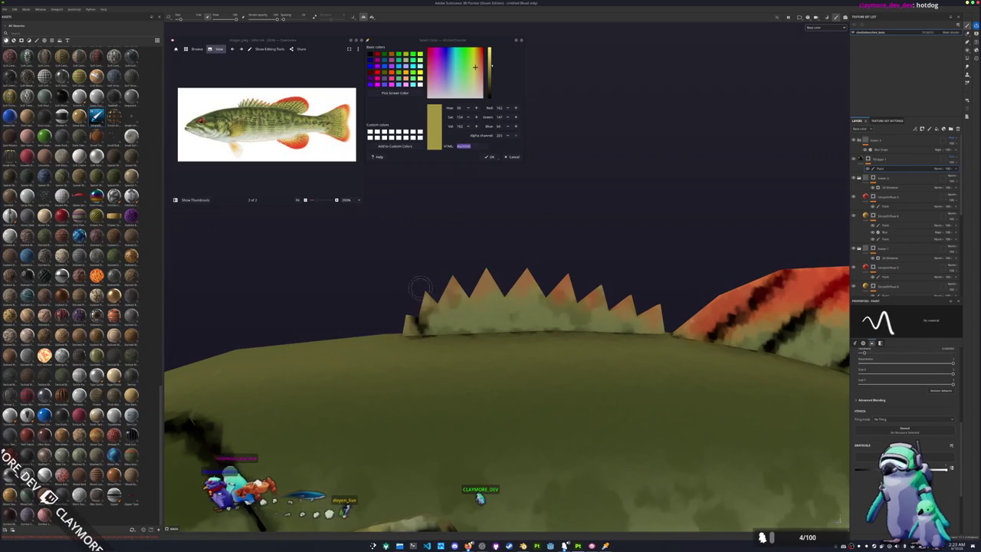
{"action": "left_click_drag", "start_coordinate": [441, 328], "coordinate": [440, 265]}
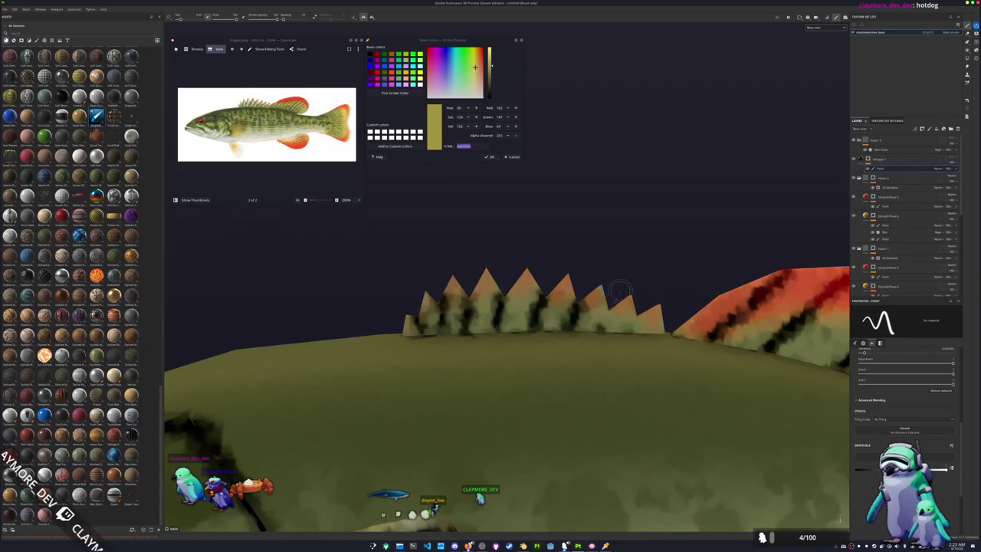
Step: Paint straight dark stripes across the tail fin, then hide the stripe paint layer
{"action": "left_click_drag", "start_coordinate": [654, 295], "coordinate": [536, 306], "text": "alt"}
{"action": "scroll", "coordinate": [537, 307], "scroll_direction": "down", "scroll_amount": 3}
{"action": "scroll", "coordinate": [536, 307], "scroll_direction": "up", "scroll_amount": 3}
{"action": "scroll", "coordinate": [536, 307], "scroll_direction": "up", "scroll_amount": 2}
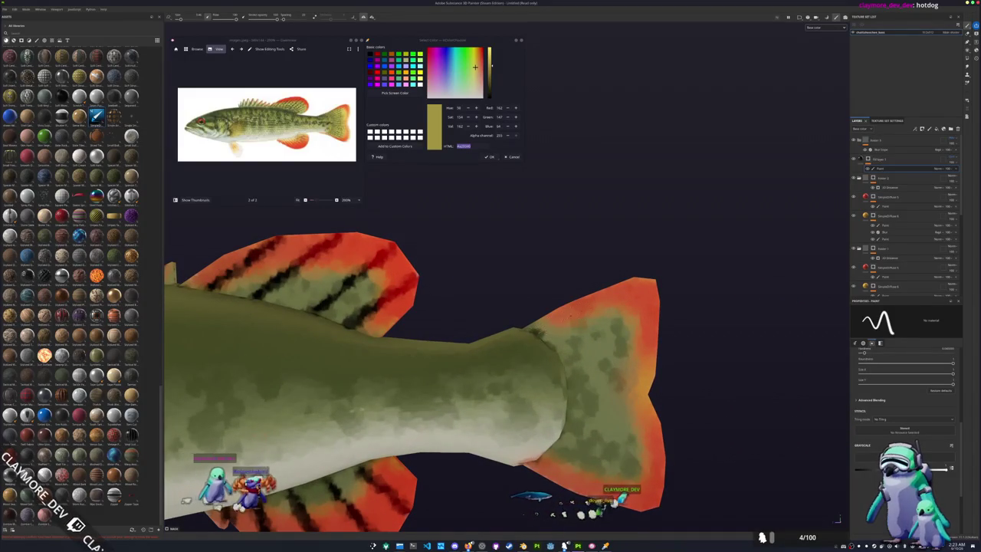
{"action": "left_click_drag", "start_coordinate": [535, 334], "coordinate": [656, 287]}
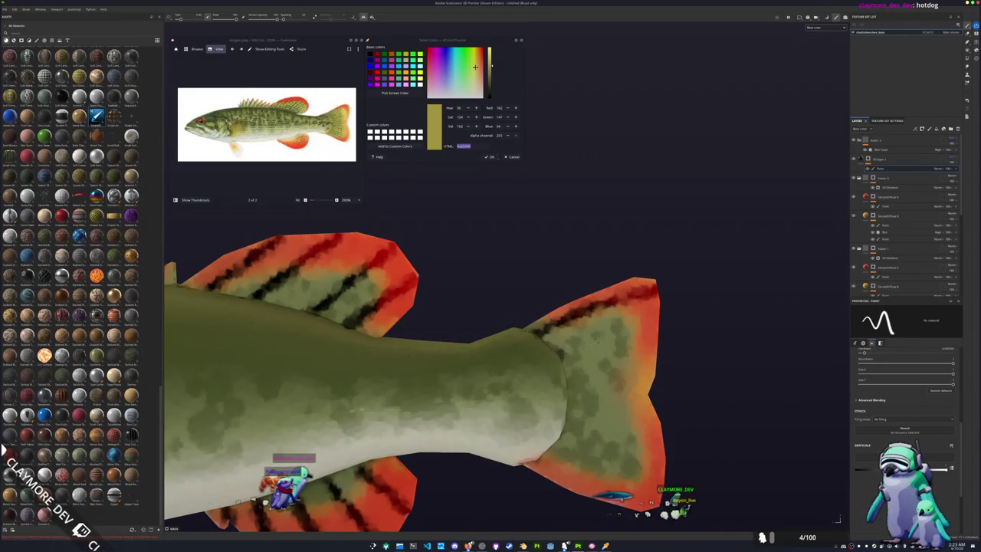
{"action": "middle_click_drag", "start_coordinate": [582, 345], "coordinate": [483, 299], "text": "alt"}
{"action": "left_click", "coordinate": [605, 337], "text": "shift"}
{"action": "left_click", "coordinate": [463, 361]}
{"action": "left_click", "coordinate": [598, 399], "text": "shift"}
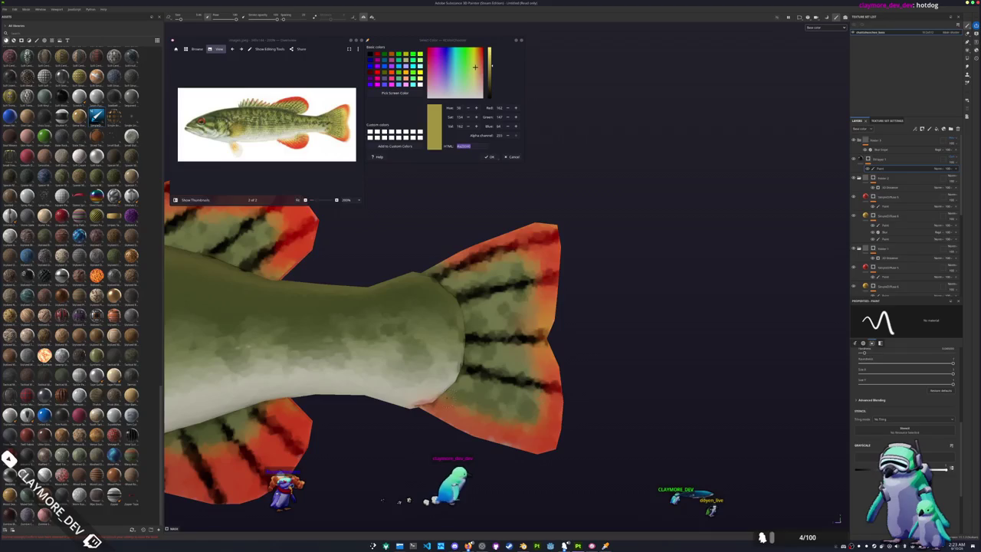
{"action": "scroll", "coordinate": [575, 438], "scroll_direction": "down", "scroll_amount": 4}
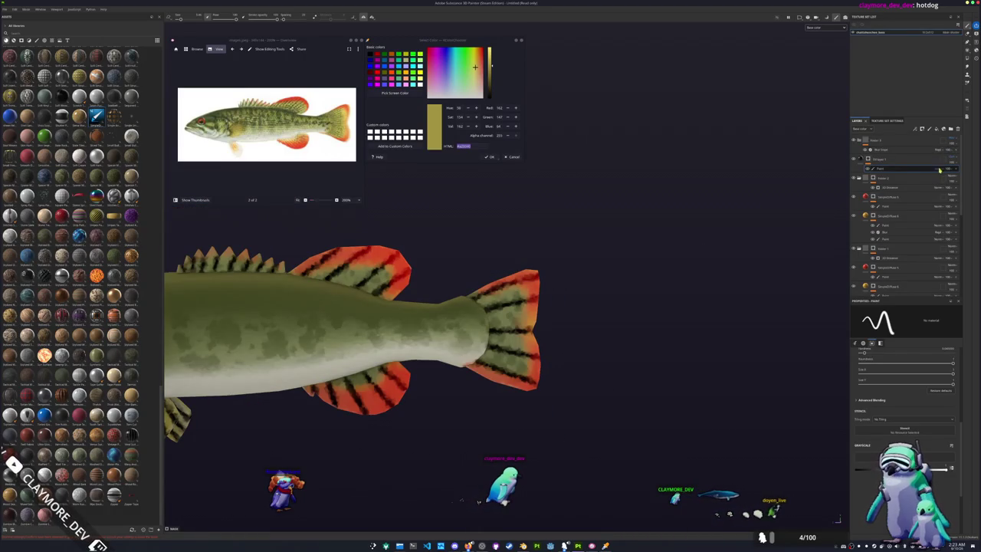
{"action": "left_click", "coordinate": [969, 169]}
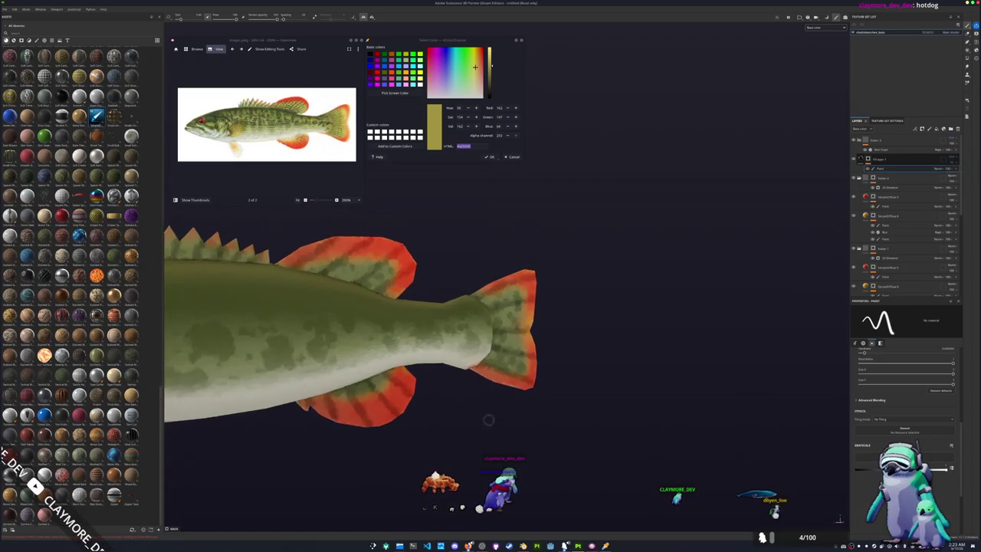
Step: Duplicate the mottling layer and add a fill effect using the Checker texture as grayscale
{"action": "key", "text": "f"}
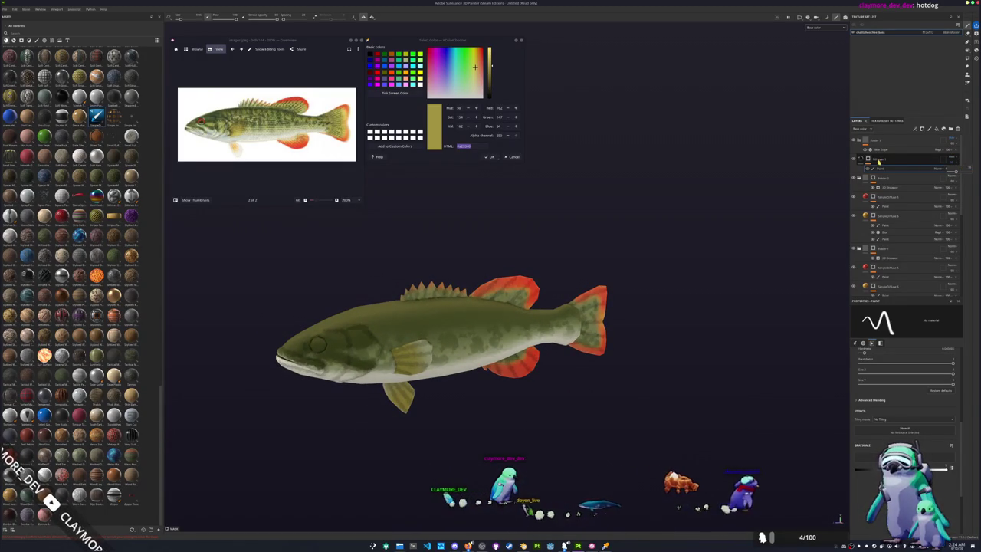
{"action": "key", "text": "ctrl+d"}
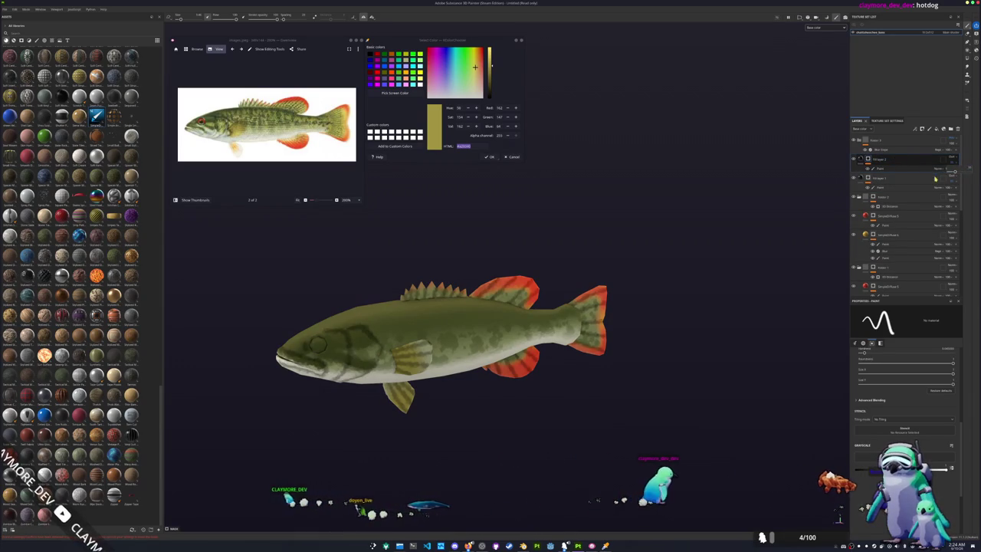
{"action": "right_click", "coordinate": [869, 158]}
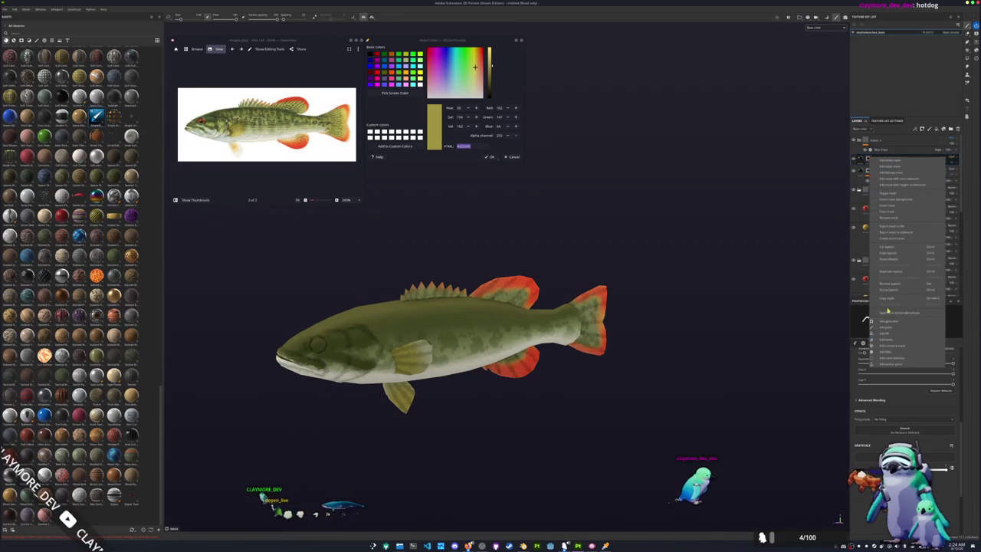
{"action": "left_click", "coordinate": [892, 332]}
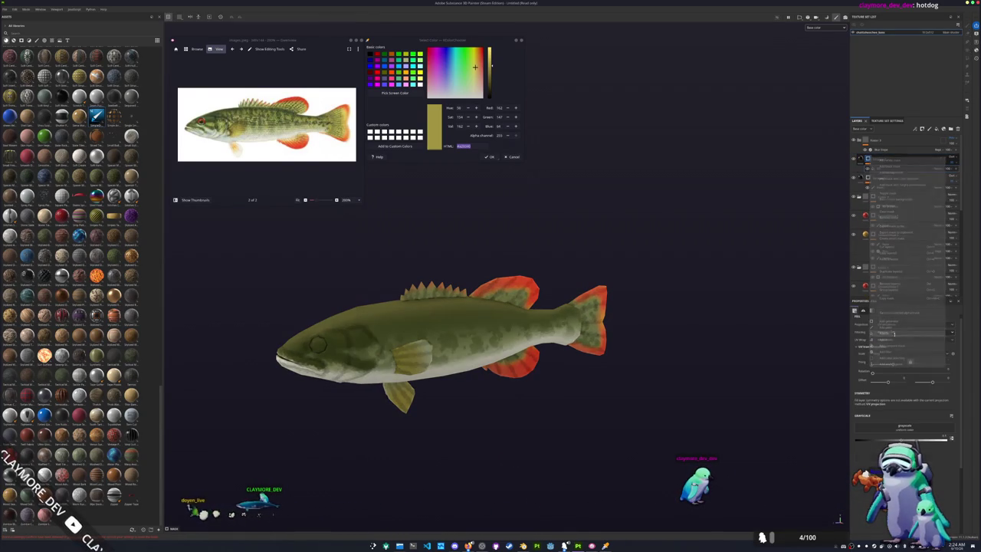
{"action": "left_click", "coordinate": [898, 425]}
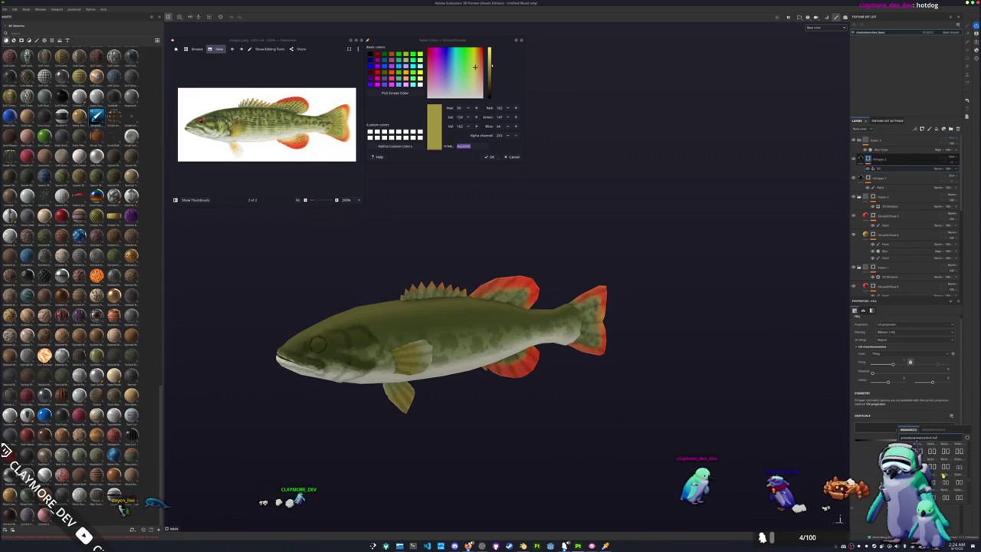
{"action": "type", "text": "checker"}
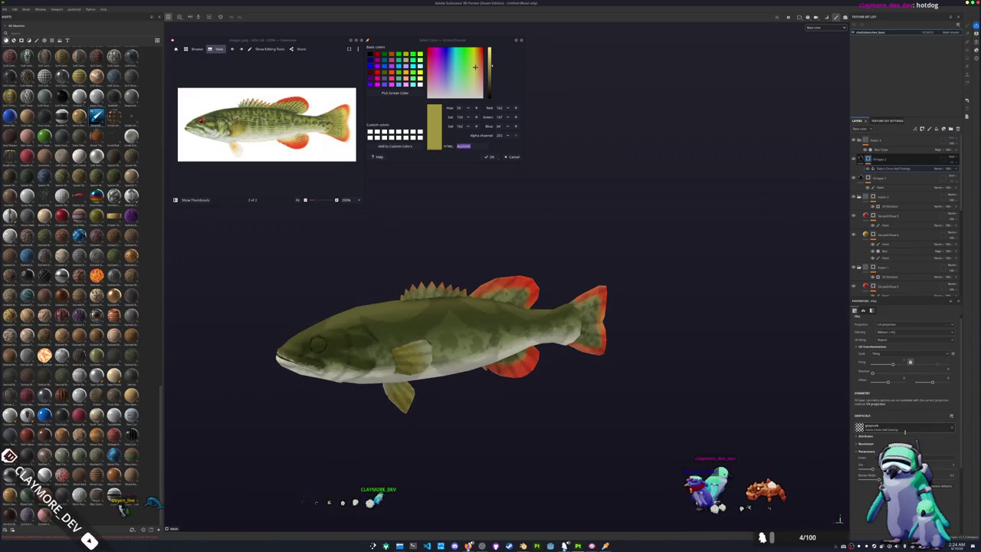
{"action": "left_click", "coordinate": [932, 448]}
Step: Switch the fill to Planar projection and adjust its scale and rotation for a scale pattern
{"action": "left_click", "coordinate": [889, 329]}
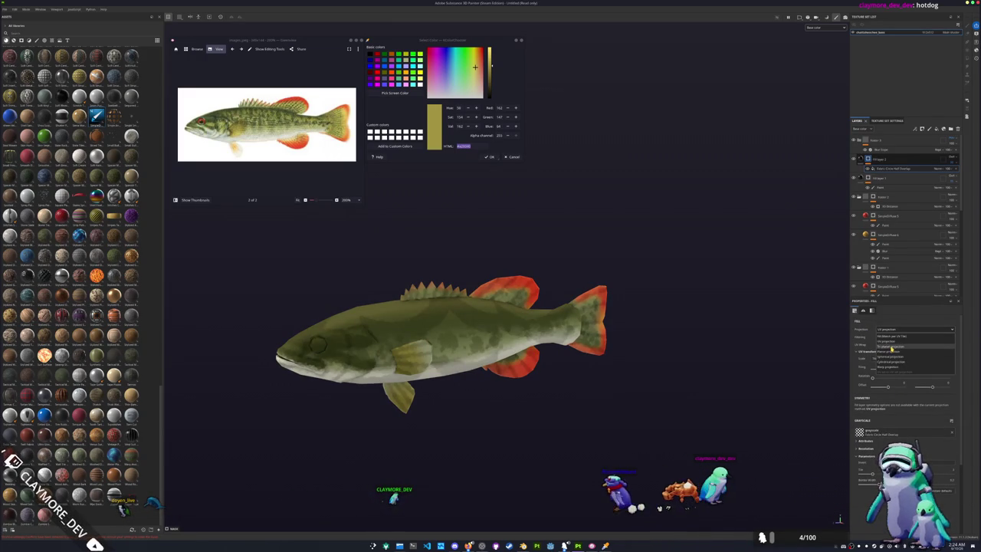
{"action": "left_click", "coordinate": [891, 349]}
{"action": "scroll", "coordinate": [899, 374], "scroll_direction": "down", "scroll_amount": 2}
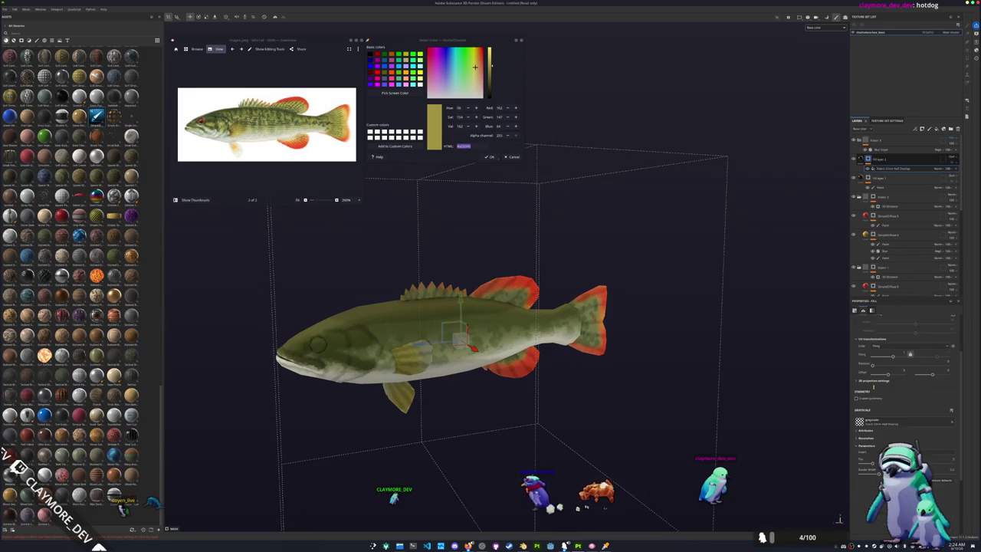
{"action": "scroll", "coordinate": [871, 393], "scroll_direction": "up", "scroll_amount": 2}
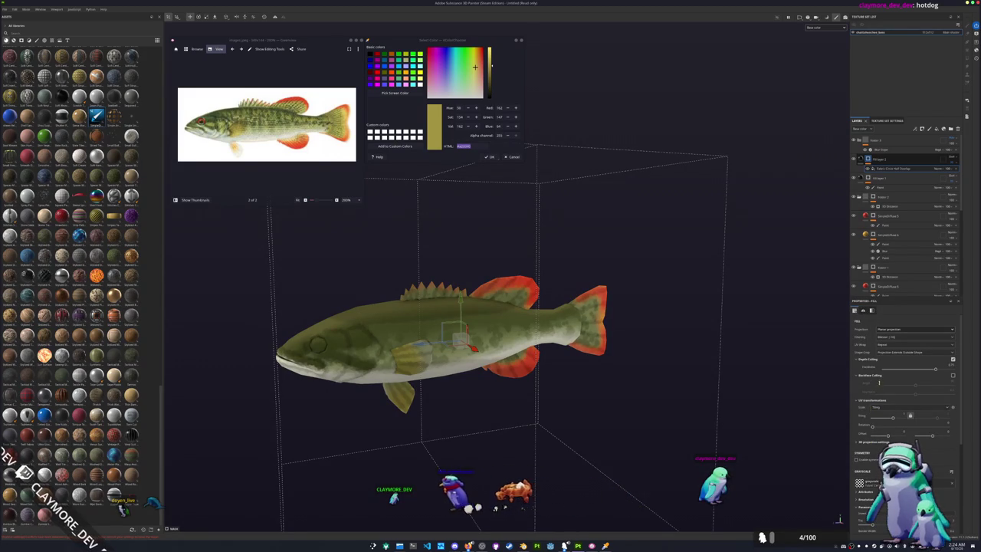
{"action": "left_click_drag", "start_coordinate": [892, 417], "coordinate": [898, 416]}
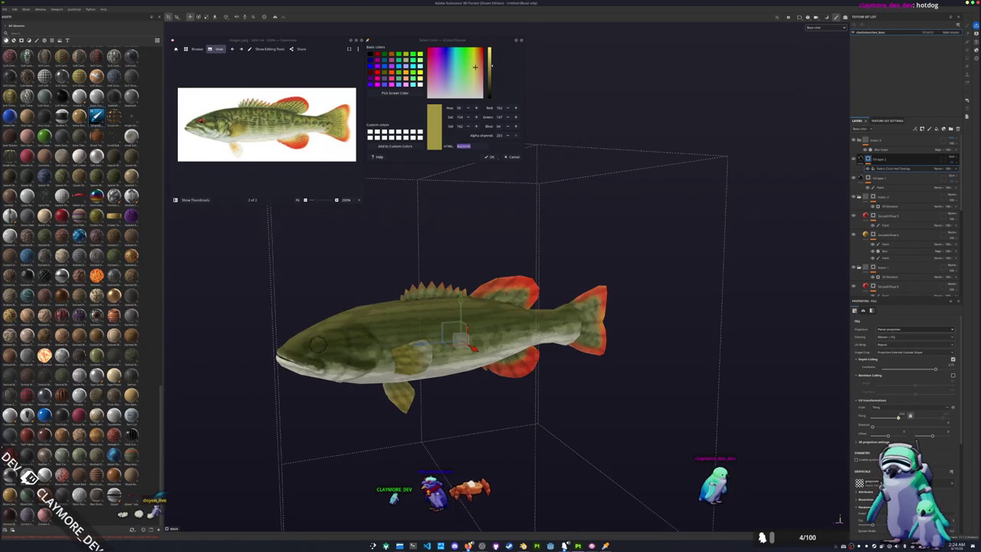
{"action": "key", "text": "f"}
{"action": "scroll", "coordinate": [898, 416], "scroll_direction": "down", "scroll_amount": 2}
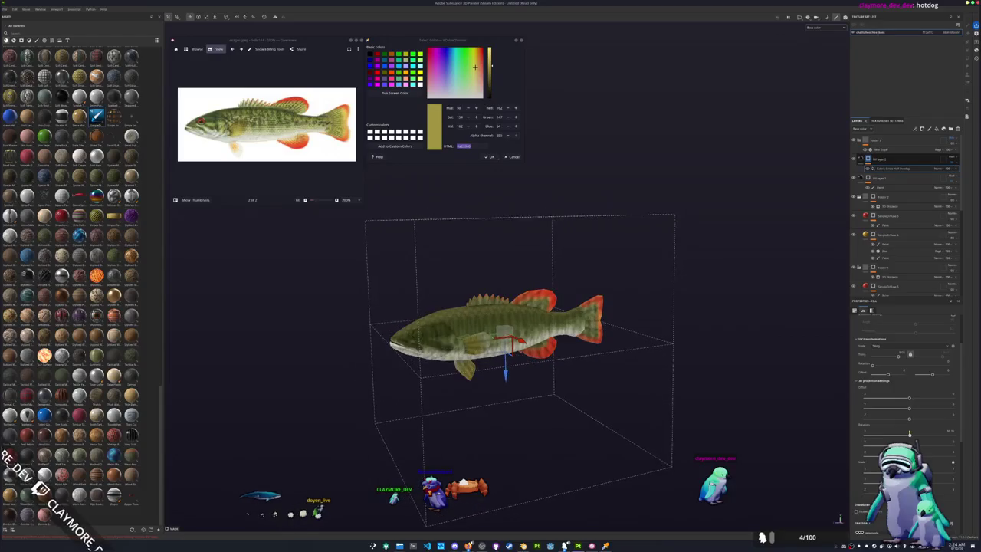
{"action": "left_click_drag", "start_coordinate": [866, 441], "coordinate": [934, 443]}
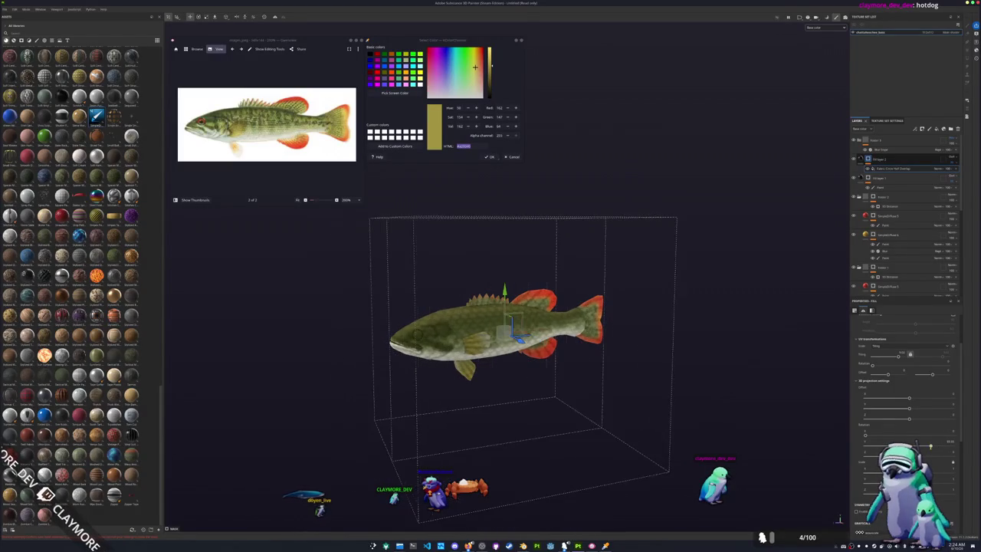
{"action": "left_click_drag", "start_coordinate": [931, 443], "coordinate": [943, 442]}
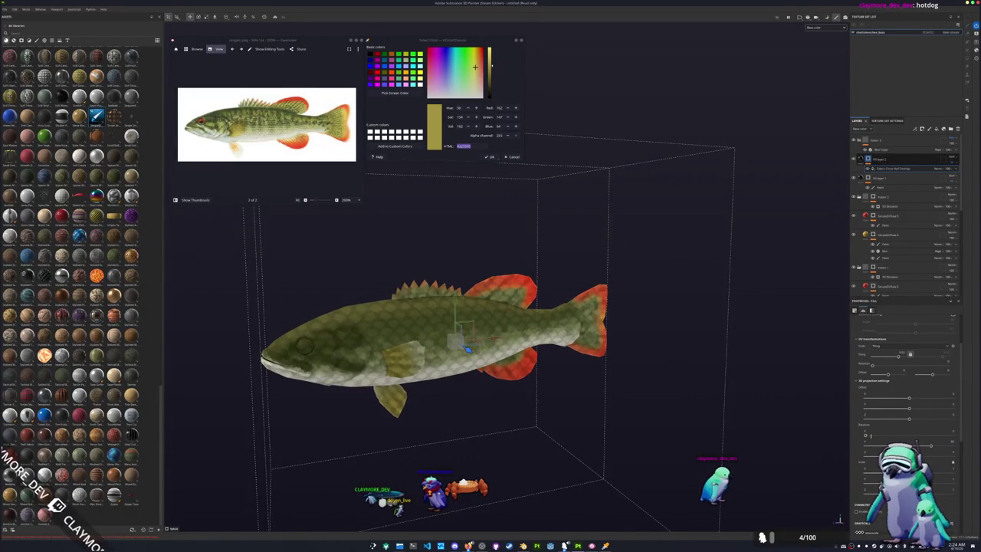
{"action": "mouse_move", "coordinate": [871, 435]}
{"action": "left_mouse_down"}
{"action": "mouse_move", "coordinate": [880, 435]}
{"action": "mouse_move", "coordinate": [820, 439]}
{"action": "left_mouse_up"}
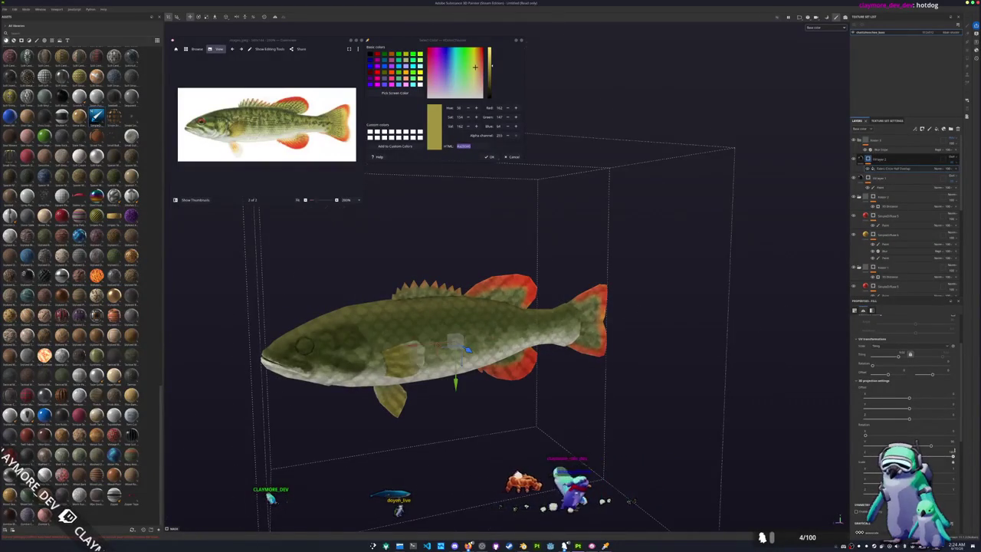